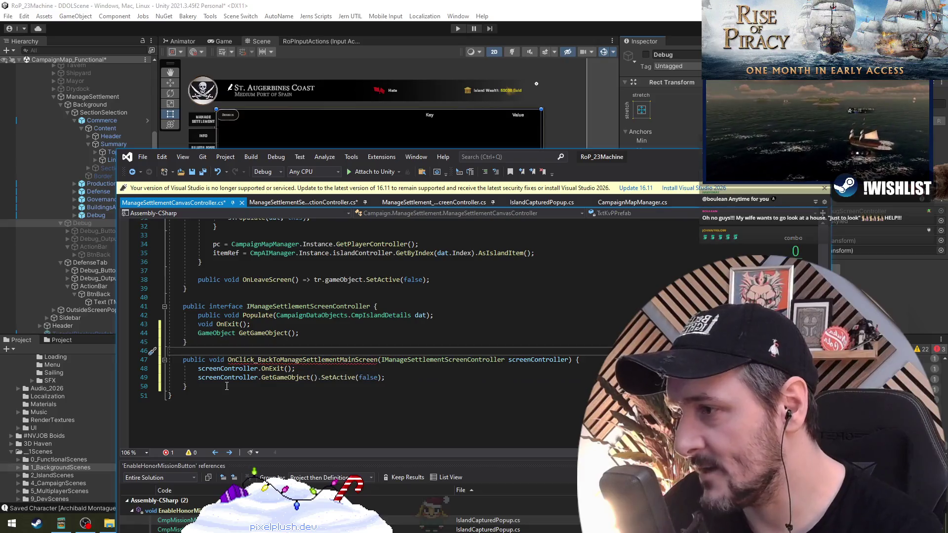
# - Move the OnClick_BackToManageSettlementMainScreen method into the canvas controller class above the interface
pyautogui.moveTo(192, 387); pyautogui.dragTo(206, 349)
pyautogui.hotkey('ctrl', 'c')
pyautogui.press('BackSpace')
pyautogui.press('BackSpace')
pyautogui.press('Up')
pyautogui.press('Up')
pyautogui.press('Up')
pyautogui.press('Up')
pyautogui.press('Up')
pyautogui.press('End')
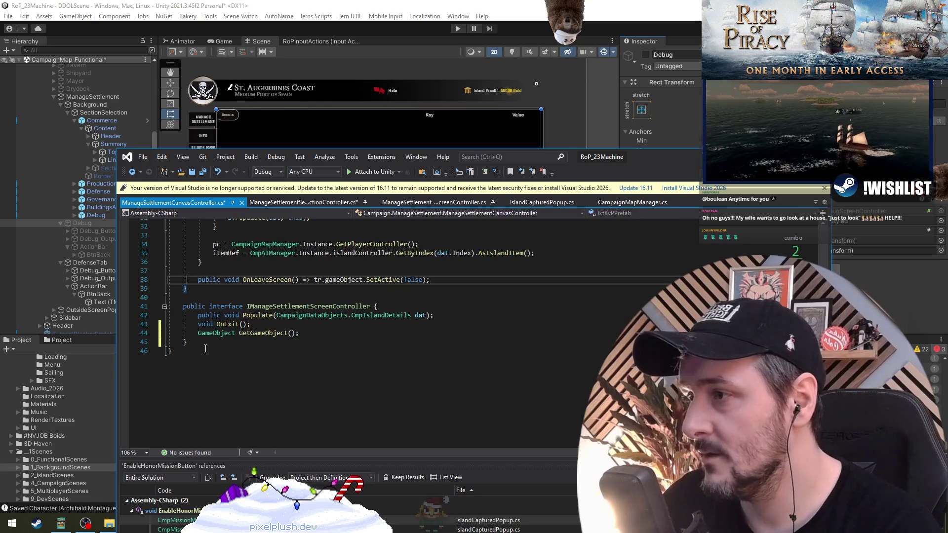
pyautogui.press('Return')
pyautogui.hotkey('ctrl', 'v')
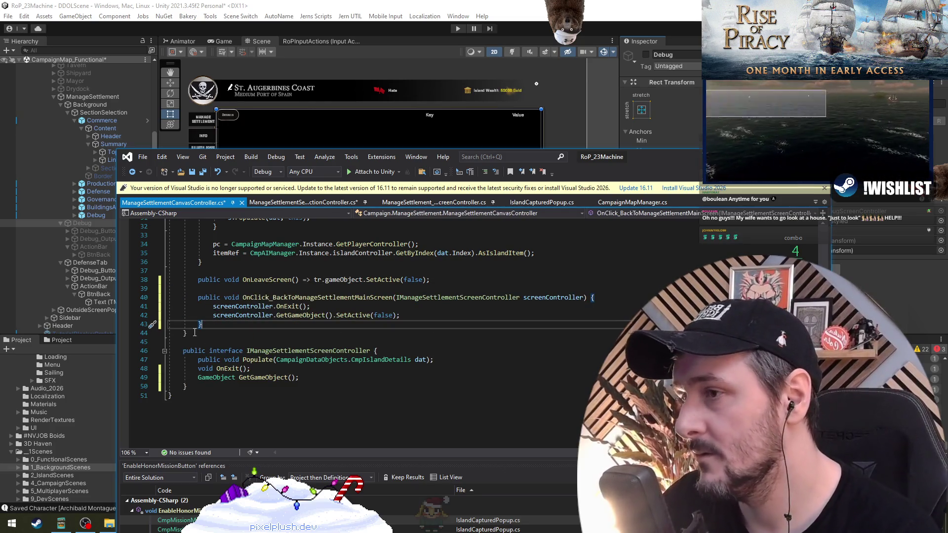
# - Jump to the interface's OnExit declaration and mark it 'virtual public'
pyautogui.click(348, 315)
pyautogui.click(262, 377)
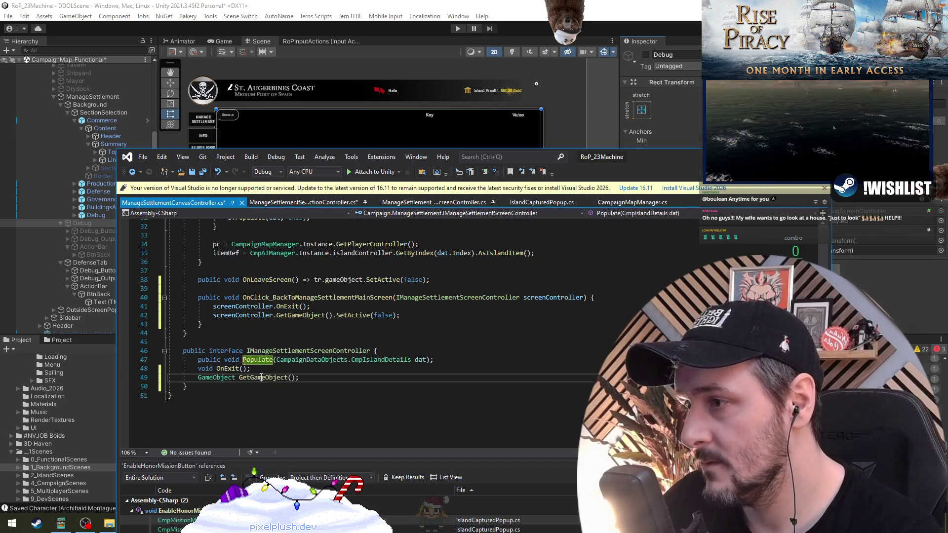
pyautogui.click(360, 306)
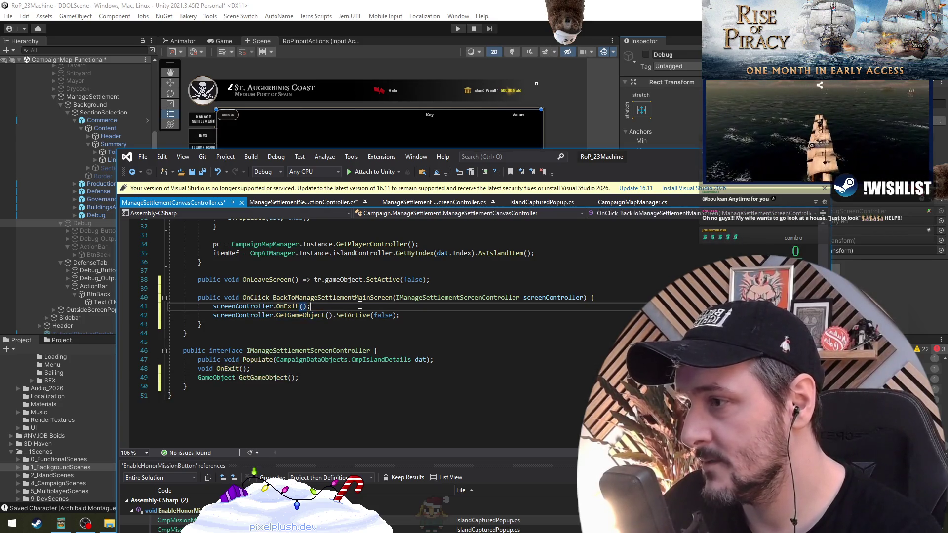
pyautogui.click(285, 306)
pyautogui.press('F12')
pyautogui.write('0')
pyautogui.press('BackSpace')
pyautogui.write('virtual ')
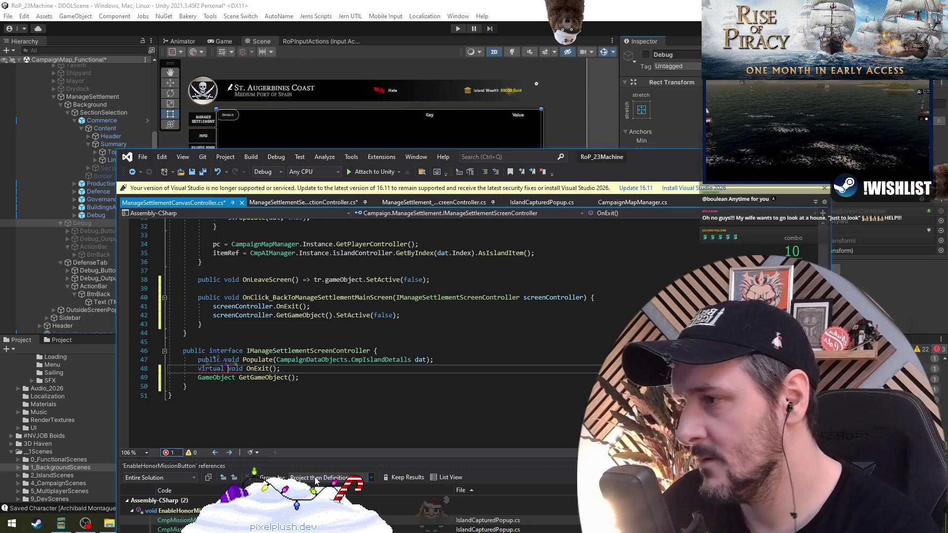
pyautogui.write('public')
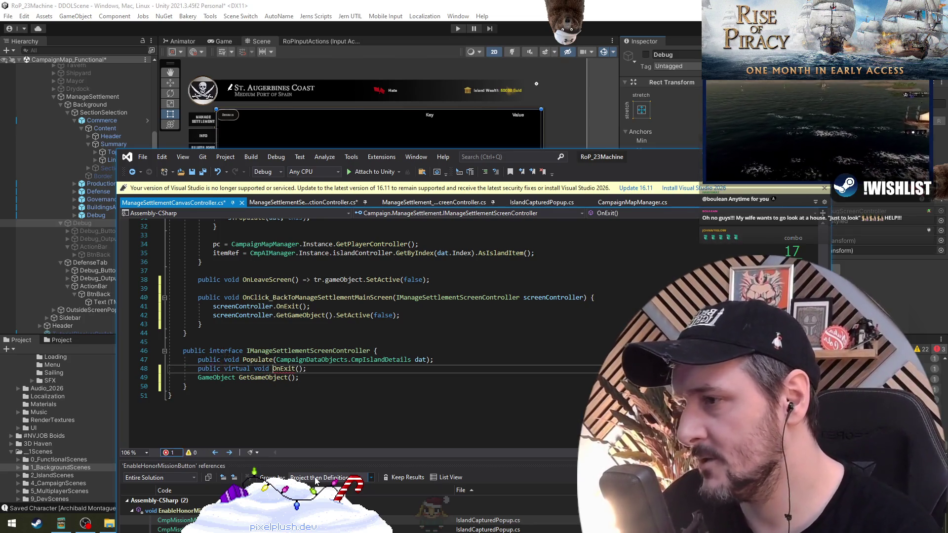
pyautogui.press('Down')
pyautogui.press('Down')
pyautogui.press('Down')
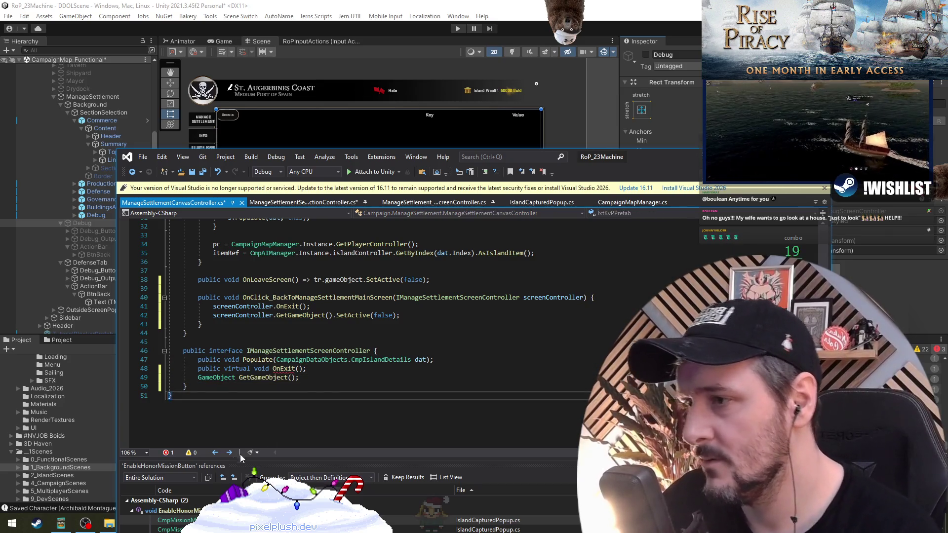
# - Replace virtual with abstract on OnExit and save the canvas controller file
pyautogui.moveTo(283, 369)
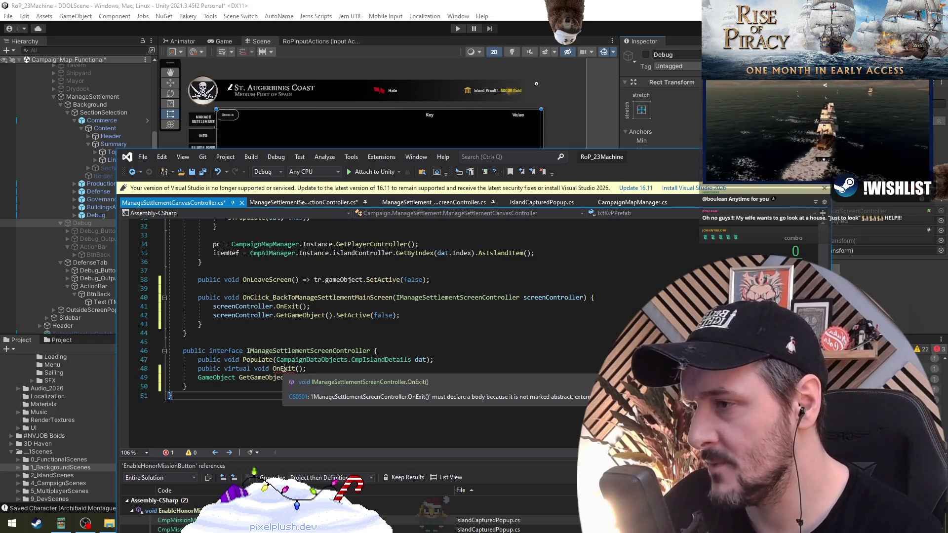
pyautogui.doubleClick(240, 370)
pyautogui.write('abstract')
pyautogui.press('Down')
pyautogui.press('Down')
pyautogui.press('Down')
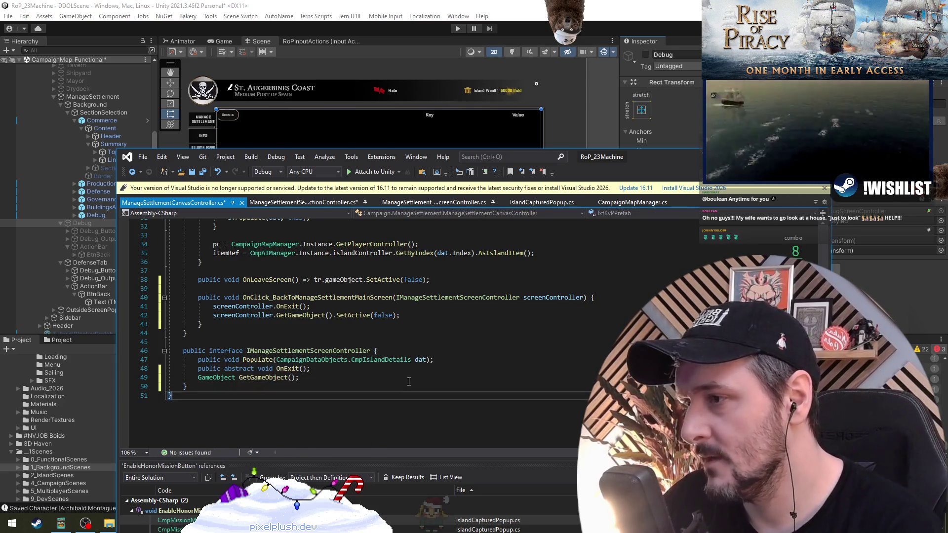
pyautogui.hotkey('ctrl', 's')
pyautogui.press('Up')
pyautogui.press('Up')
pyautogui.press('Up')
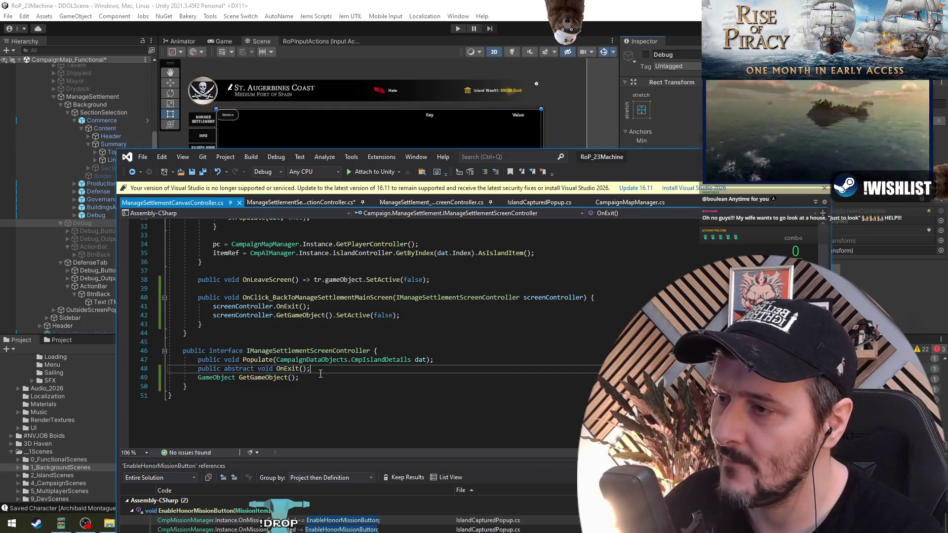
# - Drop the abstract modifier so OnExit is plain public, then show the debug screen controller
pyautogui.doubleClick(240, 369)
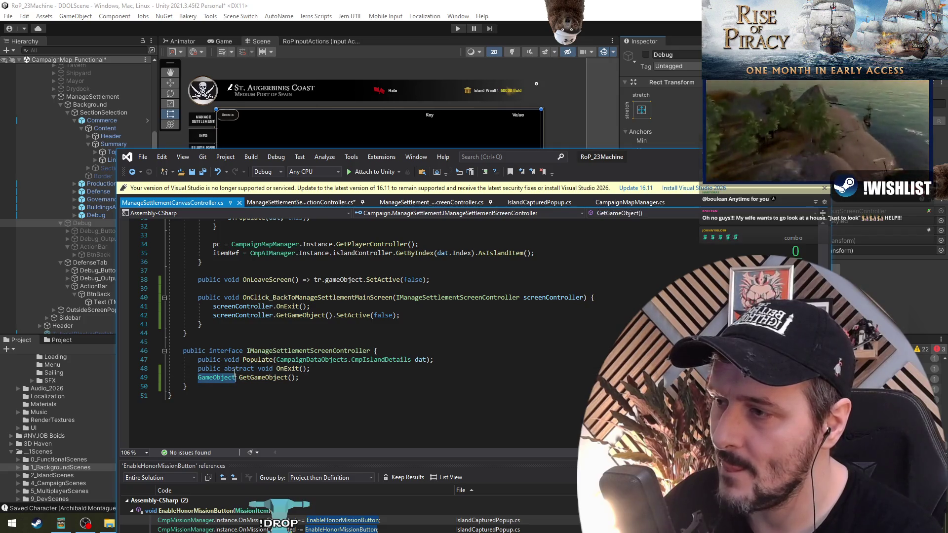
pyautogui.press('Delete')
pyautogui.press('Delete')
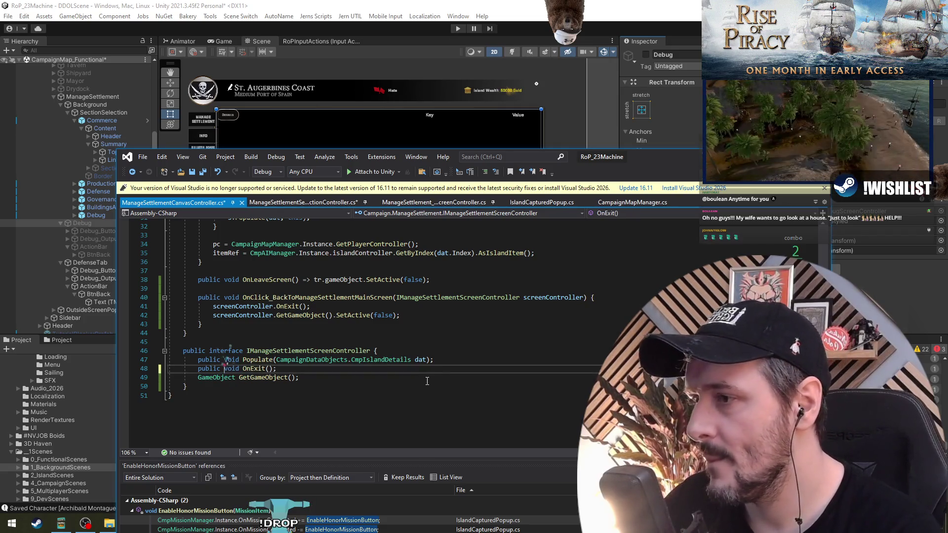
pyautogui.click(262, 378)
pyautogui.click(432, 202)
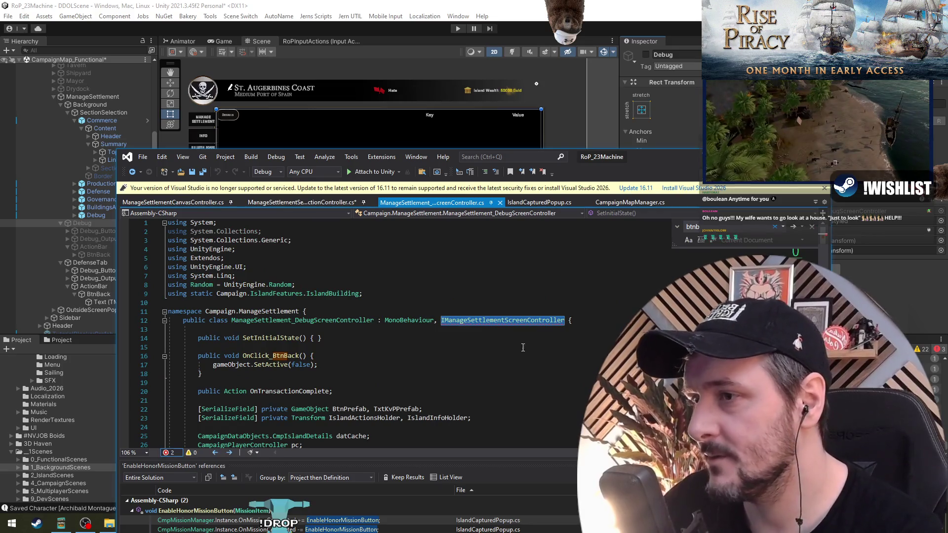
# - Explicitly implement the IManageSettlementScreenController members Populate, OnExit and GetGameObject
pyautogui.rightClick(495, 320)
pyautogui.click(550, 247)
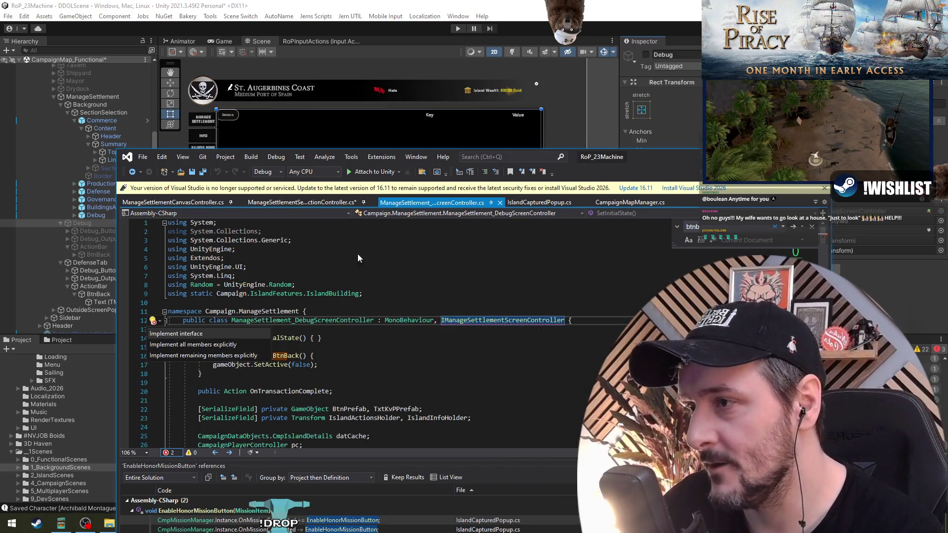
pyautogui.click(192, 345)
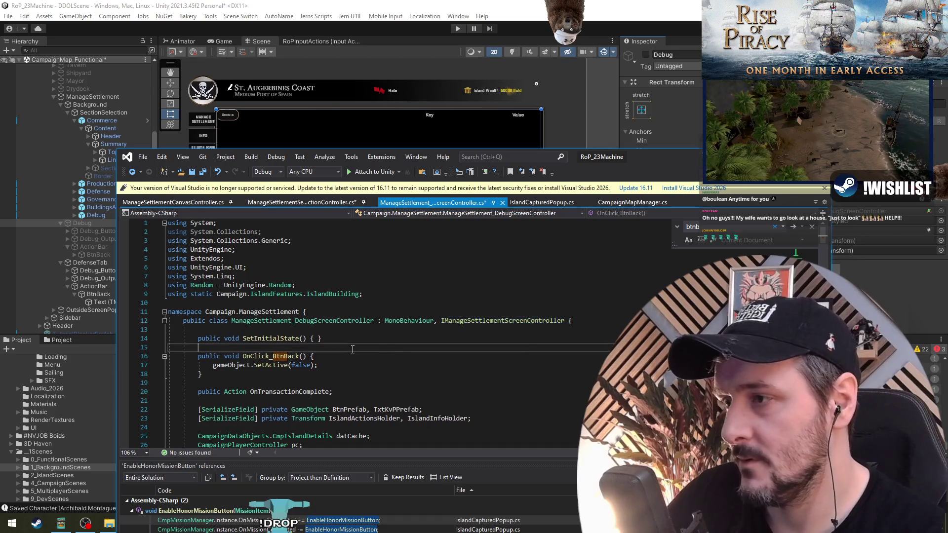
pyautogui.hotkey('ctrl', 'End')
pyautogui.click(402, 421)
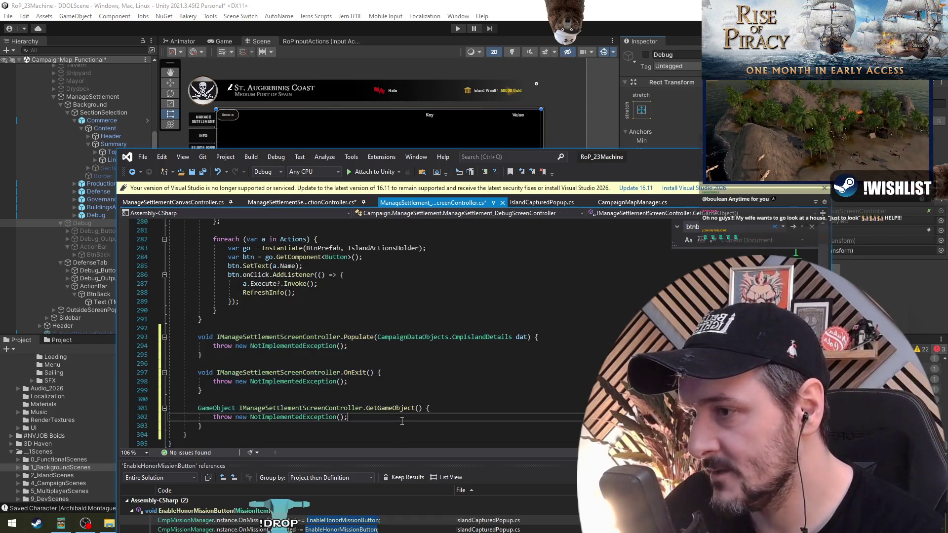
pyautogui.hotkey('ctrl', 'Home')
# - Delete OnClick_BtnBack and return to the canvas controller file
pyautogui.moveTo(258, 345); pyautogui.dragTo(266, 376)
pyautogui.press('Delete')
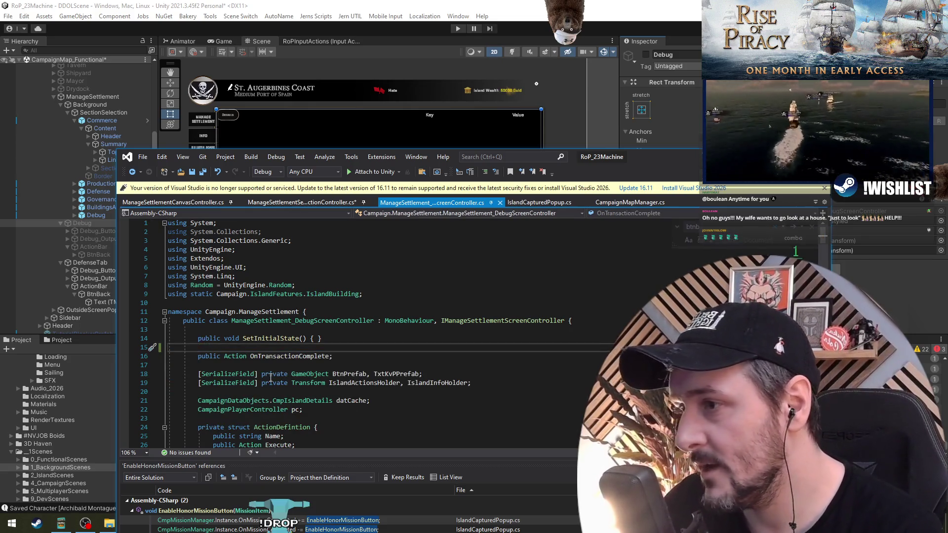
pyautogui.hotkey('ctrl', '-')
pyautogui.hotkey('ctrl', '-')
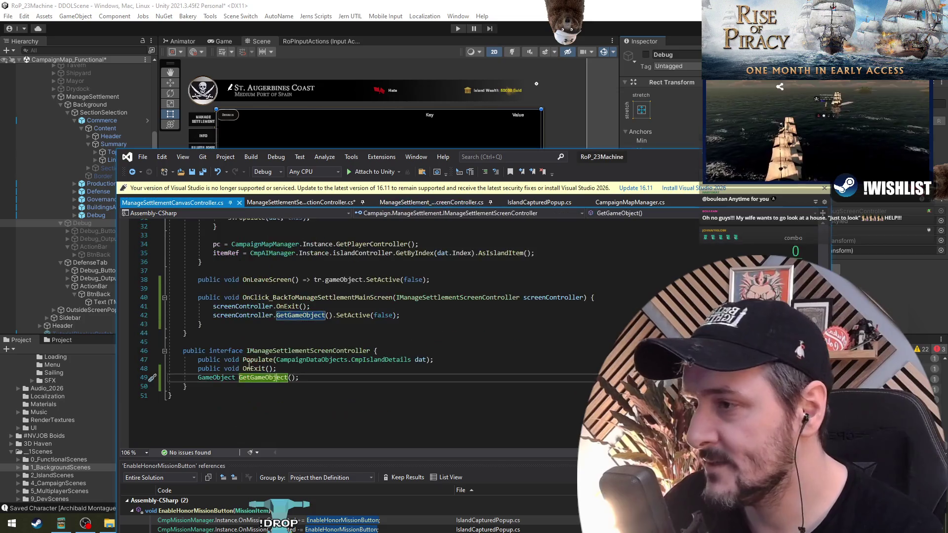
# - Declare 'public void SetInitialState();' in the interface
pyautogui.click(464, 348)
pyautogui.press('Return')
pyautogui.write('pub')
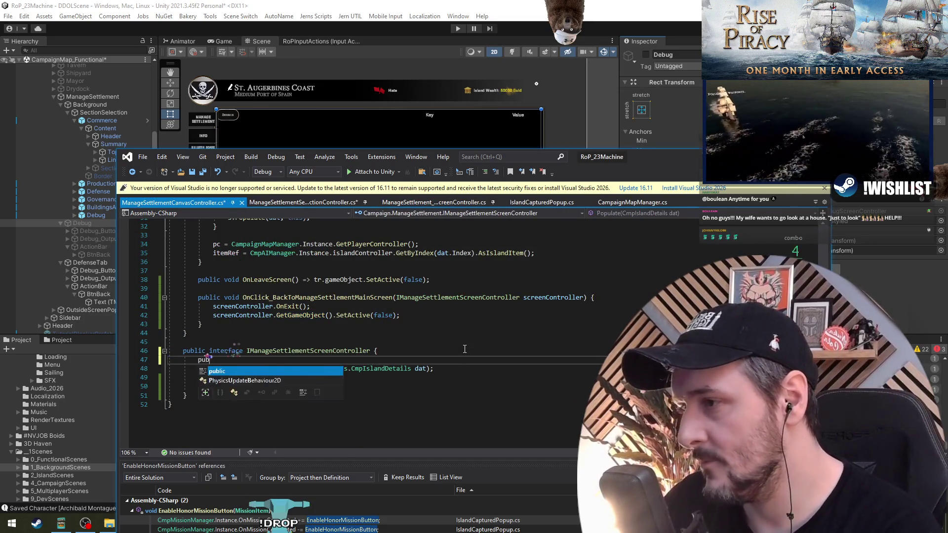
pyautogui.write('lic void SetInitialState();')
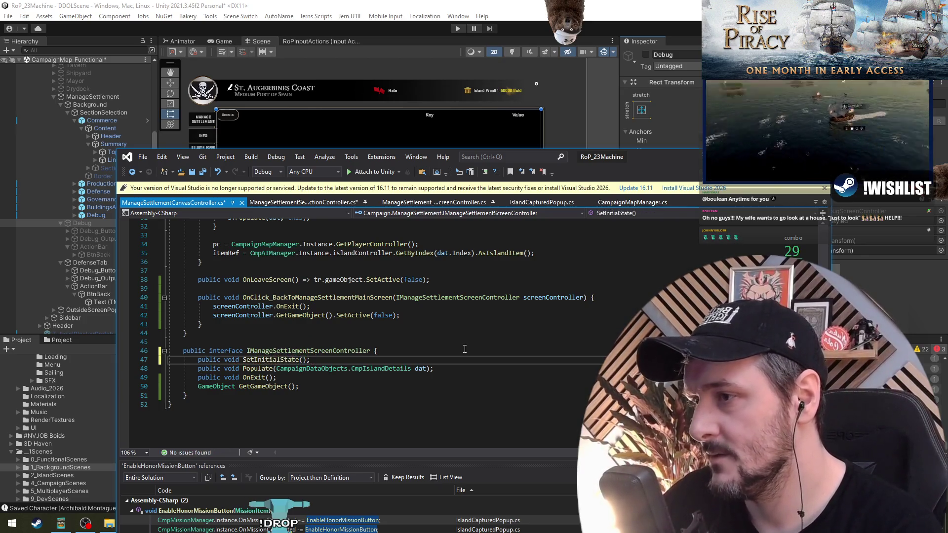
# - Delete the debug controller's empty public SetInitialState method and save
pyautogui.hotkey('ctrl', 'Tab')
pyautogui.hotkey('ctrl', 'Home')
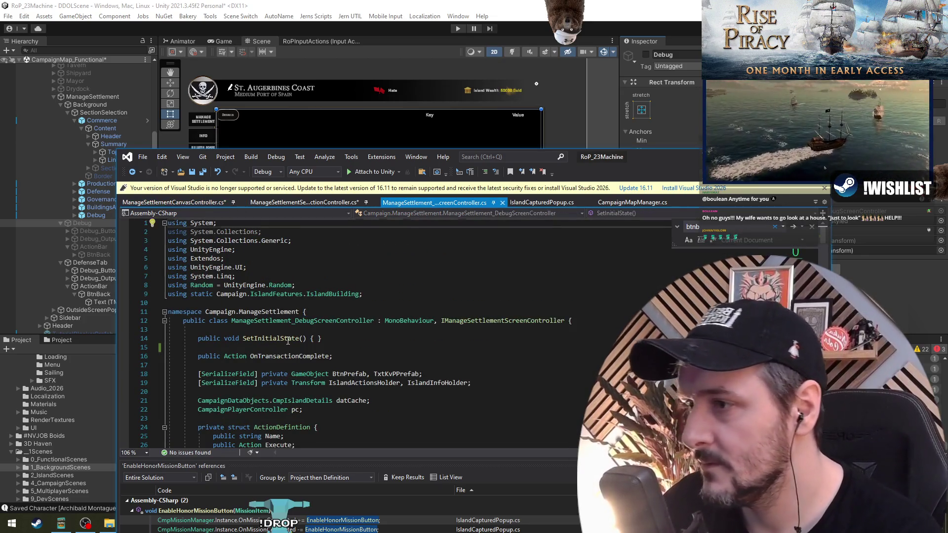
pyautogui.click(287, 341)
pyautogui.press('Up')
pyautogui.hotkey('ctrl', 'x')
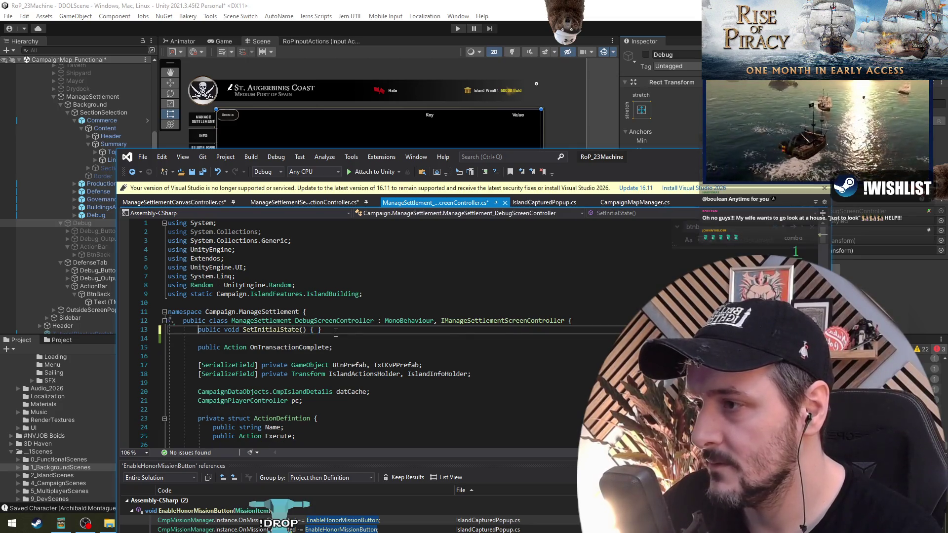
pyautogui.hotkey('ctrl', 'x')
pyautogui.hotkey('ctrl', 'x')
pyautogui.hotkey('ctrl', 's')
# - Explicitly implement the missing SetInitialState member and maximize Visual Studio
pyautogui.rightClick(487, 321)
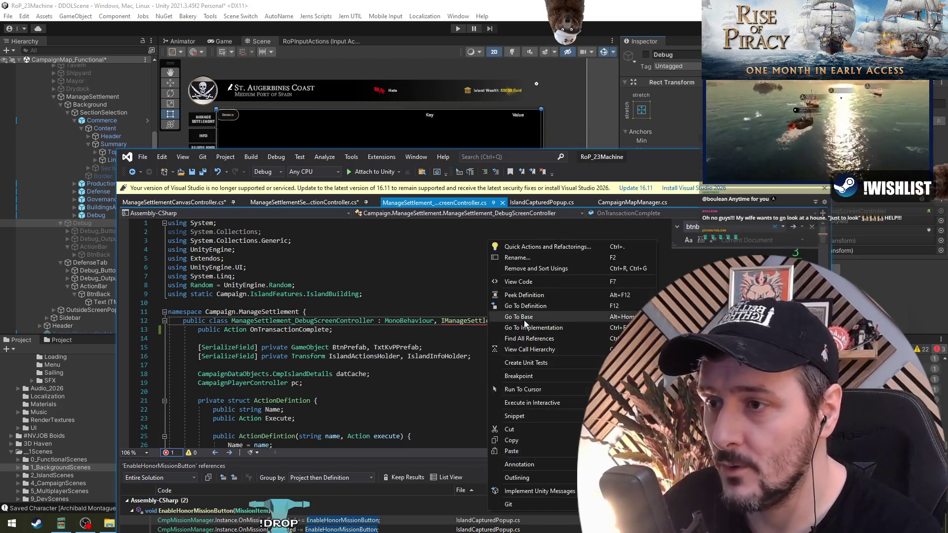
pyautogui.click(543, 247)
pyautogui.click(200, 344)
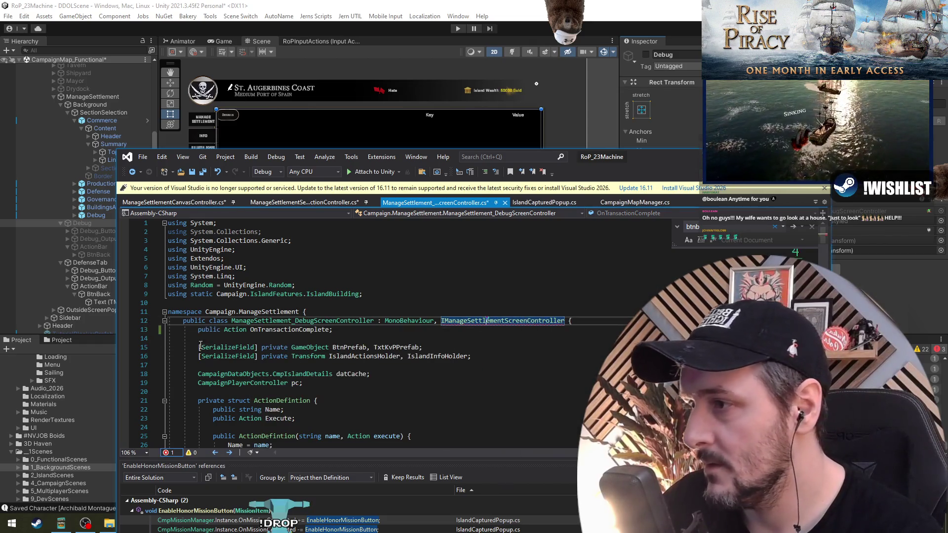
pyautogui.scroll(-9, 246, 335)
pyautogui.click(302, 330)
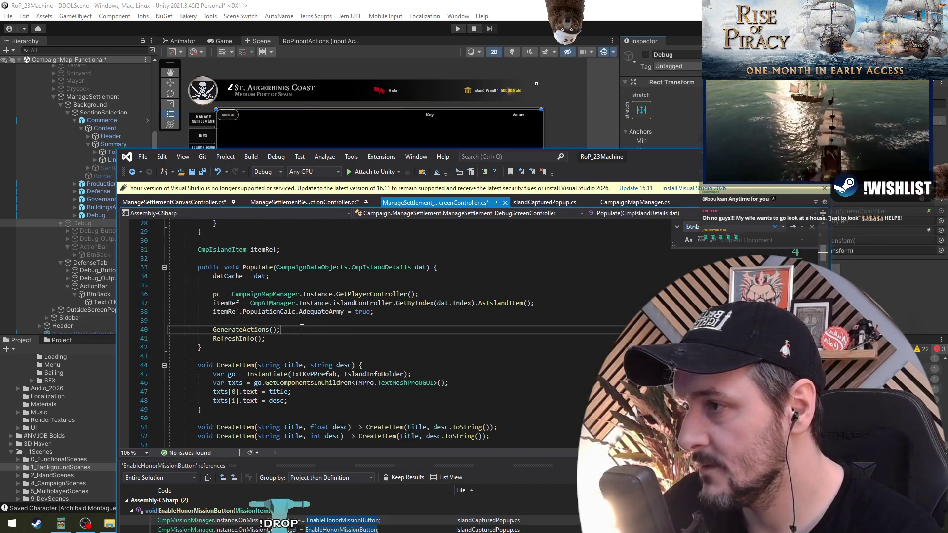
pyautogui.scroll(-7, 301, 329)
pyautogui.scroll(-20, 348, 412)
pyautogui.scroll(-20, 306, 363)
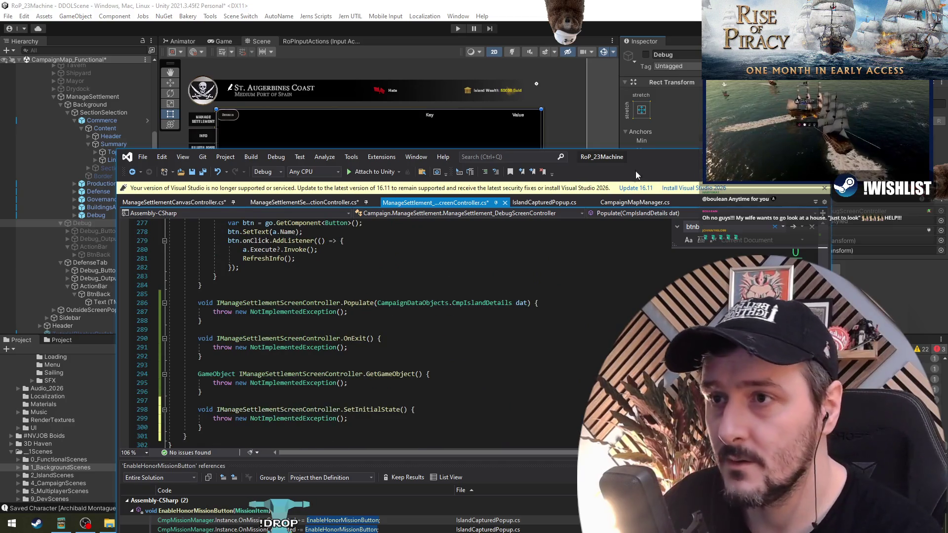
pyautogui.doubleClick(635, 172)
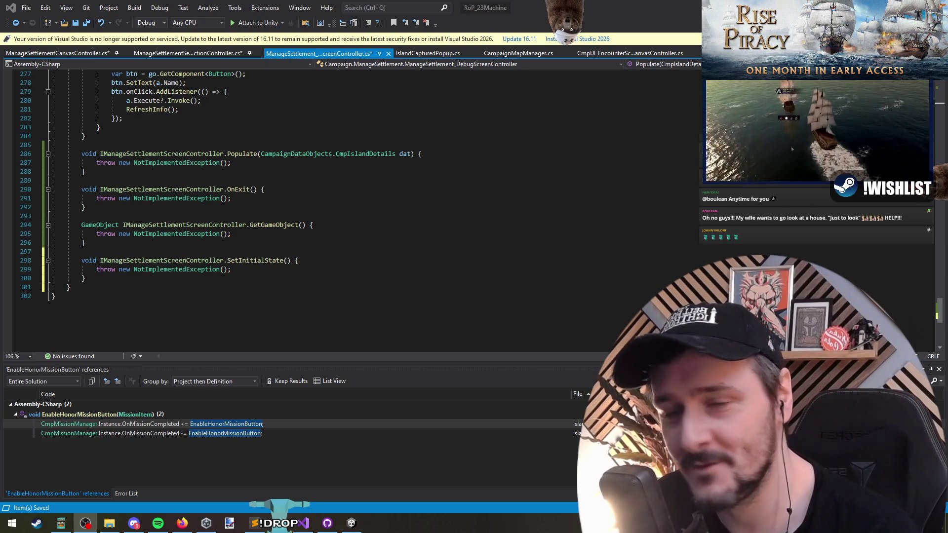
# - Delete the NotImplementedException throw lines from Populate, OnExit, GetGameObject and SetInitialState
pyautogui.click(417, 181)
pyautogui.click(434, 154)
pyautogui.click(387, 164)
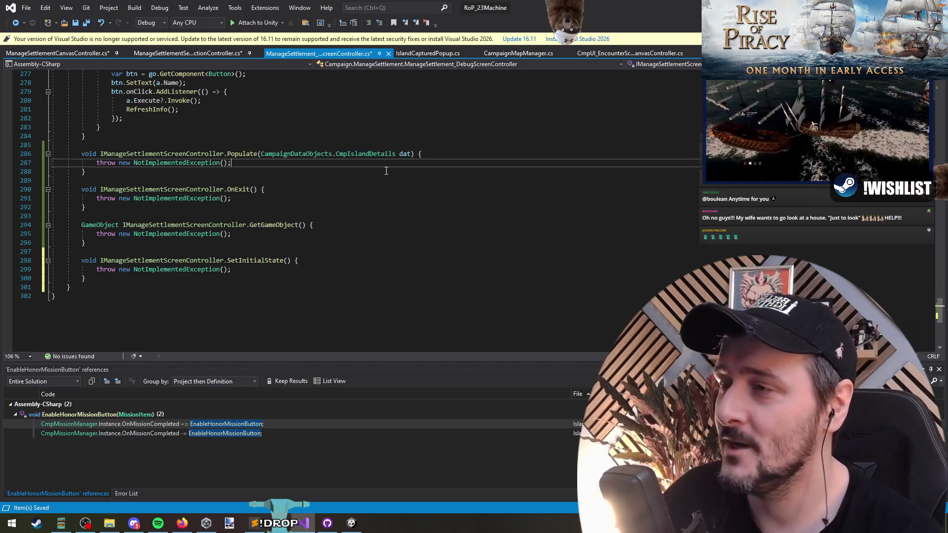
pyautogui.hotkey('ctrl', 'shift', 'l')
pyautogui.press('Down')
pyautogui.press('Down')
pyautogui.press('Down')
pyautogui.hotkey('ctrl', 'shift', 'l')
pyautogui.press('Down')
pyautogui.press('Down')
pyautogui.press('Down')
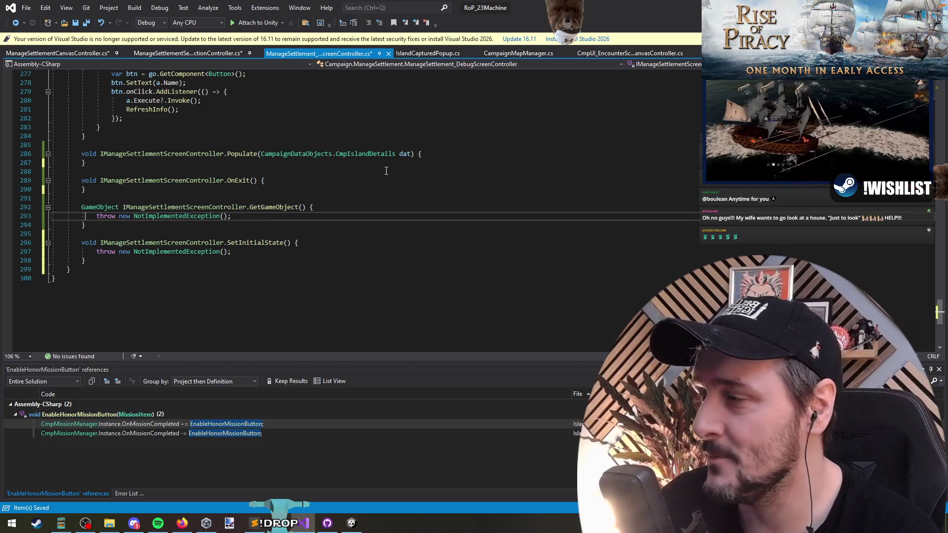
pyautogui.hotkey('ctrl', 'shift', 'l')
pyautogui.press('Down')
pyautogui.press('Down')
pyautogui.press('Down')
pyautogui.hotkey('ctrl', 'shift', 'l')
pyautogui.press('Up')
pyautogui.press('Up')
pyautogui.press('Up')
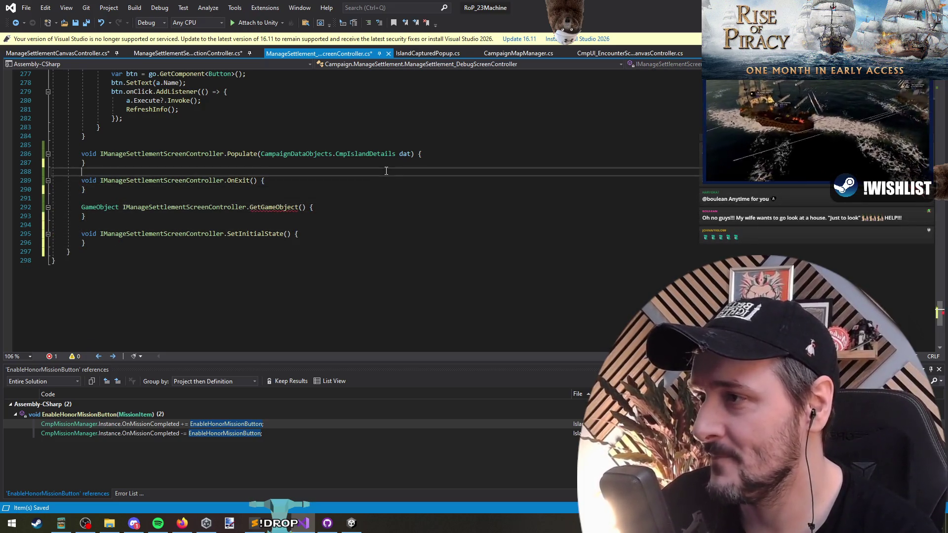
# - Turn GetGameObject into a one-line expression body '=> gameObject;'
pyautogui.press('Down')
pyautogui.press('Down')
pyautogui.press('Down')
pyautogui.press('End')
pyautogui.press('Return')
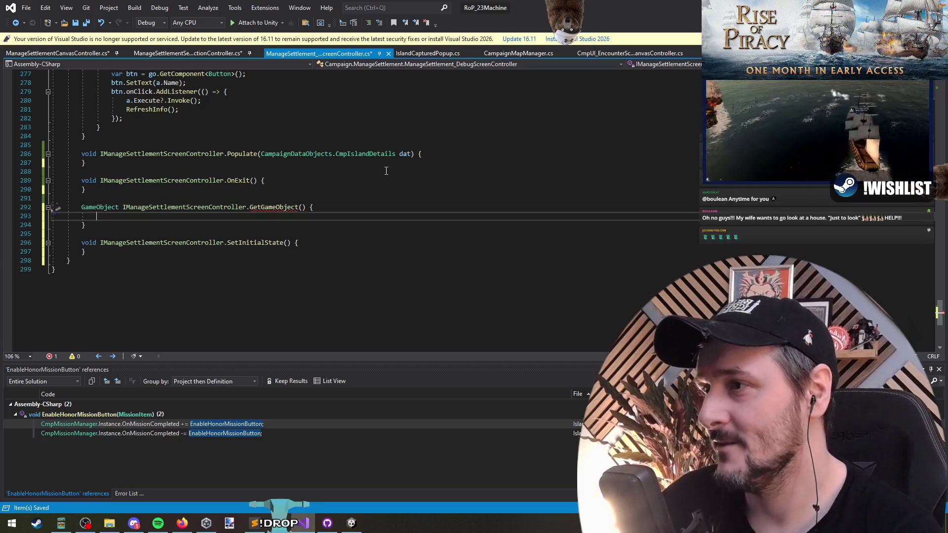
pyautogui.write('ameO')
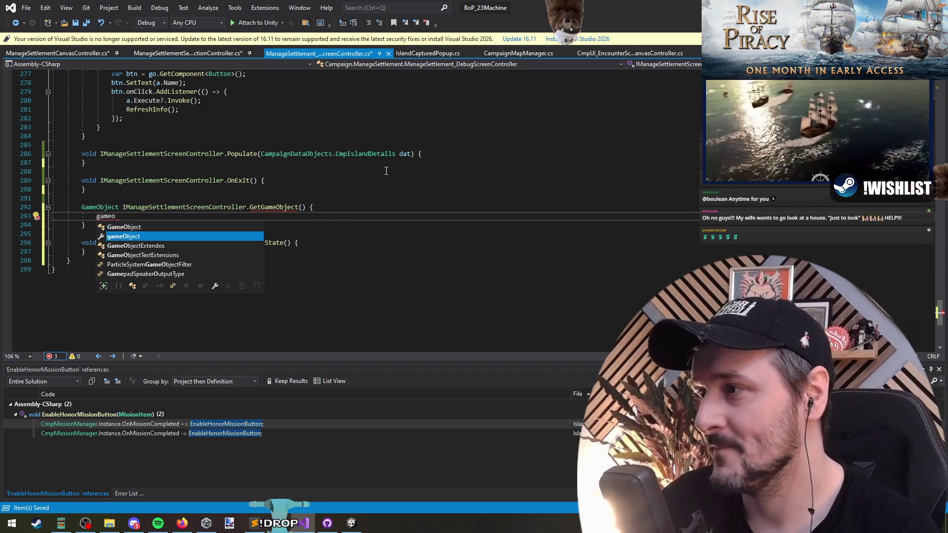
pyautogui.press('Tab')
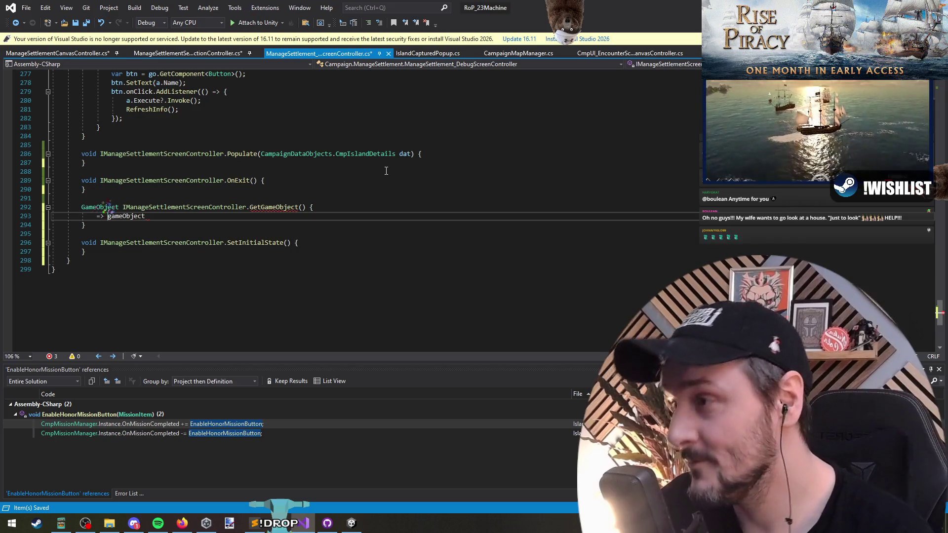
pyautogui.press('Up')
pyautogui.press('End')
pyautogui.press('BackSpace')
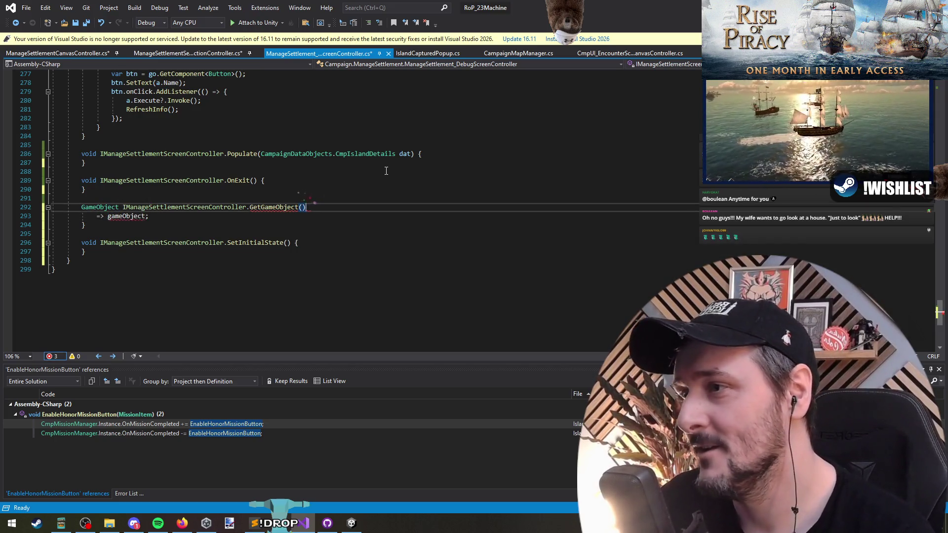
pyautogui.press('Delete')
pyautogui.press('Down')
pyautogui.hotkey('ctrl', 'l')
pyautogui.press('Down')
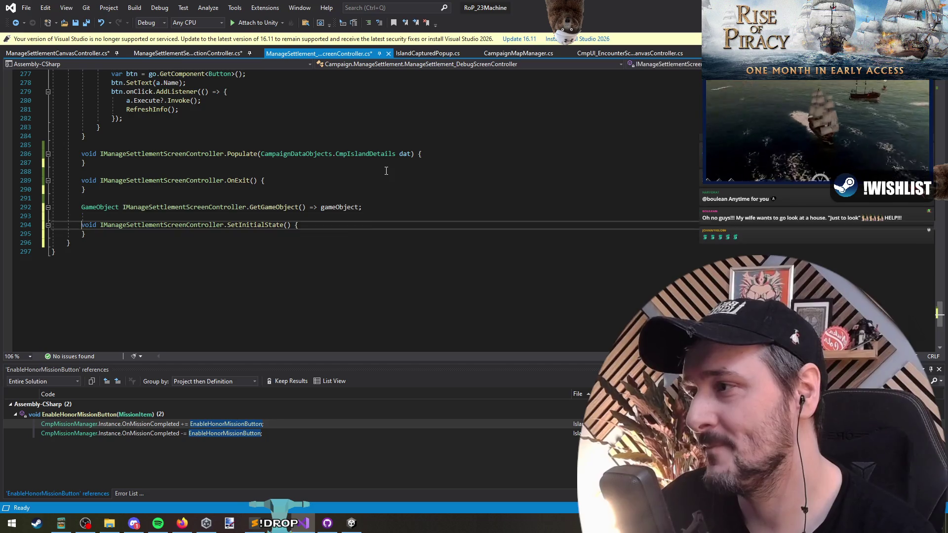
# - Collapse OnExit's and Populate's empty bodies onto their signature lines
pyautogui.press('Up')
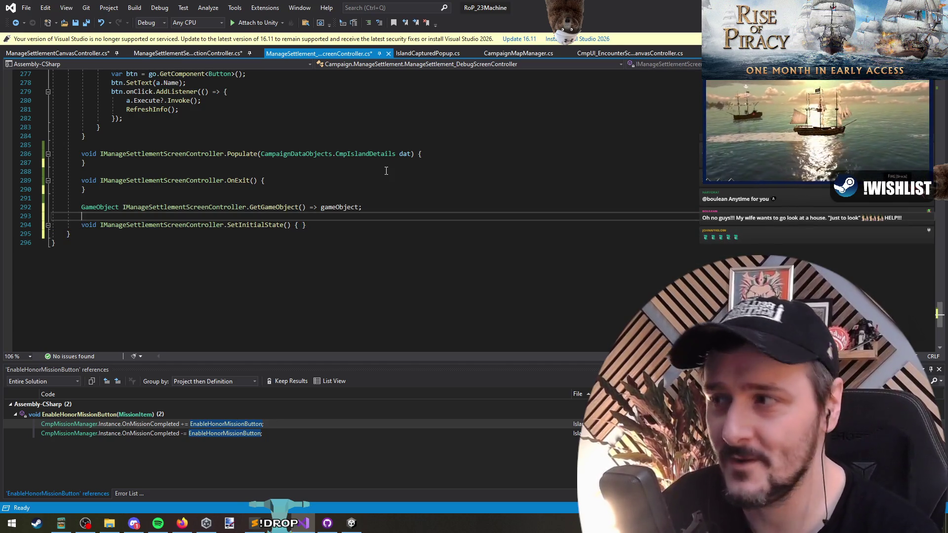
pyautogui.press('Up')
pyautogui.press('Up')
pyautogui.press('Up')
pyautogui.press('End')
pyautogui.press('Delete')
pyautogui.press('Up')
pyautogui.press('Up')
pyautogui.press('Up')
pyautogui.press('End')
pyautogui.press('Delete')
pyautogui.press('Up')
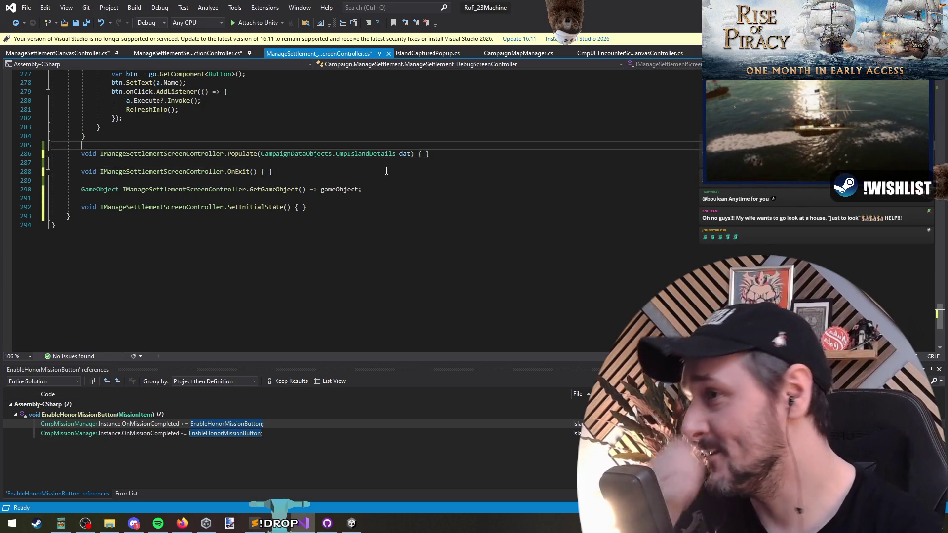
# - Move the original Populate setup code into the explicit interface Populate
pyautogui.scroll(20, 214, 214)
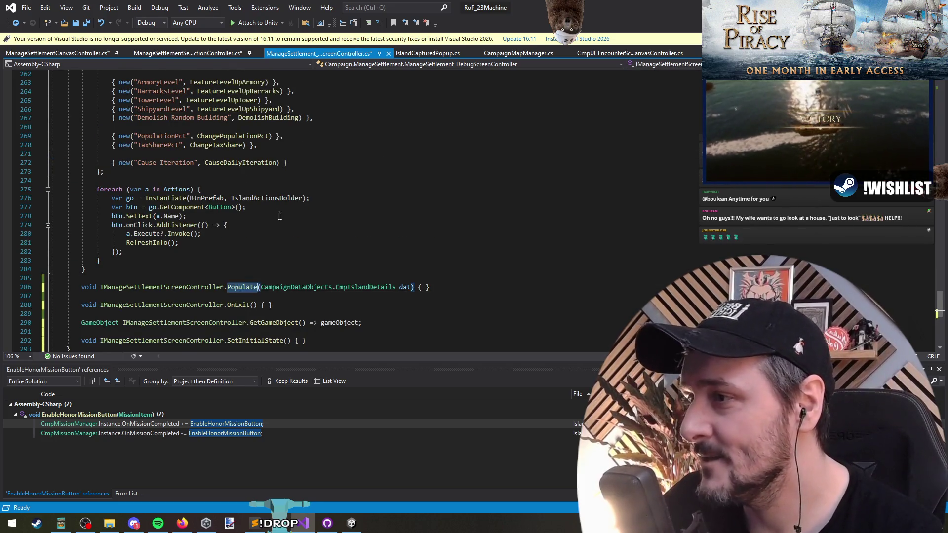
pyautogui.scroll(20, 214, 213)
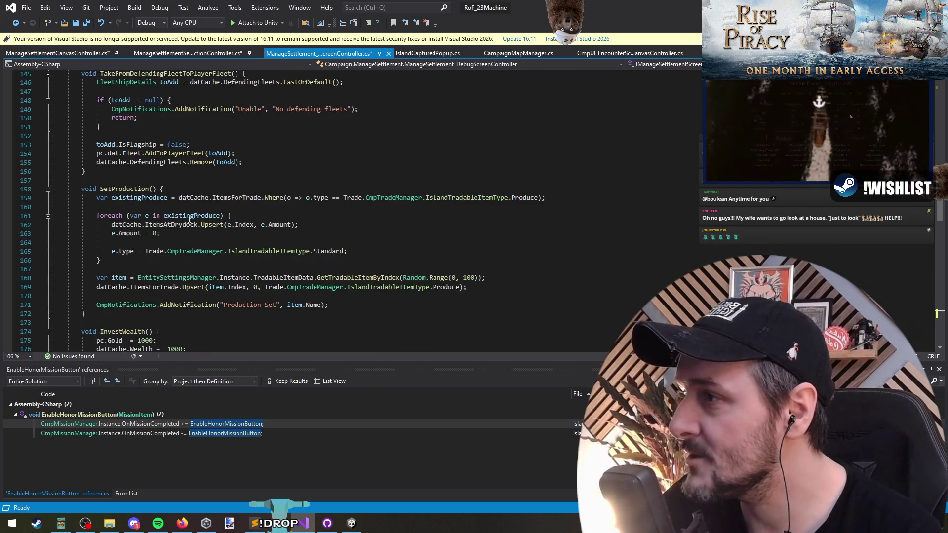
pyautogui.scroll(20, 182, 207)
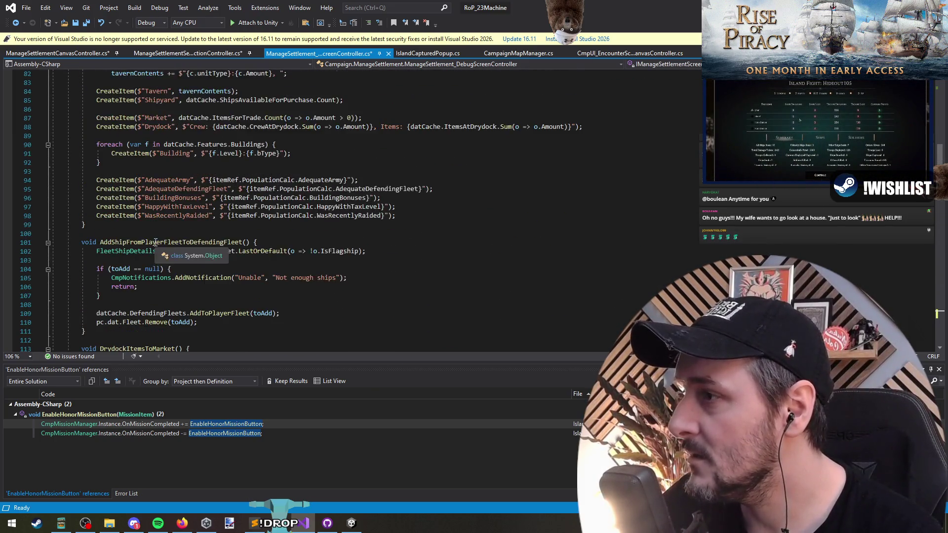
pyautogui.scroll(12, 157, 219)
pyautogui.moveTo(81, 251)
pyautogui.mouseDown()
pyautogui.moveTo(6, 197)
pyautogui.moveTo(3, 180)
pyautogui.mouseUp()
pyautogui.hotkey('ctrl', 'x')
pyautogui.scroll(-20, 35, 205)
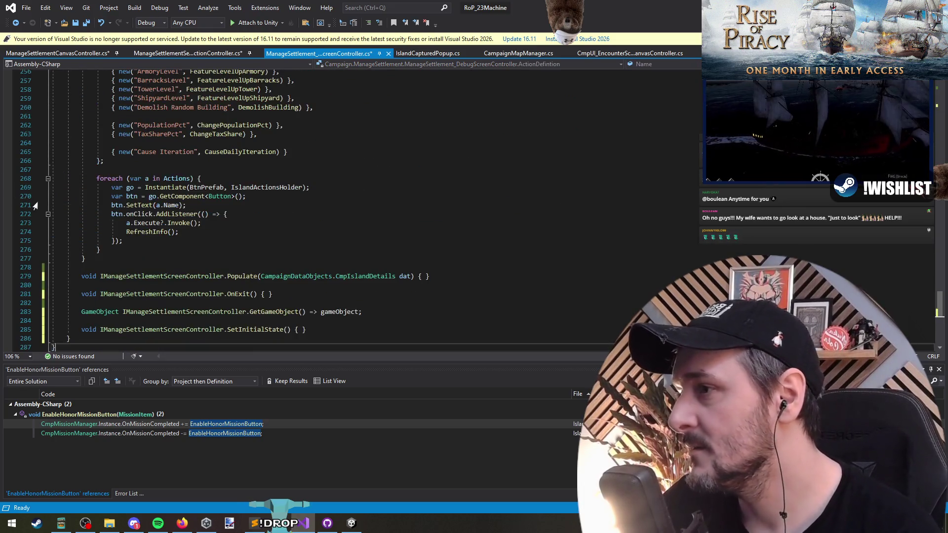
pyautogui.click(422, 276)
pyautogui.press('Return')
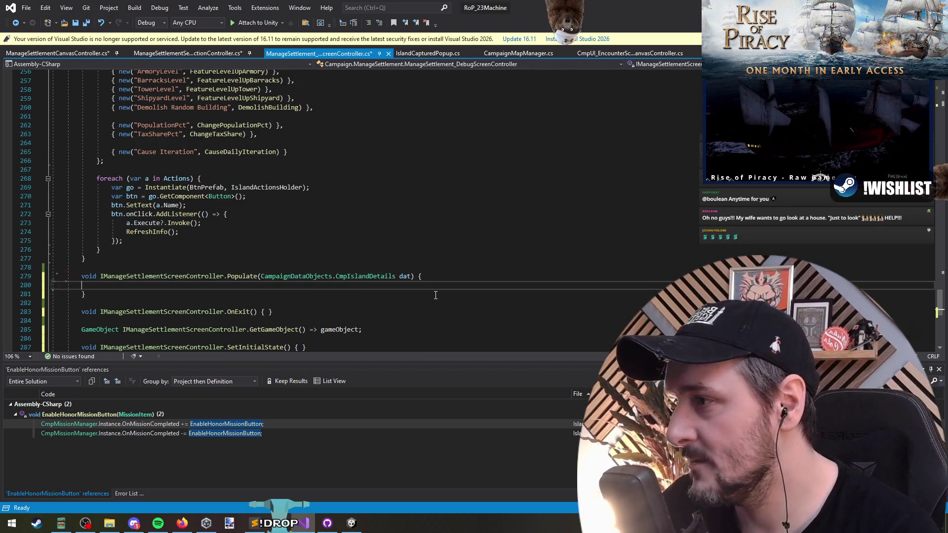
pyautogui.hotkey('ctrl', 'v')
# - Delete the duplicate Populate method, tidy the leftover lines and save
pyautogui.scroll(-2, 112, 255)
pyautogui.click(83, 214)
pyautogui.keyDown('shift'); pyautogui.click(86, 311); pyautogui.keyUp('shift')
pyautogui.press('Delete')
pyautogui.hotkey('ctrl', 's')
pyautogui.hotkey('ctrl', 'Home')
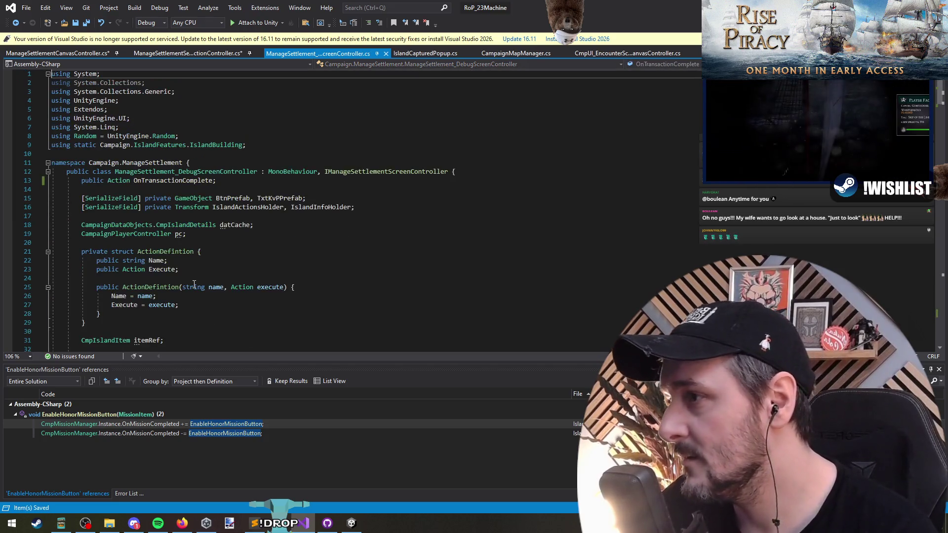
pyautogui.scroll(-8, 133, 130)
pyautogui.hotkey('ctrl', 'v')
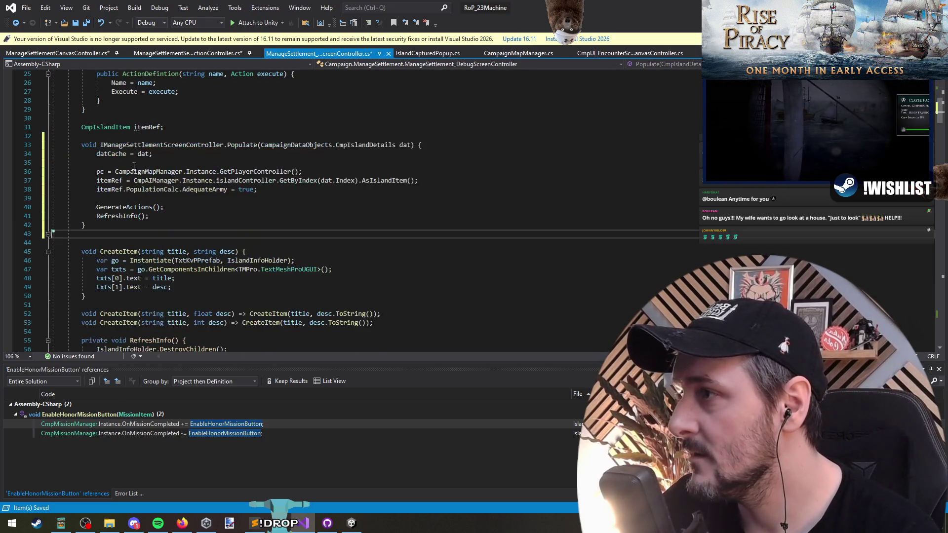
pyautogui.press('Delete')
pyautogui.hotkey('ctrl', 's')
# - Find all references to Populate and inspect its call in the section controller
pyautogui.click(242, 145)
pyautogui.rightClick(241, 145)
pyautogui.press('Escape')
pyautogui.hotkey('shift', 'F12')
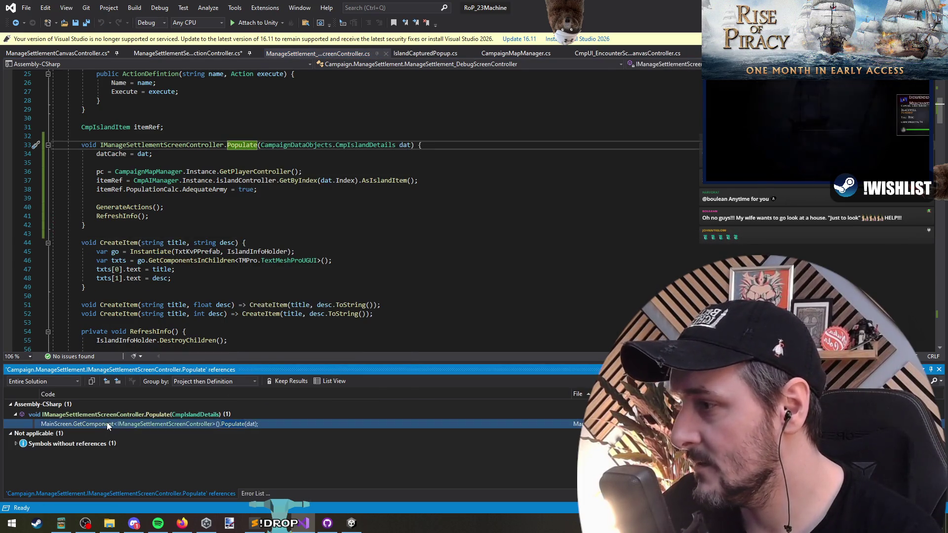
pyautogui.doubleClick(106, 424)
pyautogui.click(142, 228)
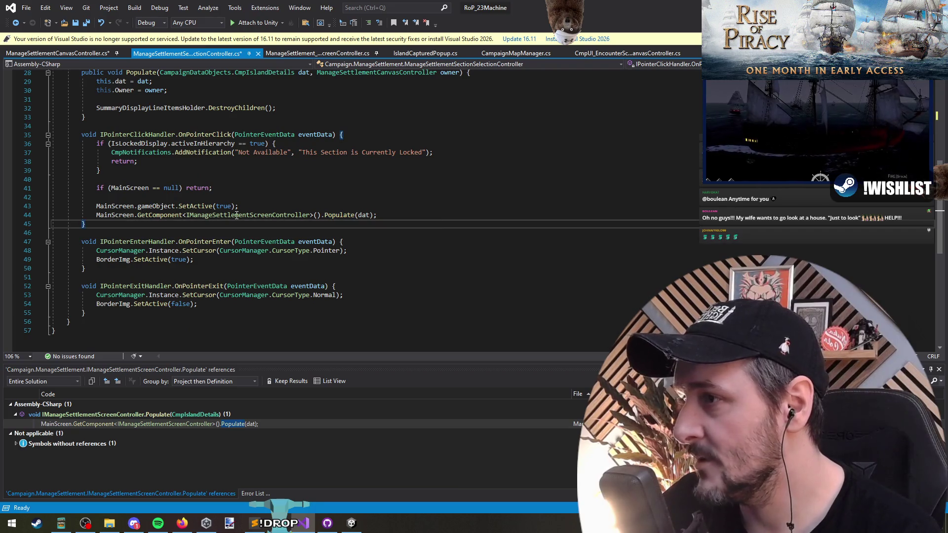
pyautogui.click(500, 220)
pyautogui.hotkey('ctrl', 'F12')
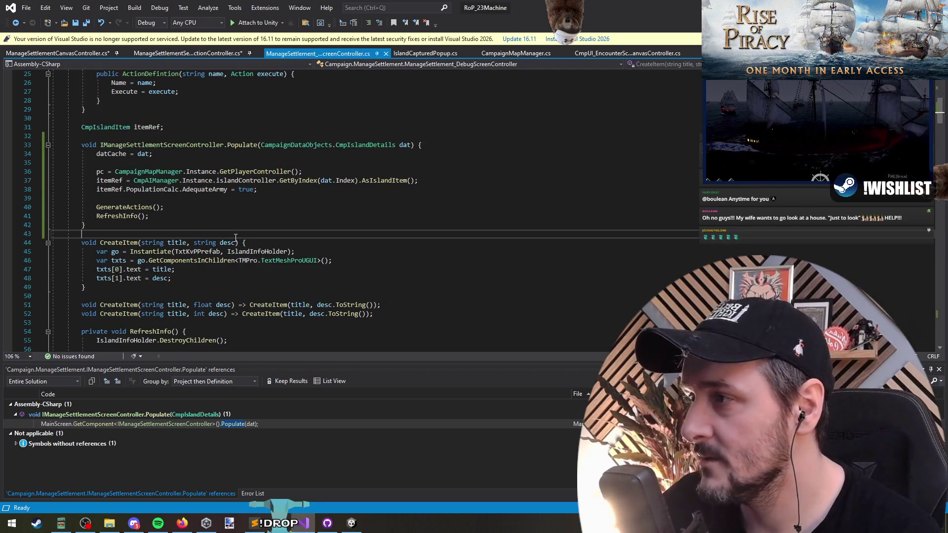
# - Remove the blank lines between OnExit, GetGameObject and SetInitialState
pyautogui.scroll(-10, 237, 236)
pyautogui.scroll(-1, 275, 258)
pyautogui.click(265, 240)
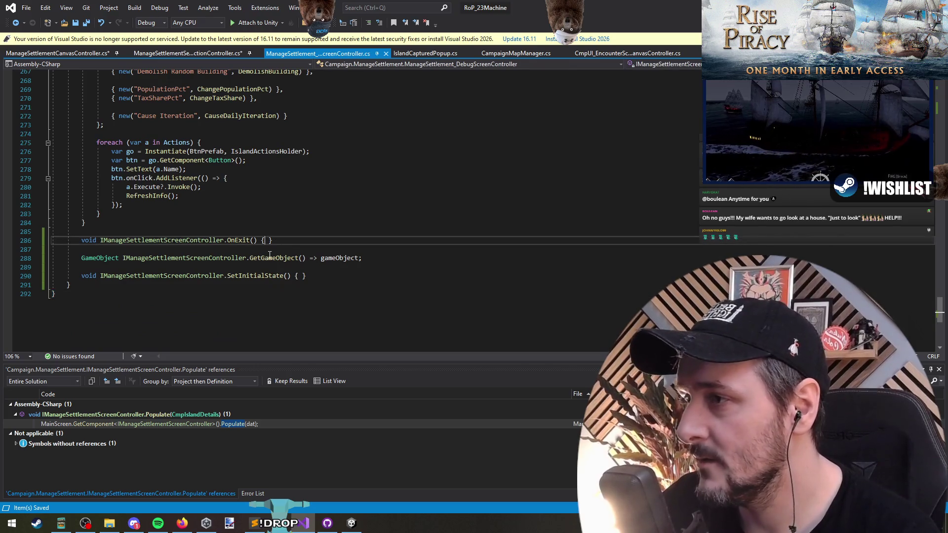
pyautogui.click(262, 275)
pyautogui.press('Up')
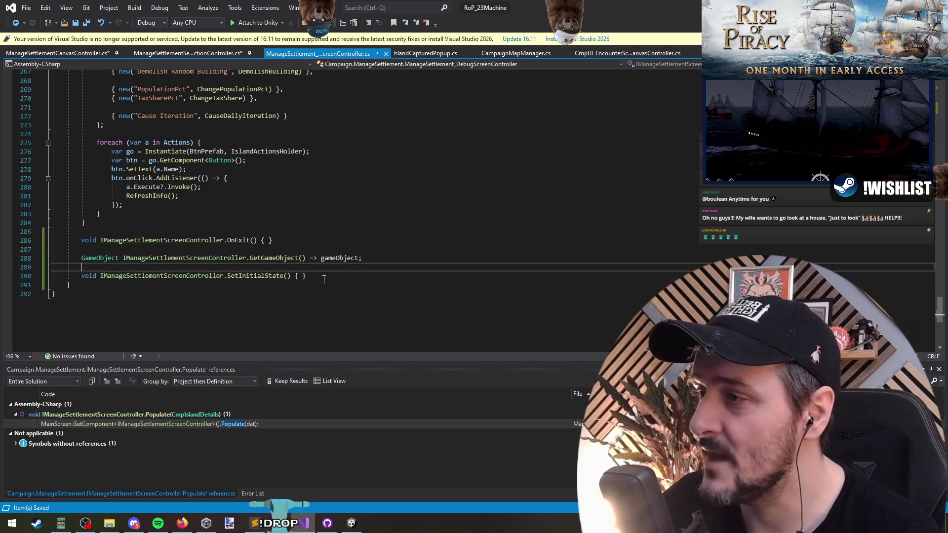
pyautogui.press('Delete')
pyautogui.press('Up')
pyautogui.press('Up')
pyautogui.press('Up')
pyautogui.press('Down')
pyautogui.press('Delete')
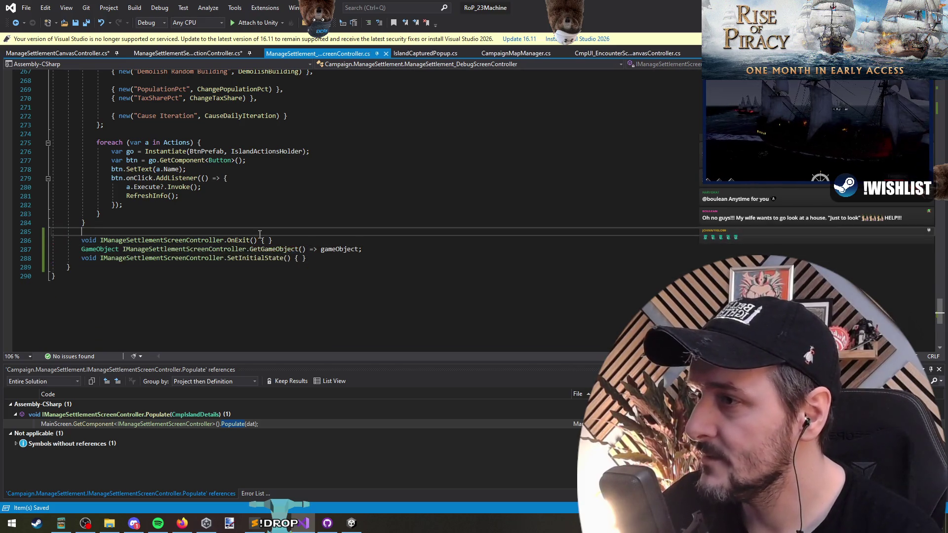
pyautogui.moveTo(284, 258); pyautogui.dragTo(54, 237)
# - Return to ManageSettlementCanvasController.cs via the section controller
pyautogui.click(299, 249)
pyautogui.scroll(1, 378, 245)
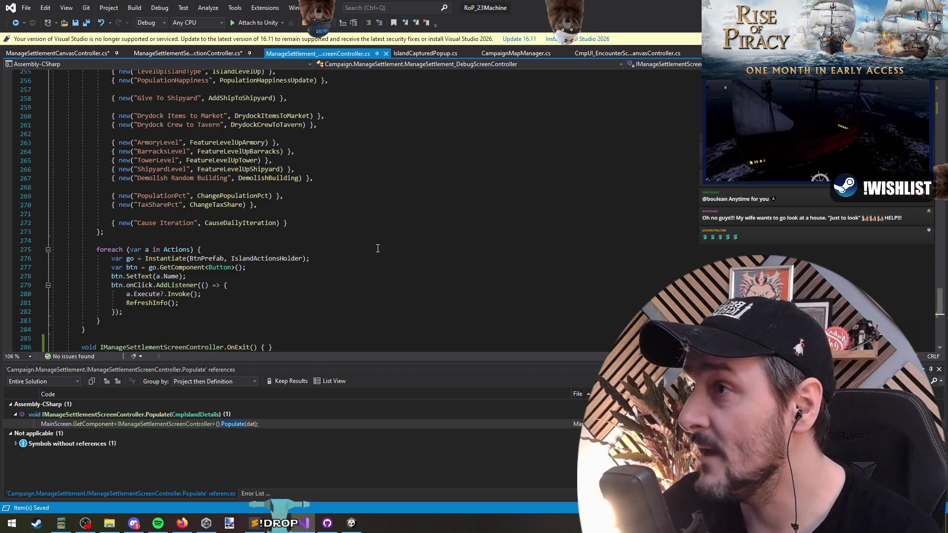
pyautogui.hotkey('ctrl', '-')
pyautogui.hotkey('ctrl', 'Tab')
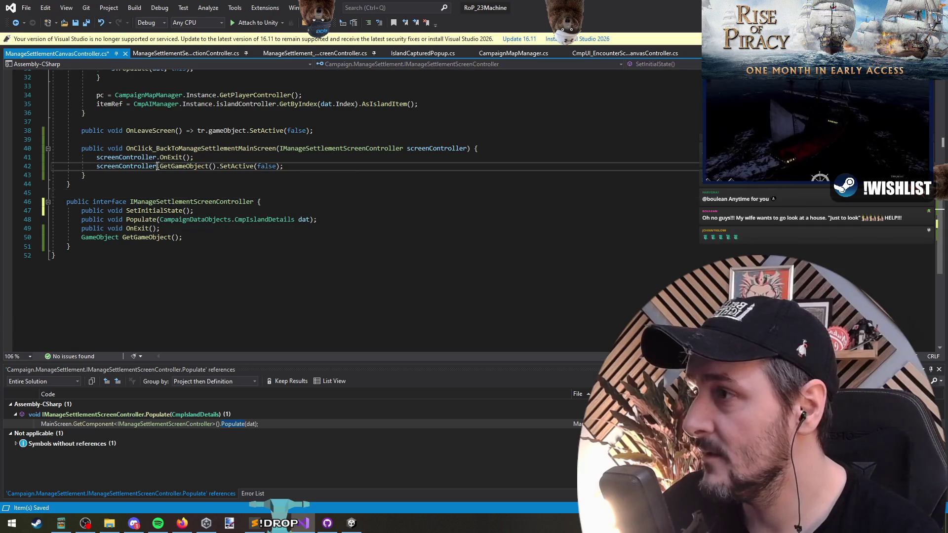
# - Save ManageSettlementCanvasController.cs and switch to Unity's Manage Settlement debug panel
pyautogui.doubleClick(200, 148)
pyautogui.hotkey('ctrl', 's')
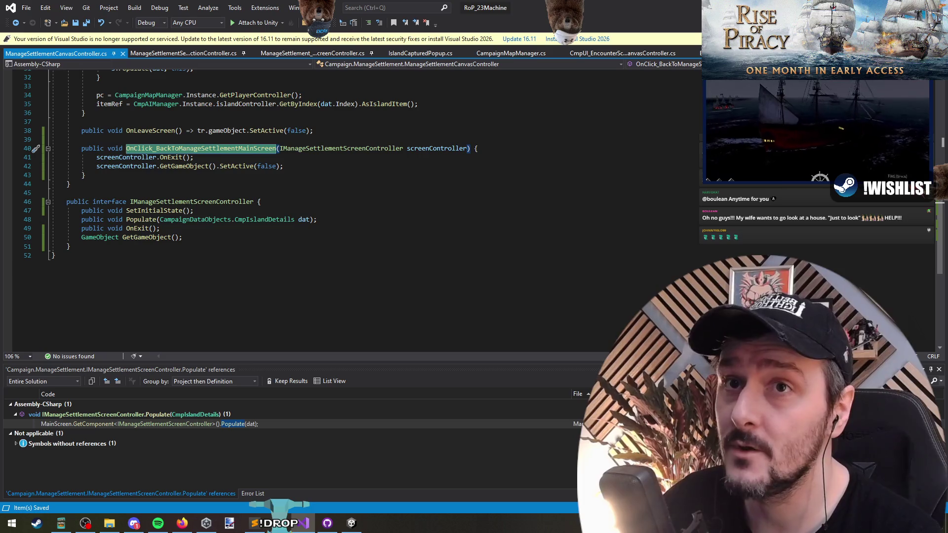
pyautogui.hotkey('alt', 'Tab')
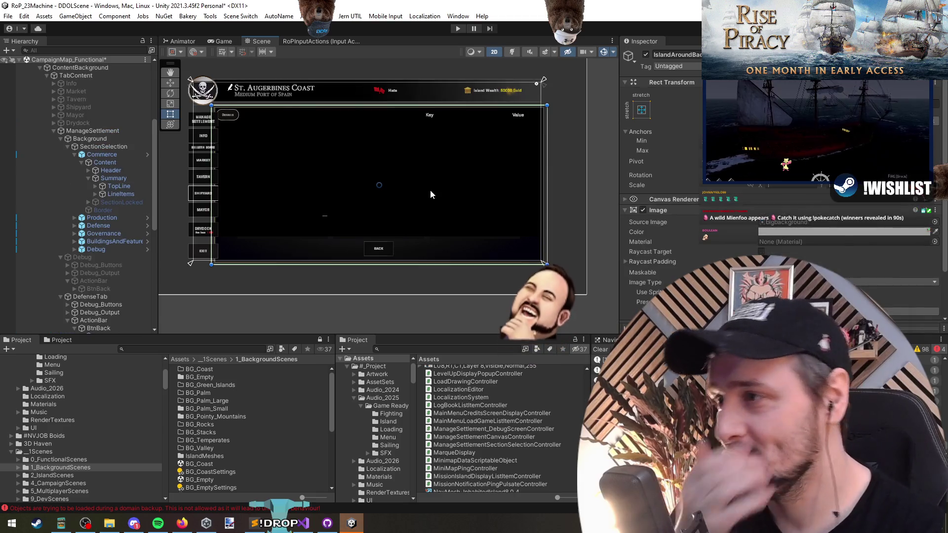
# - Rename DefenseTab's Debug_Buttons panel to Ships and its Debug_Output panel to Army
pyautogui.click(101, 157)
pyautogui.press('Left')
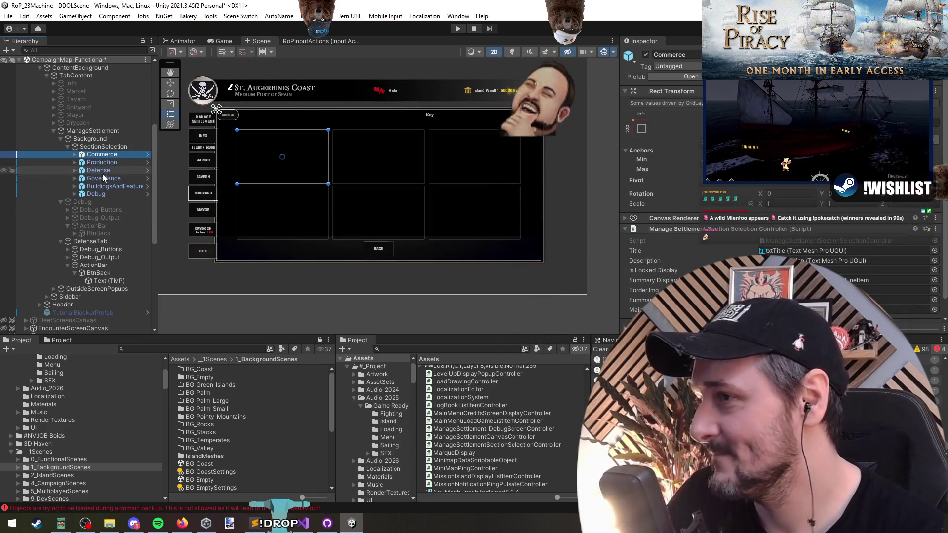
pyautogui.click(99, 273)
pyautogui.click(109, 258)
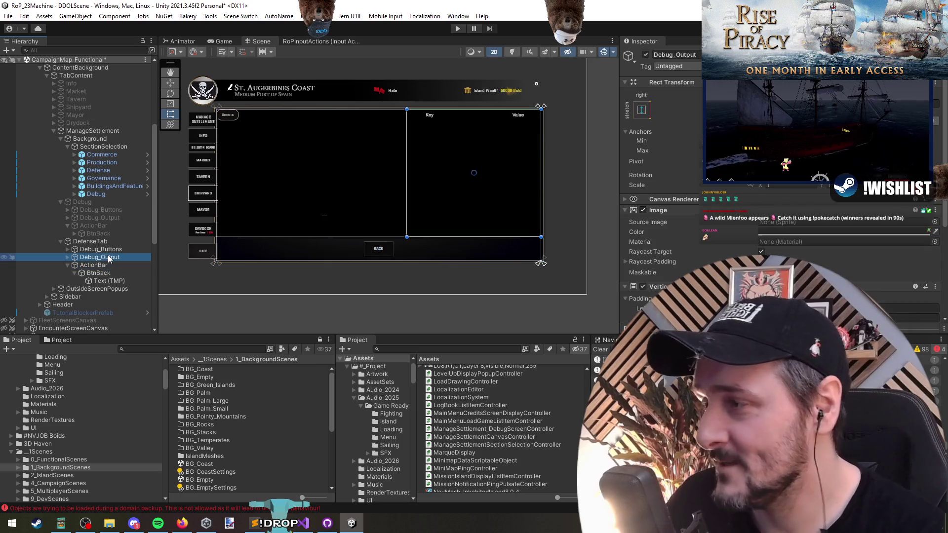
pyautogui.click(109, 250)
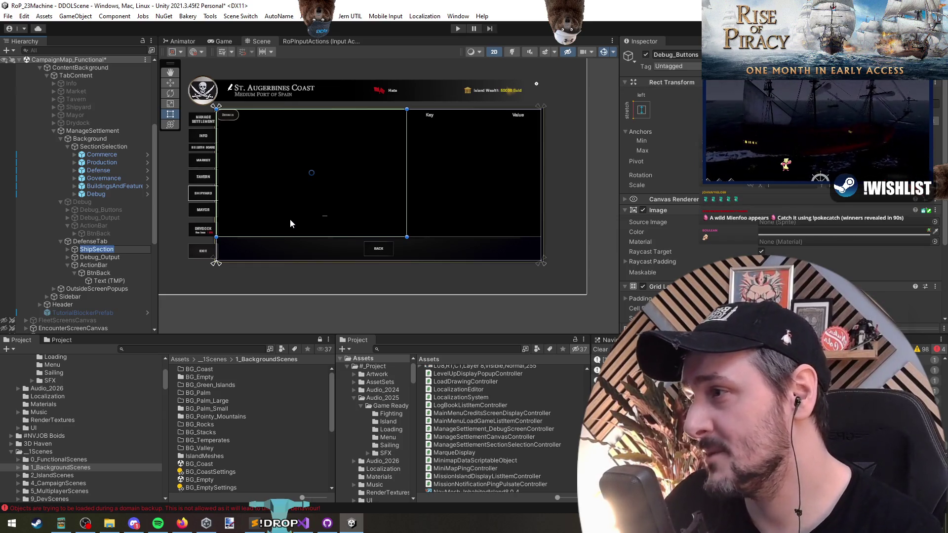
pyautogui.write('hips')
pyautogui.press('Return')
pyautogui.press('Down')
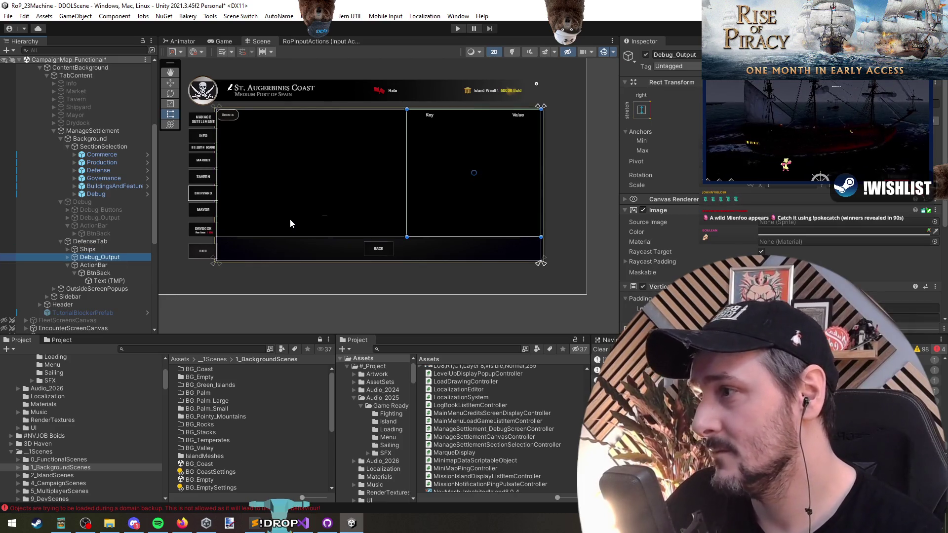
pyautogui.press('F2')
pyautogui.write('my')
pyautogui.press('Return')
pyautogui.press('Down')
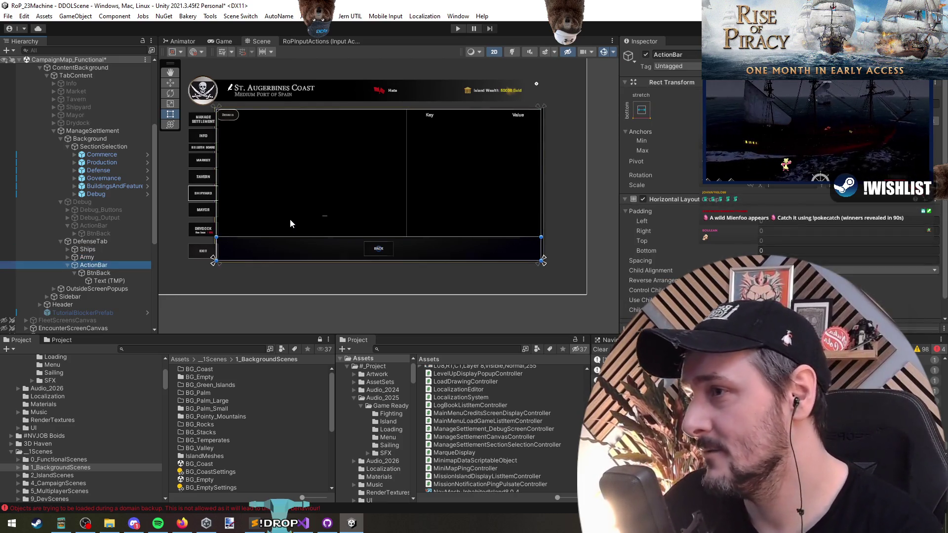
pyautogui.press('Down')
pyautogui.press('Down')
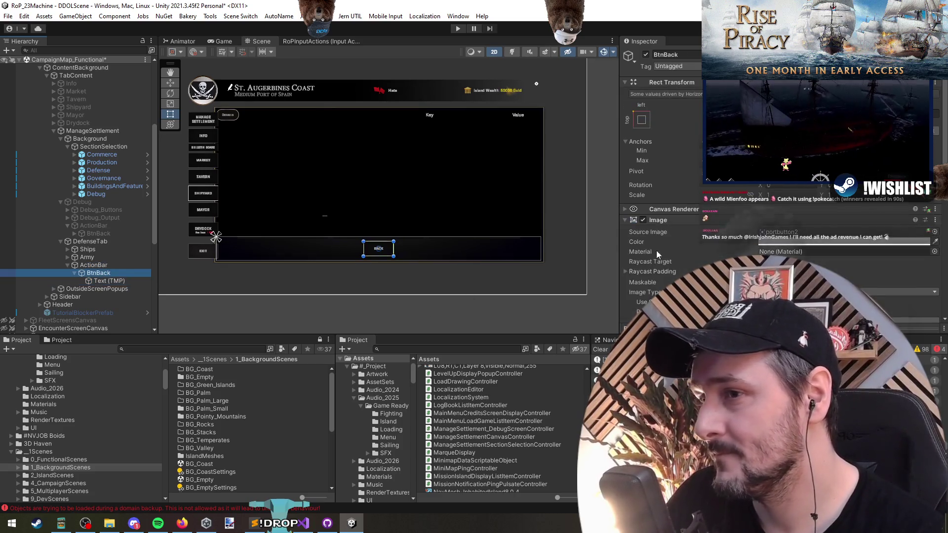
# - Wire the back button's On Click to ManageSettlementCanvasController.OnLeaveScreen, then return to Visual Studio
pyautogui.scroll(5, 681, 242)
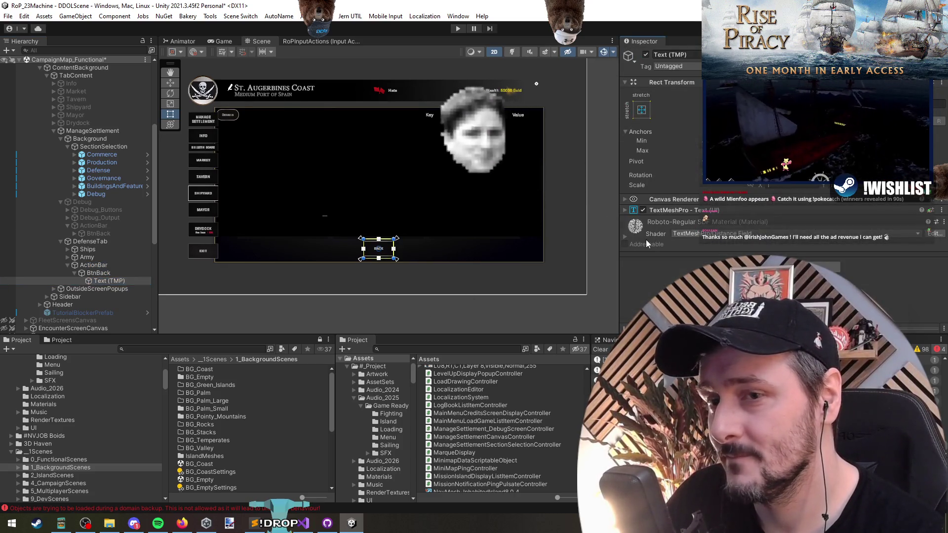
pyautogui.click(646, 239)
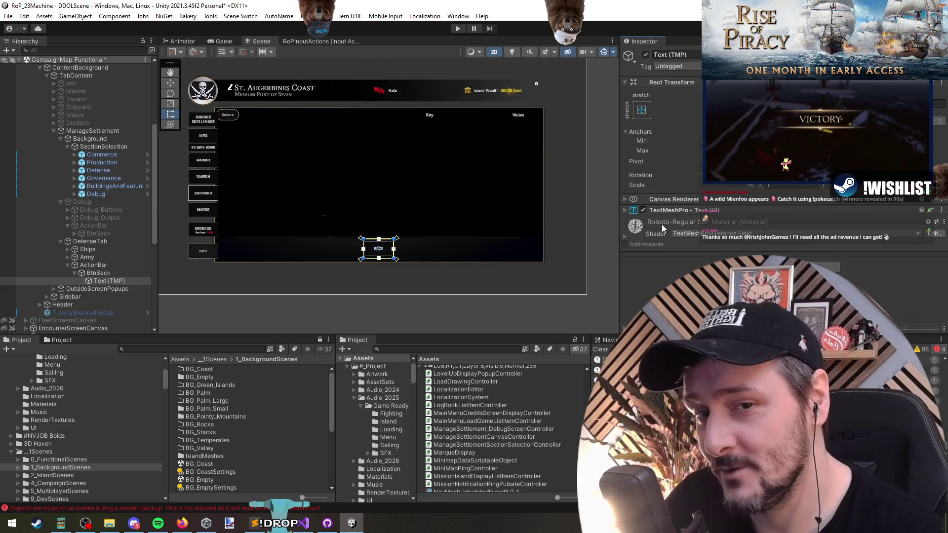
pyautogui.click(98, 273)
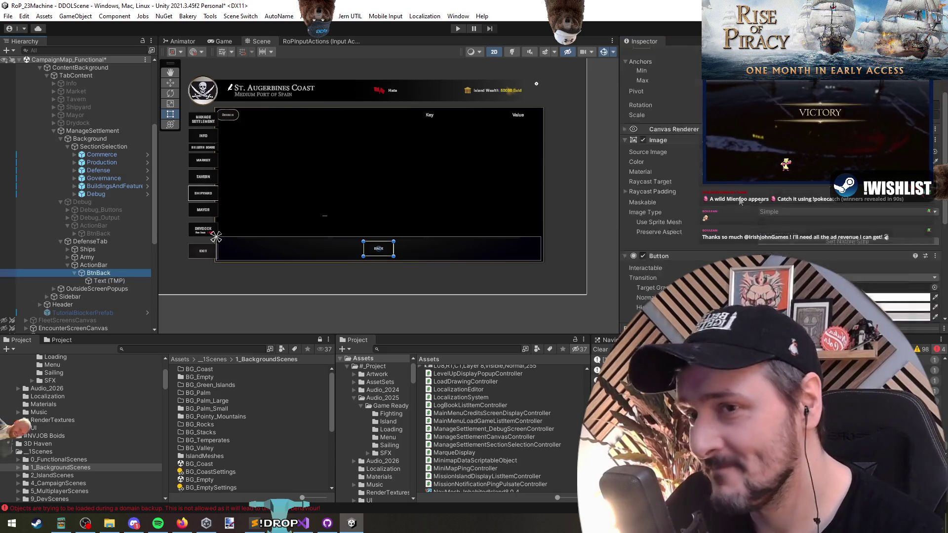
pyautogui.keyDown('ctrl'); pyautogui.click(105, 227); pyautogui.keyUp('ctrl')
pyautogui.keyDown('ctrl'); pyautogui.click(109, 233); pyautogui.keyUp('ctrl')
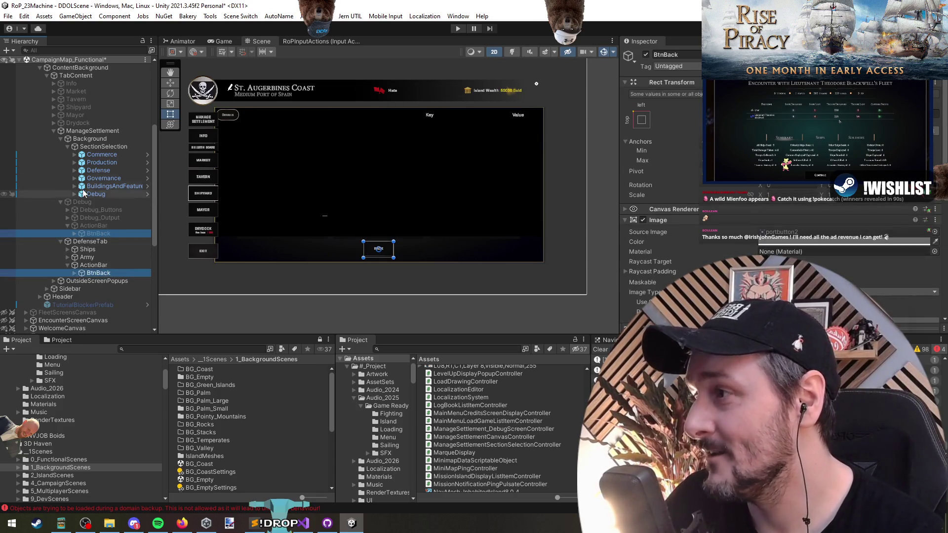
pyautogui.scroll(4, 83, 175)
pyautogui.scroll(-5, 700, 251)
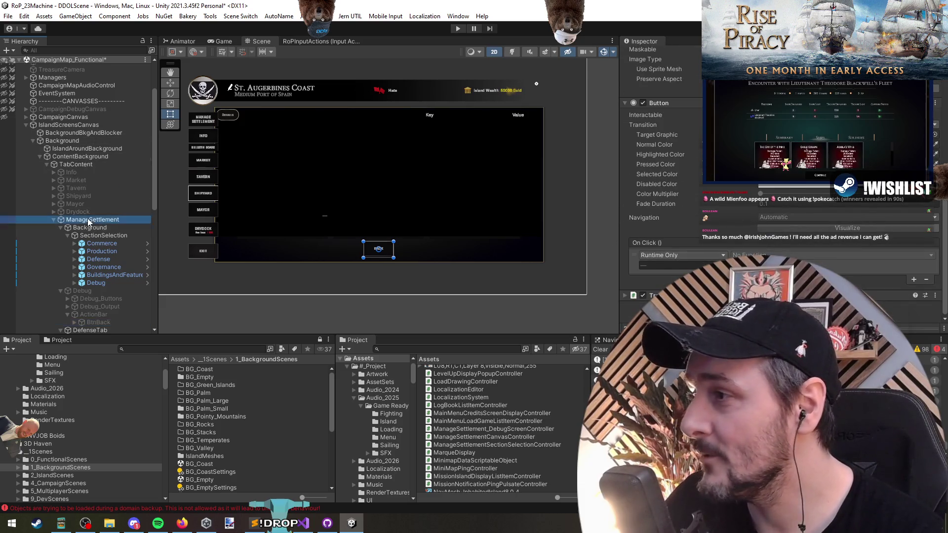
pyautogui.click(671, 266)
pyautogui.click(790, 255)
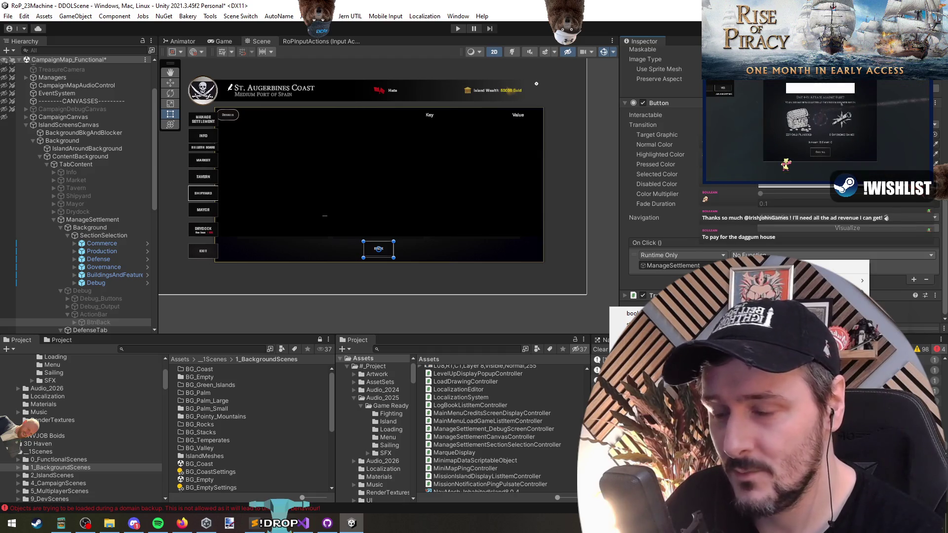
pyautogui.click(691, 346)
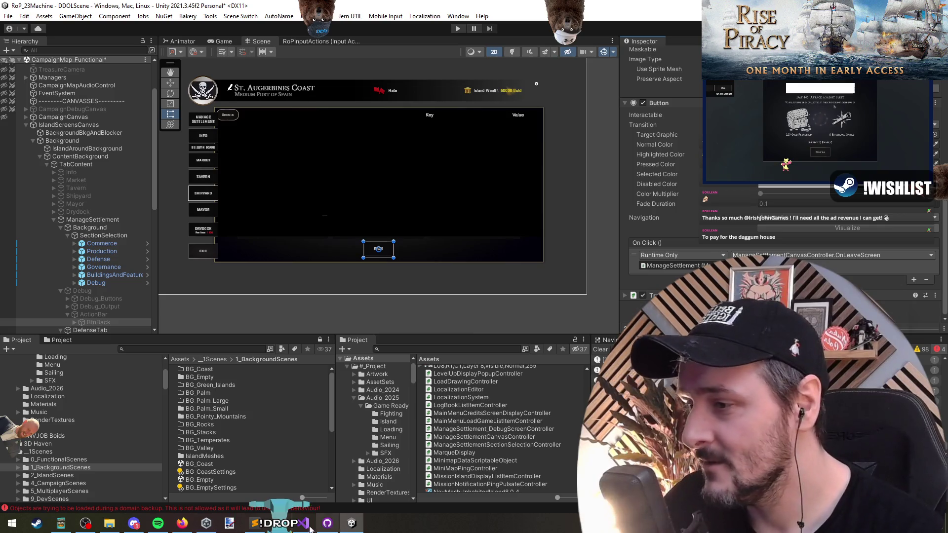
pyautogui.hotkey('alt', 'Tab')
pyautogui.click(200, 148)
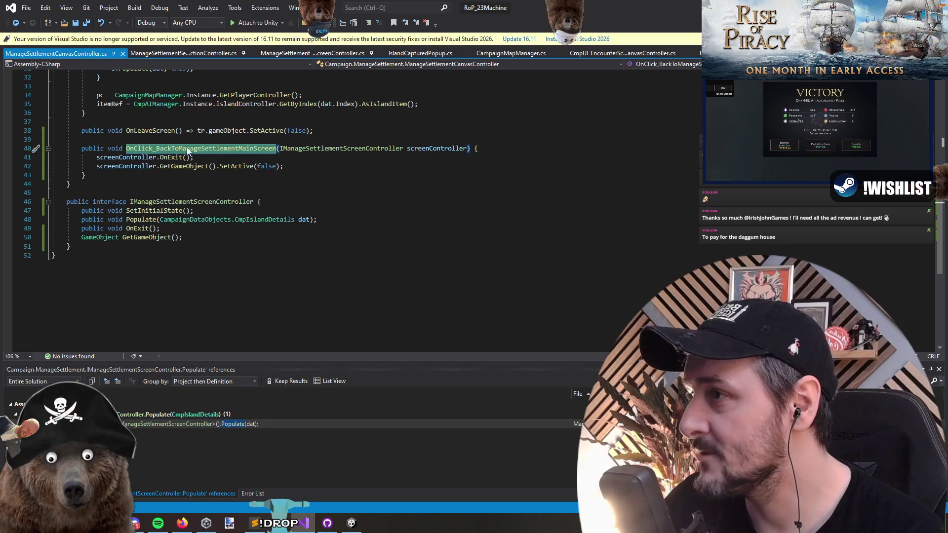
pyautogui.click(171, 143)
pyautogui.click(298, 151)
pyautogui.moveTo(467, 148); pyautogui.dragTo(279, 150)
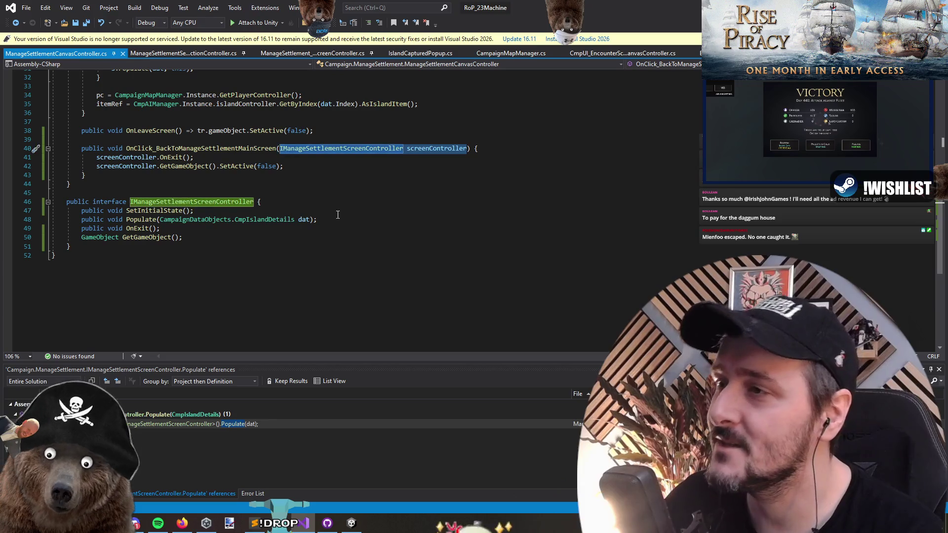
pyautogui.hotkey('alt', 'Tab')
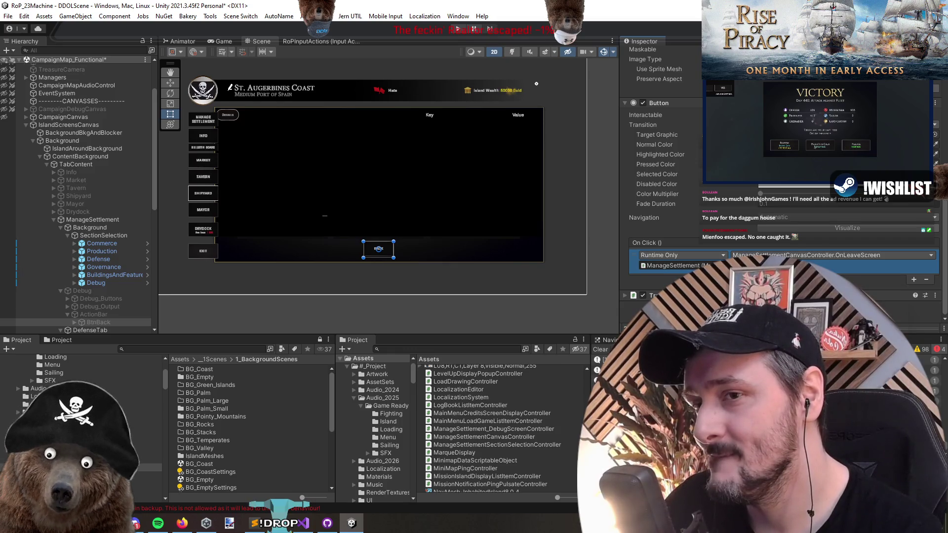
pyautogui.click(732, 255)
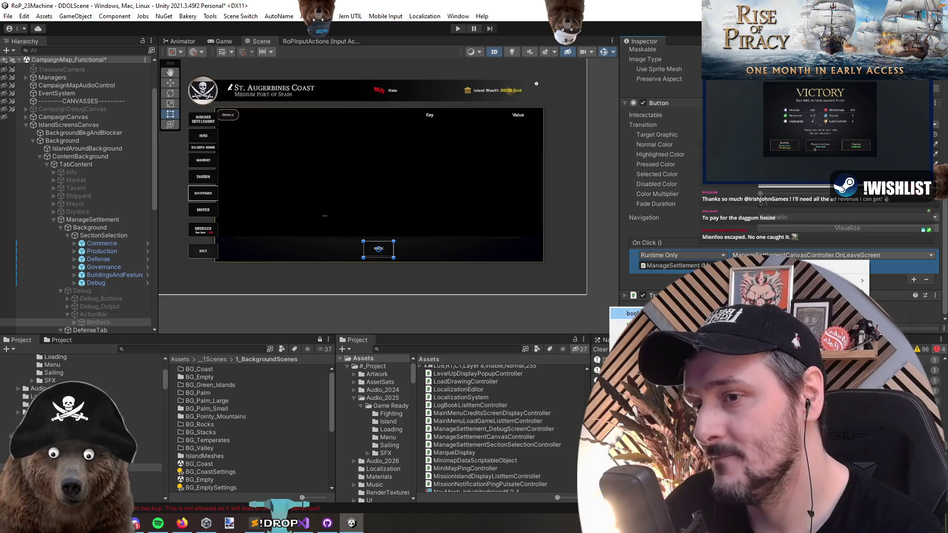
pyautogui.click(510, 279)
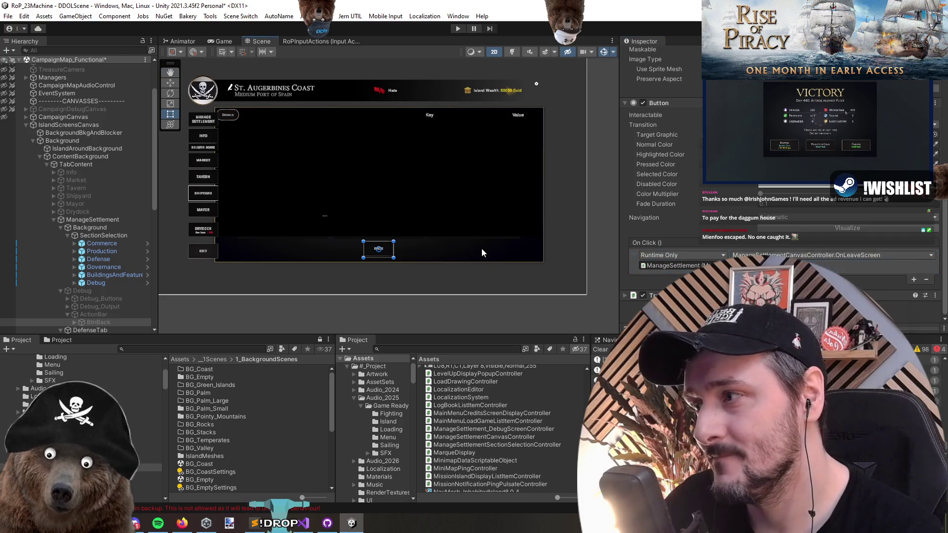
pyautogui.hotkey('alt', 'Tab')
pyautogui.moveTo(279, 148); pyautogui.dragTo(313, 157)
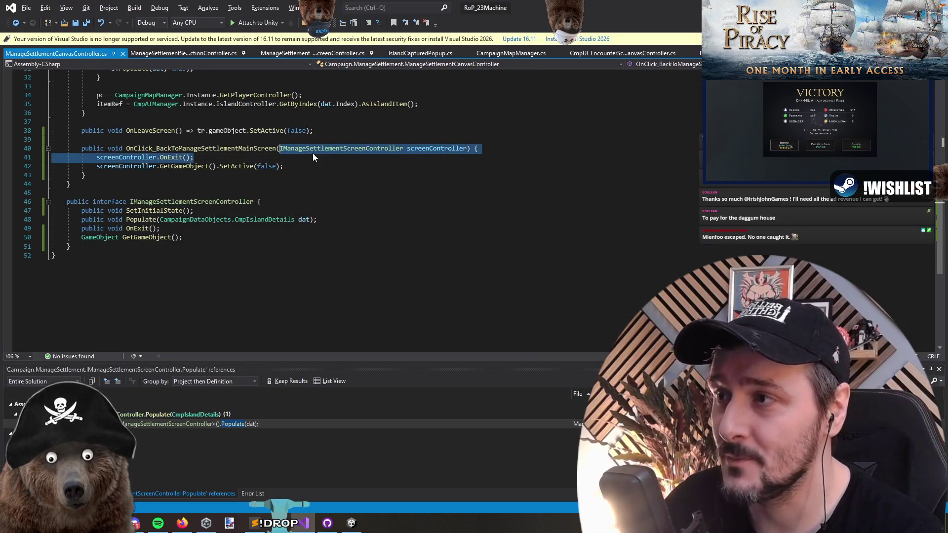
# - Add a screenController variable of the interface type and change the method parameter to 'GameObject go'
pyautogui.press('Left')
pyautogui.hotkey('ctrl', 'shift', 'Right')
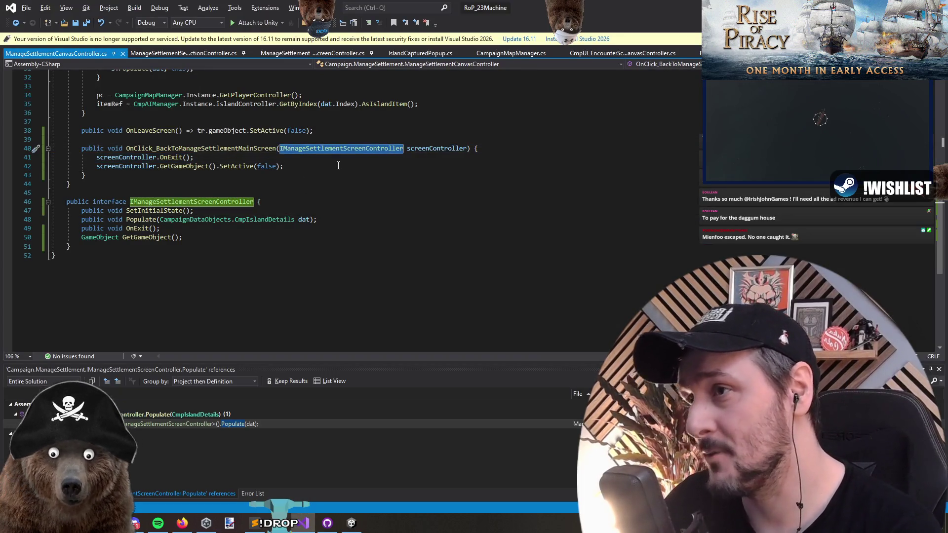
pyautogui.write('GameObject')
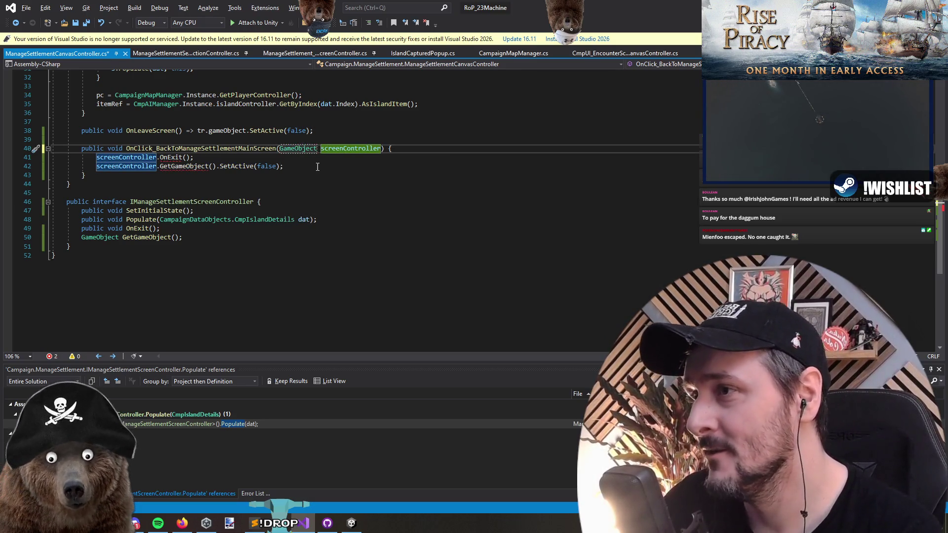
pyautogui.hotkey('ctrl', 'z')
pyautogui.hotkey('ctrl', 'z')
pyautogui.hotkey('ctrl', 'z')
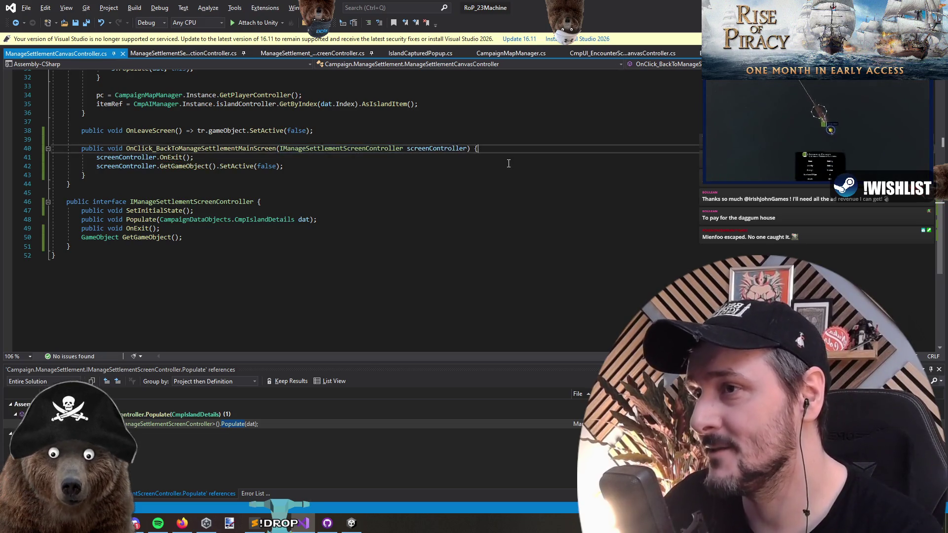
pyautogui.press('Return')
pyautogui.write('var s ')
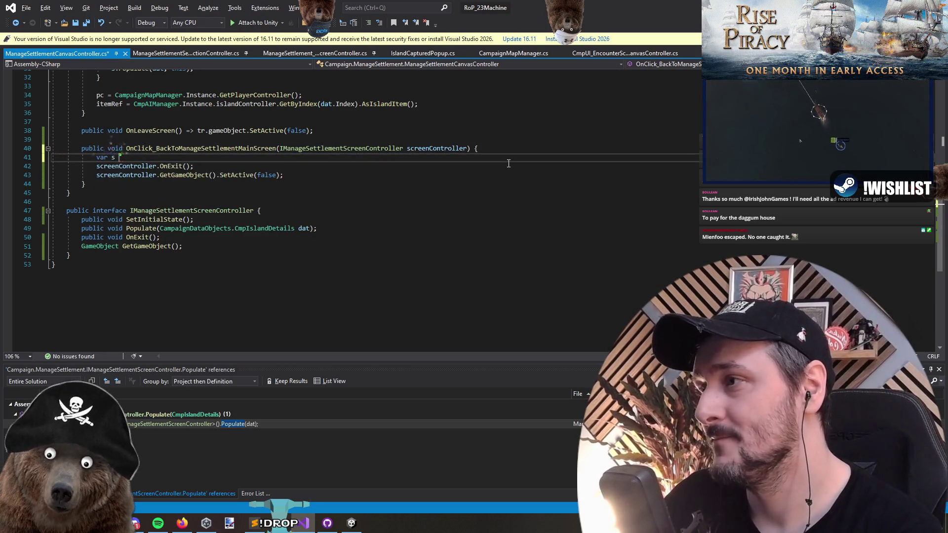
pyautogui.write('=')
pyautogui.write('IManageSettlementScreenController')
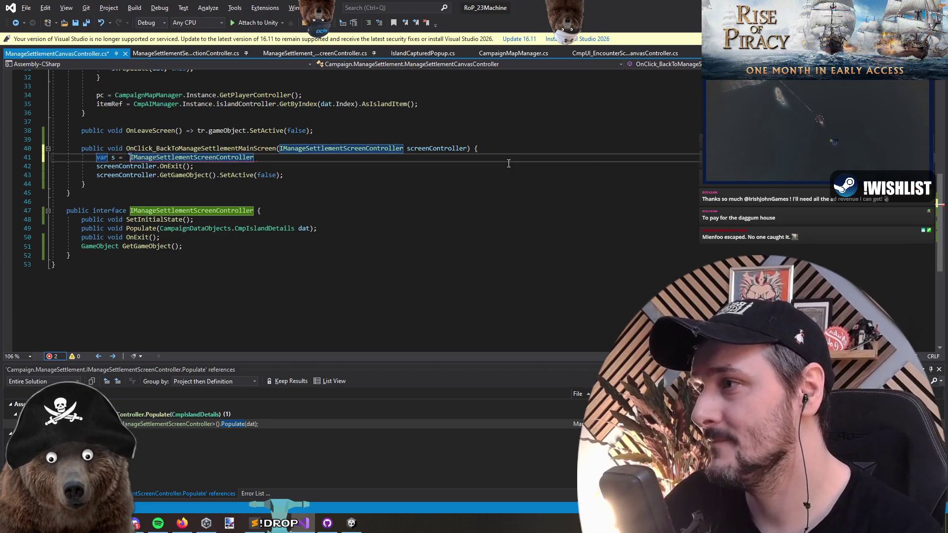
pyautogui.press('Down')
pyautogui.hotkey('ctrl', 'Right')
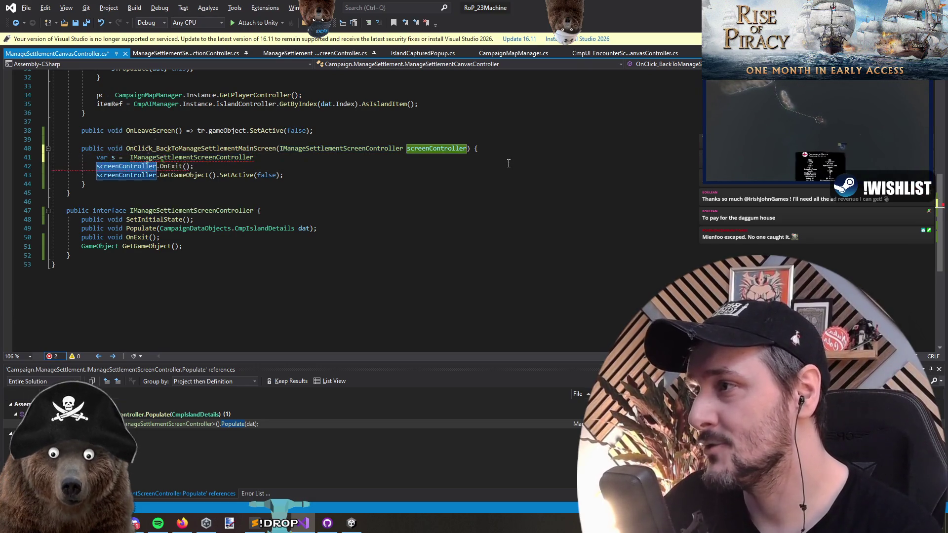
pyautogui.press('Up')
pyautogui.press('Tab')
pyautogui.press('Up')
pyautogui.press('End')
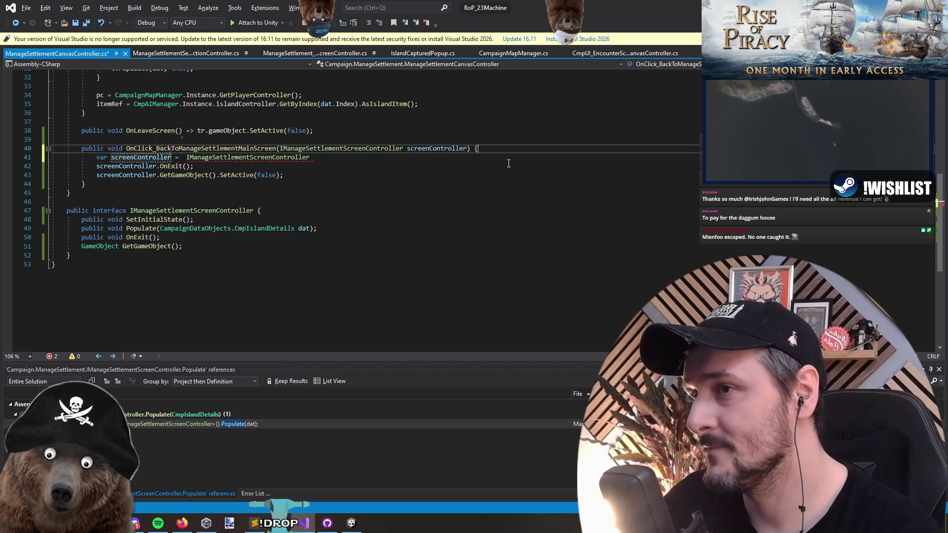
pyautogui.hotkey('ctrl', 'shift', 'Left')
pyautogui.hotkey('ctrl', 'shift', 'Left')
pyautogui.write('GameObject')
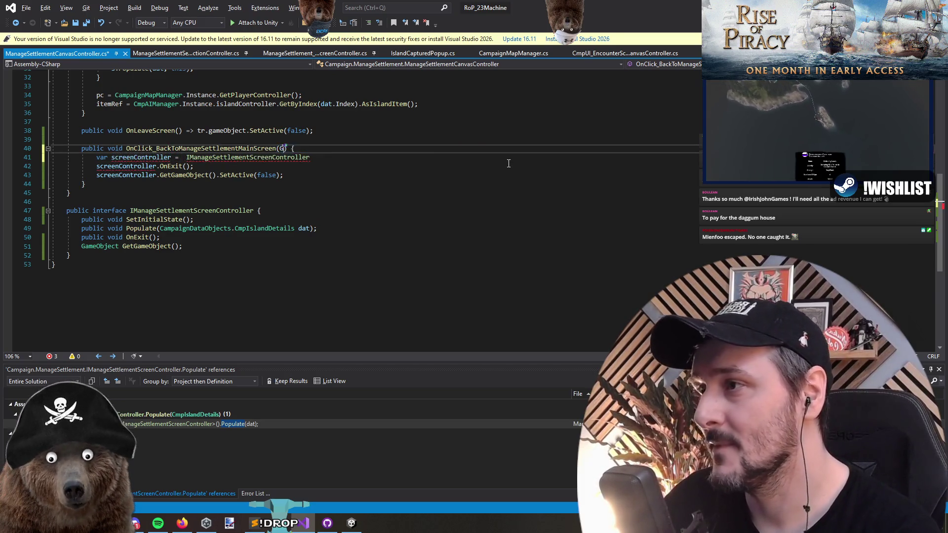
pyautogui.write(' go')
pyautogui.press('Down')
# - Assign screenController from go.GetComponent<IManageSettlementScreenController>()
pyautogui.press('Home')
pyautogui.hotkey('ctrl', 'Right')
pyautogui.hotkey('ctrl', 'Right')
pyautogui.hotkey('ctrl', 'Right')
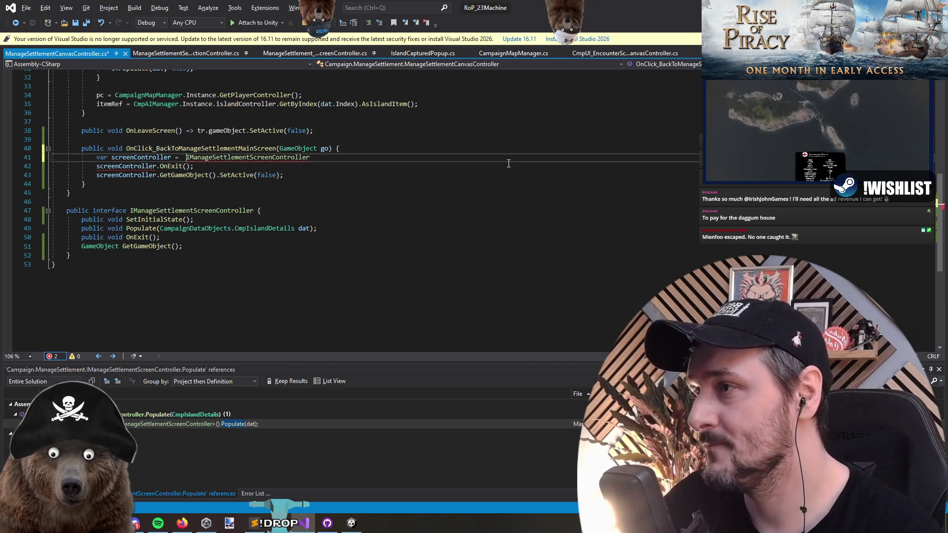
pyautogui.write('go.GetComponent')
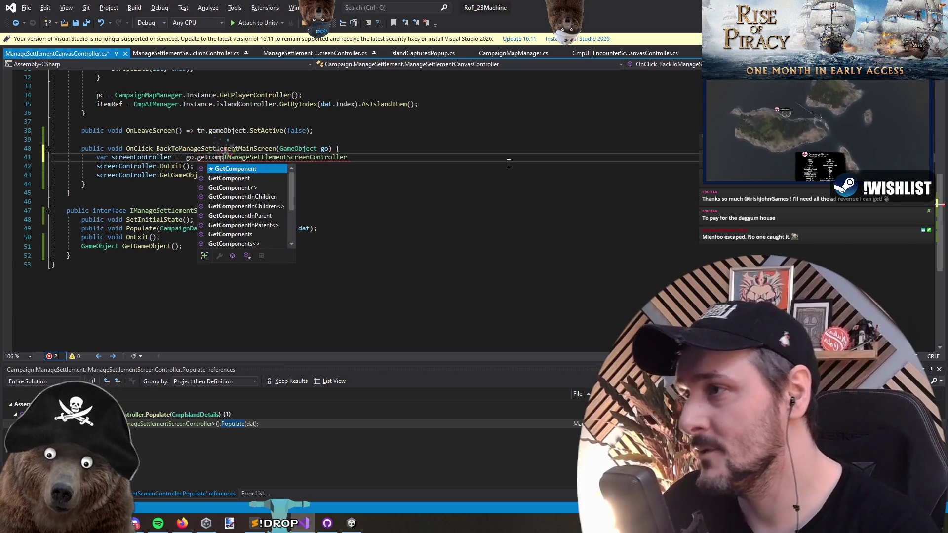
pyautogui.write('<')
pyautogui.press('End')
pyautogui.write('>()')
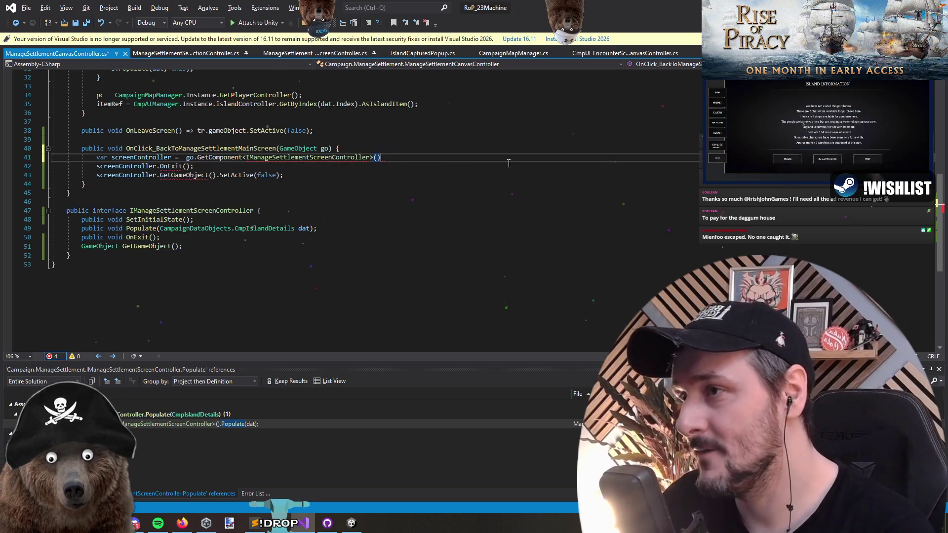
# - Add an early exit: if screenController == null, return
pyautogui.press('Return')
pyautogui.write('if()')
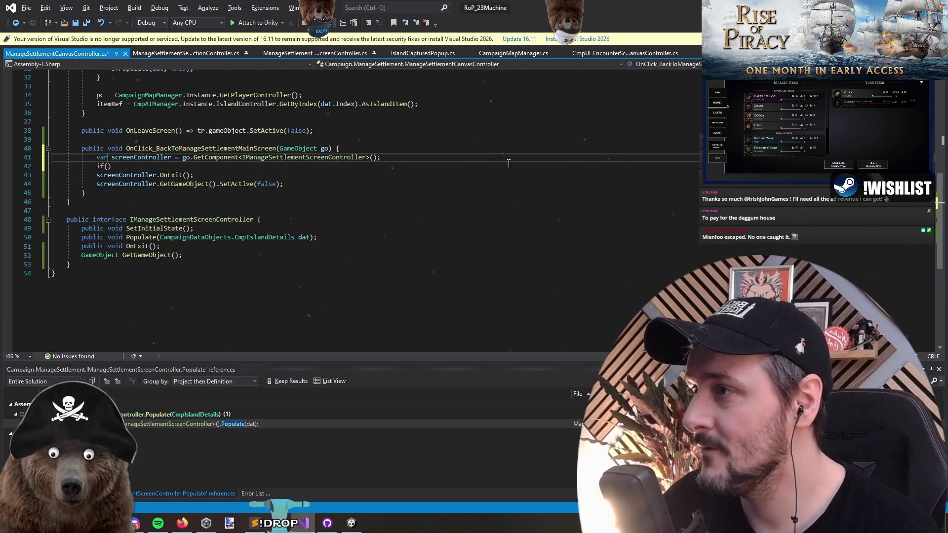
pyautogui.press('Left')
pyautogui.write('= null')
pyautogui.press('Return')
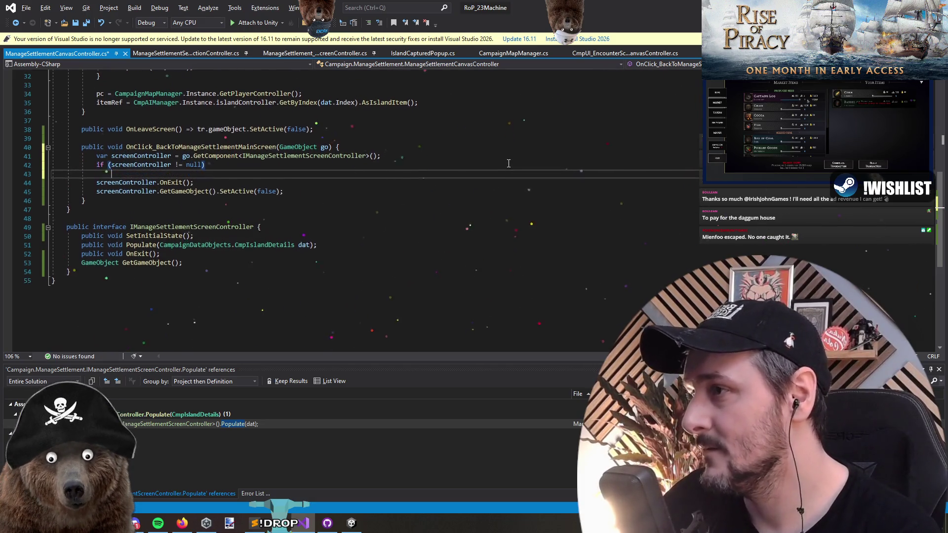
pyautogui.press('Delete')
pyautogui.hotkey('shift', 'Down')
pyautogui.hotkey('shift', 'Down')
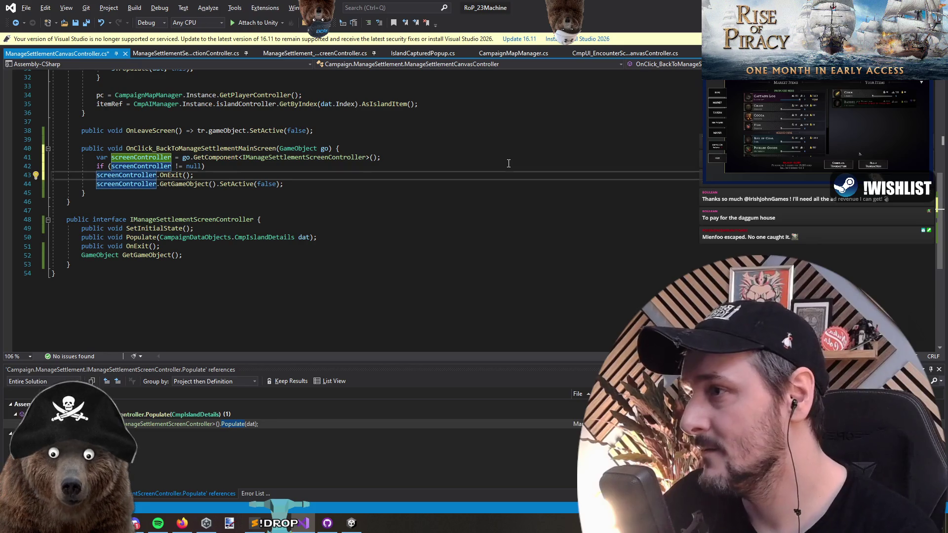
pyautogui.press('Tab')
pyautogui.click(509, 163)
pyautogui.write('{')
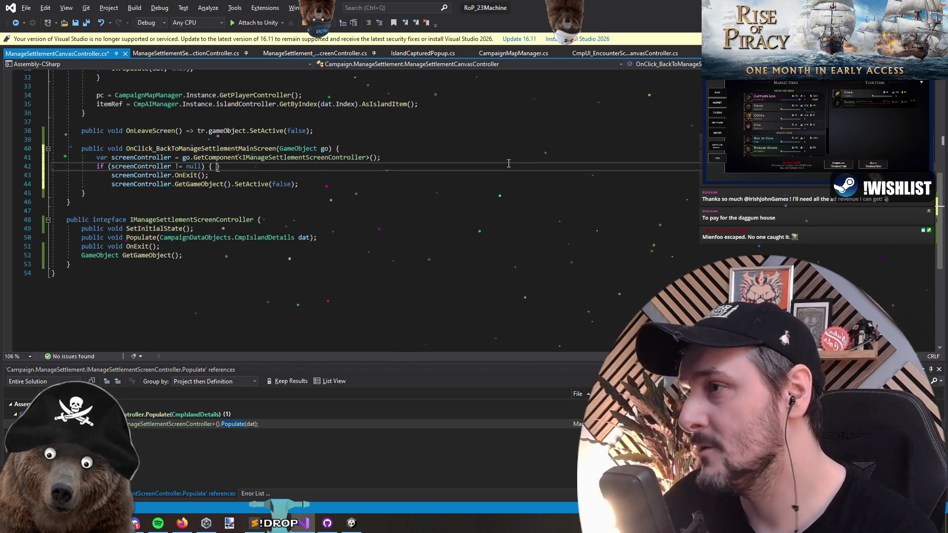
pyautogui.hotkey('ctrl', 'z')
pyautogui.hotkey('ctrl', 'Left')
pyautogui.hotkey('ctrl', 'Left')
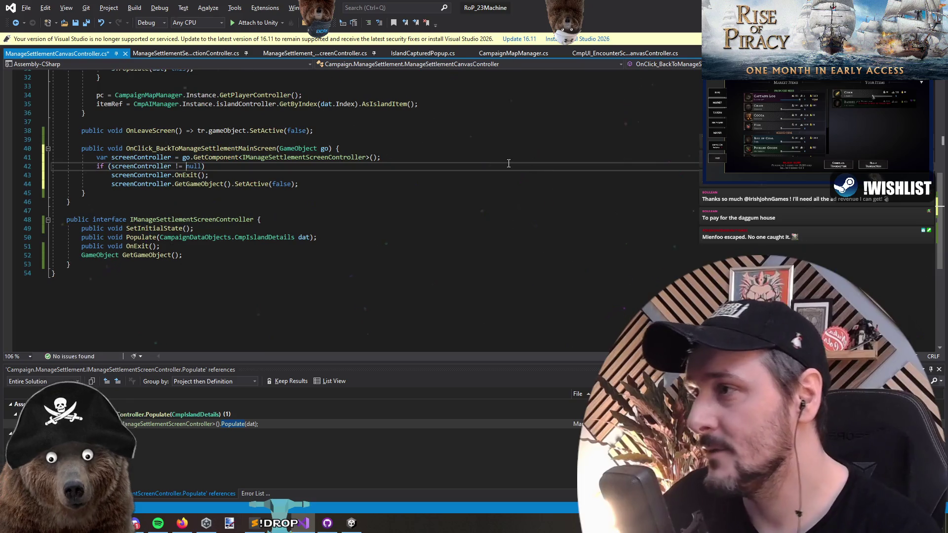
pyautogui.press('BackSpace')
pyautogui.write('=')
pyautogui.press('End')
pyautogui.write('return;')
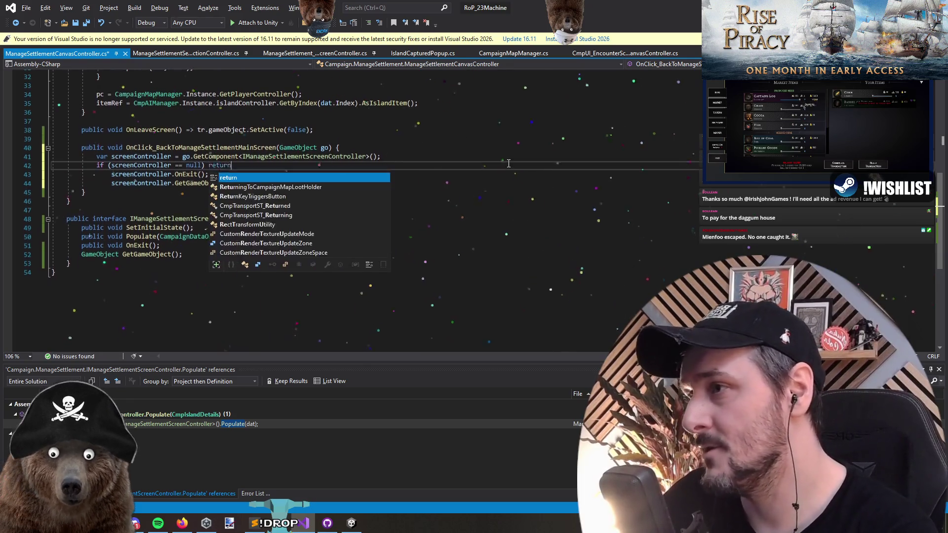
pyautogui.press('Return')
# - Keep OnExit at method level and make the last call go.SetActive(false)
pyautogui.press('Delete')
pyautogui.press('Down')
pyautogui.press('Delete')
pyautogui.hotkey('ctrl', 'Right')
pyautogui.hotkey('ctrl', 'Right')
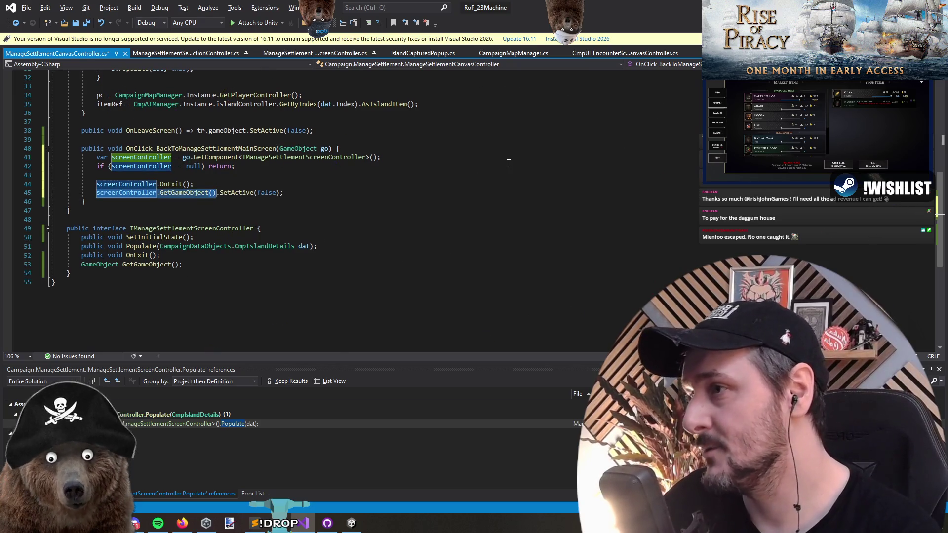
pyautogui.write('go')
pyautogui.press('Escape')
pyautogui.press('Down')
pyautogui.press('Down')
pyautogui.press('Down')
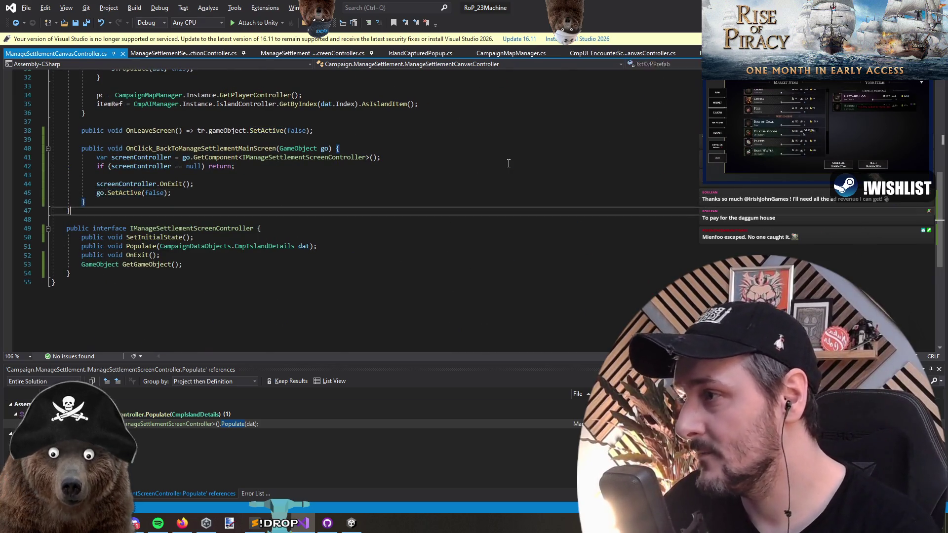
# - Delete GetGameObject from the interface and from the debug screen controller, saving the file
pyautogui.hotkey('ctrl', 'x')
pyautogui.hotkey('ctrl', 's')
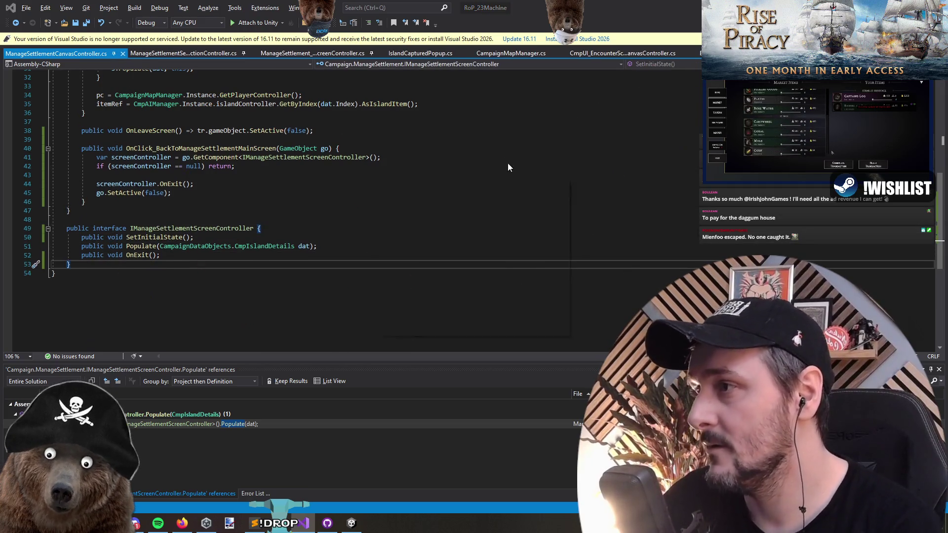
pyautogui.click(183, 53)
pyautogui.click(243, 226)
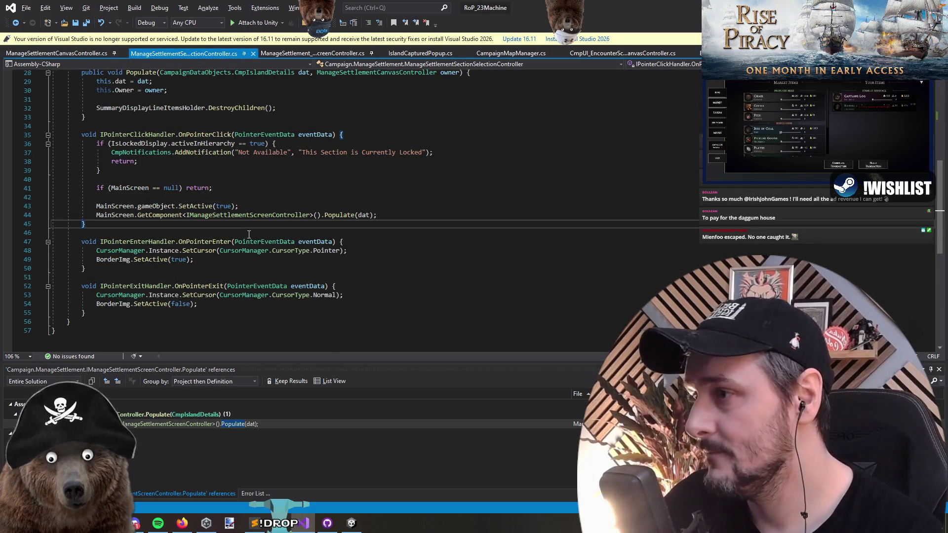
pyautogui.hotkey('ctrl', '-')
pyautogui.hotkey('ctrl', '-')
pyautogui.hotkey('ctrl', '-')
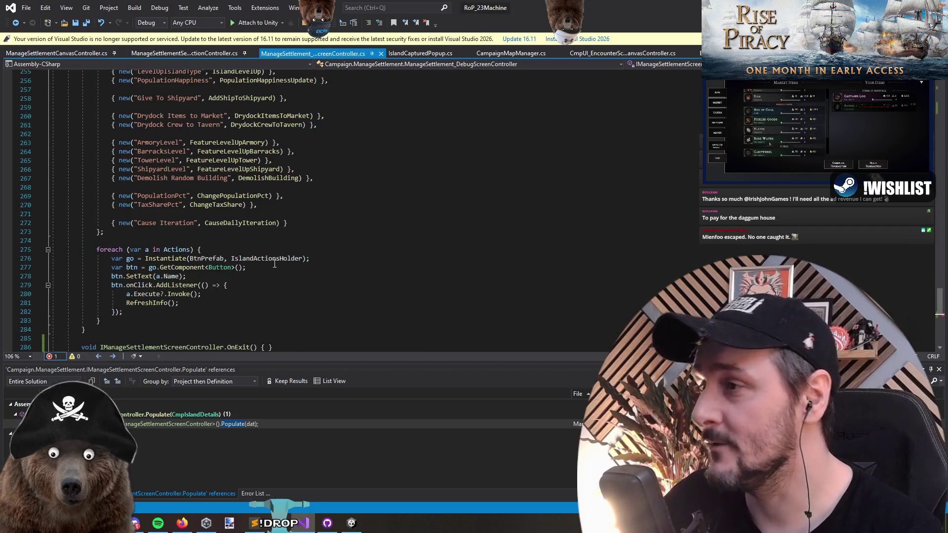
pyautogui.click(379, 223)
pyautogui.hotkey('ctrl', 'End')
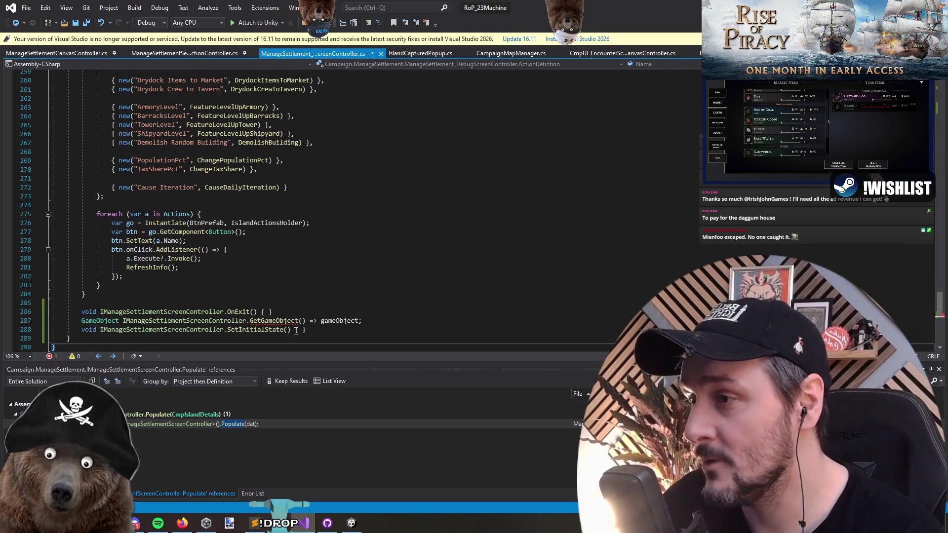
pyautogui.click(291, 321)
pyautogui.hotkey('ctrl', 'x')
pyautogui.click(283, 301)
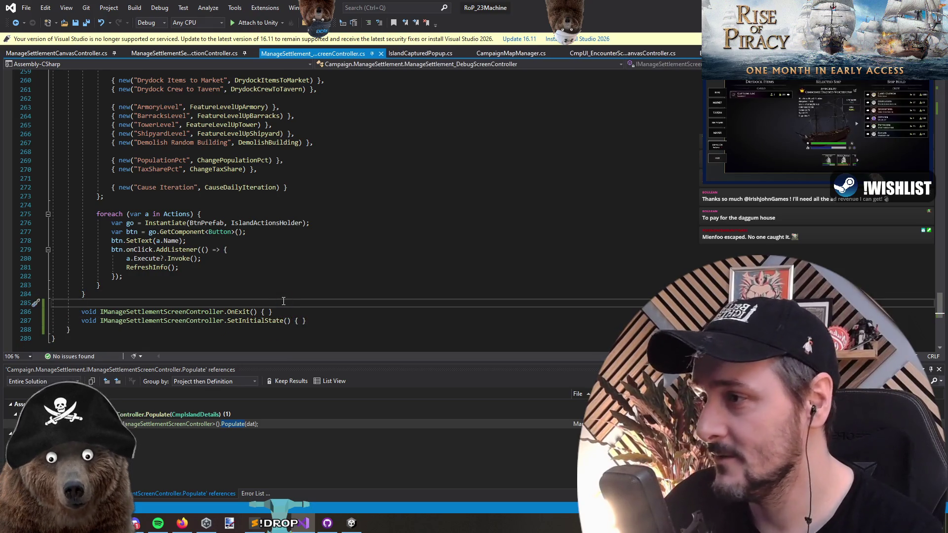
pyautogui.hotkey('ctrl', '-')
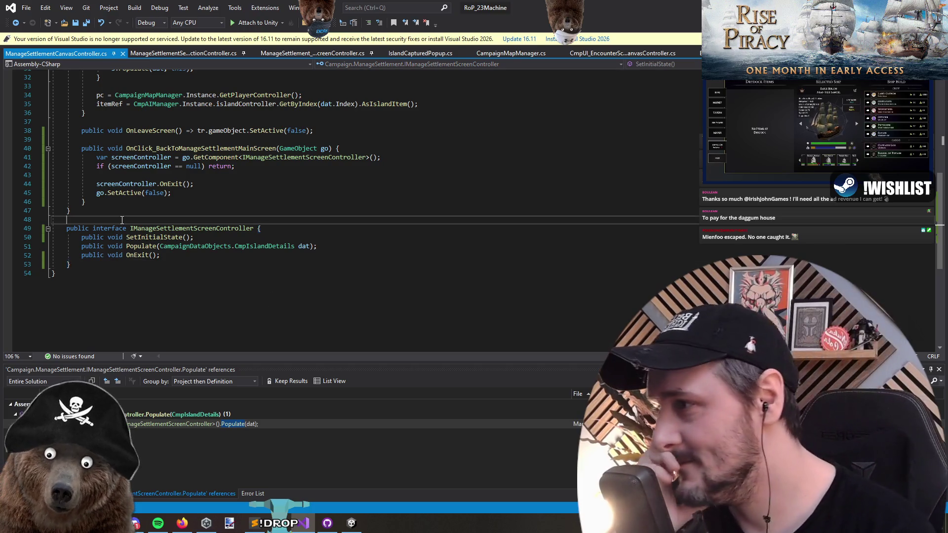
pyautogui.click(197, 236)
# - Look over the interface's Populate declaration without changes, then return to Unity to recompile
pyautogui.press('Down')
pyautogui.press('Down')
pyautogui.press('Down')
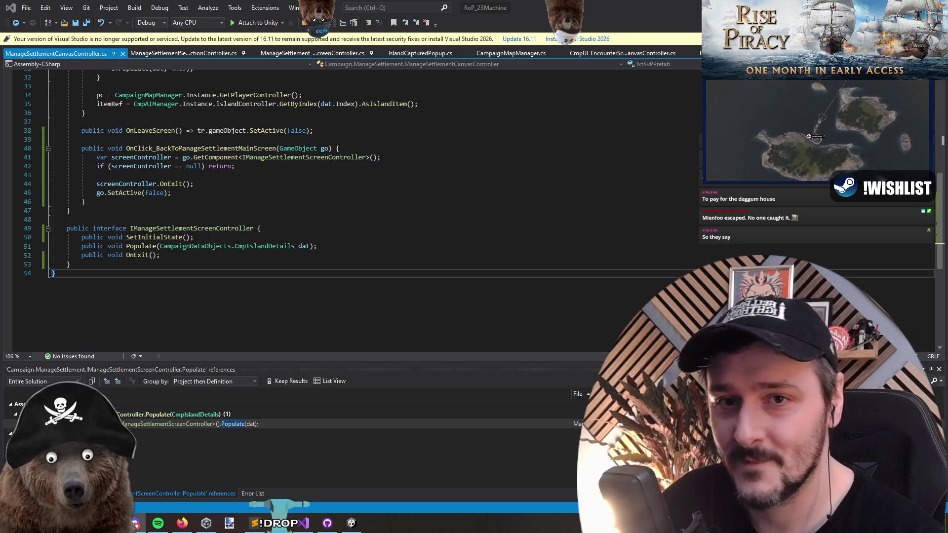
pyautogui.click(499, 249)
pyautogui.hotkey('alt', 'Tab')
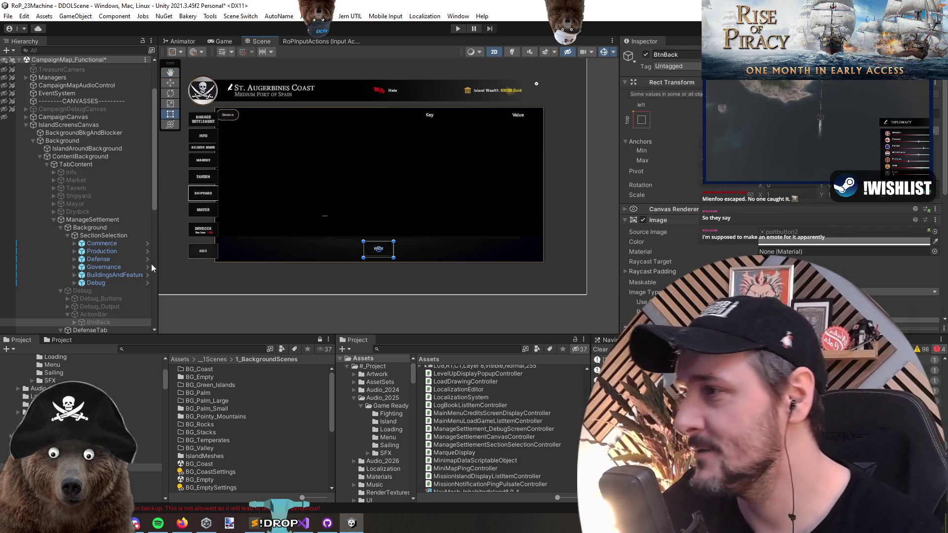
# - Select the Ships and Army panels under DefenseTab and frame DefenseTab in the scene
pyautogui.click(102, 251)
pyautogui.scroll(-4, 107, 246)
pyautogui.click(106, 209)
pyautogui.click(109, 247)
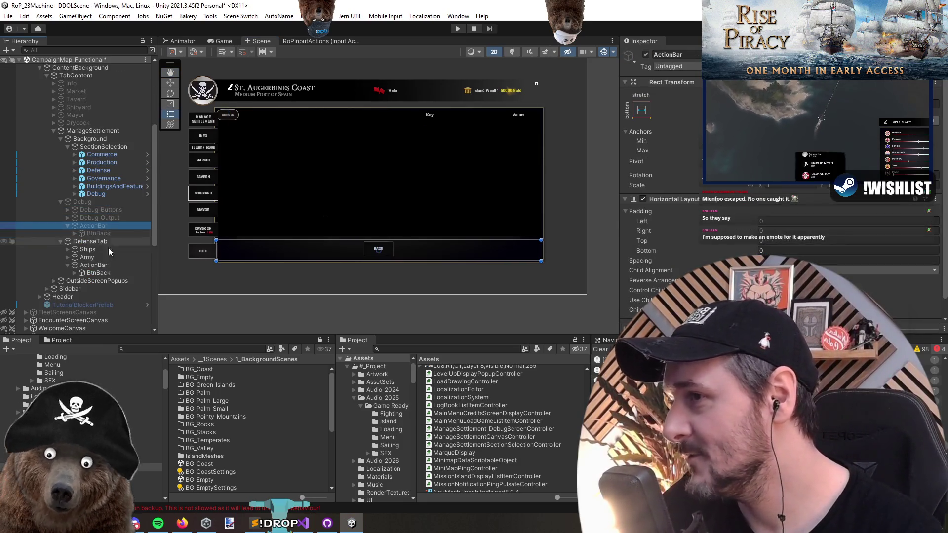
pyautogui.click(108, 265)
pyautogui.click(107, 256)
pyautogui.keyDown('ctrl'); pyautogui.click(107, 251); pyautogui.keyUp('ctrl')
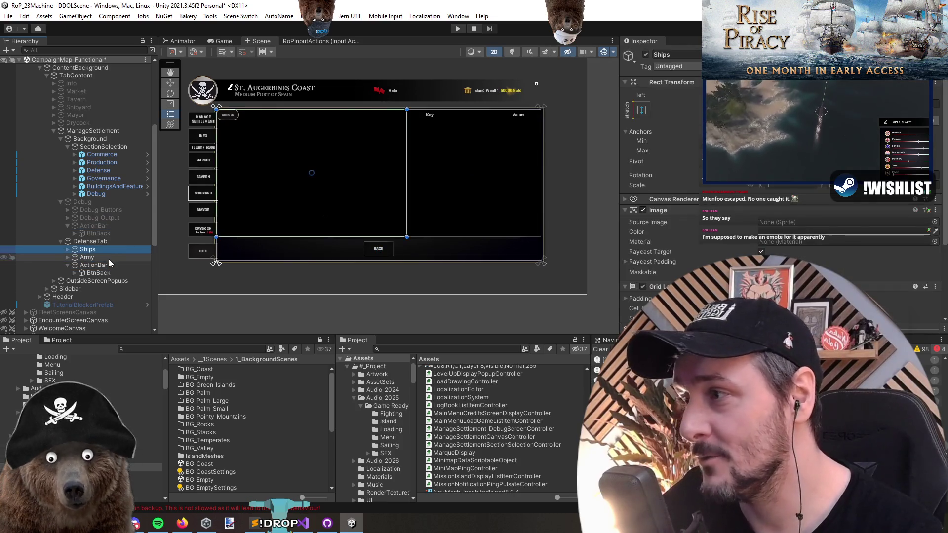
pyautogui.click(839, 210)
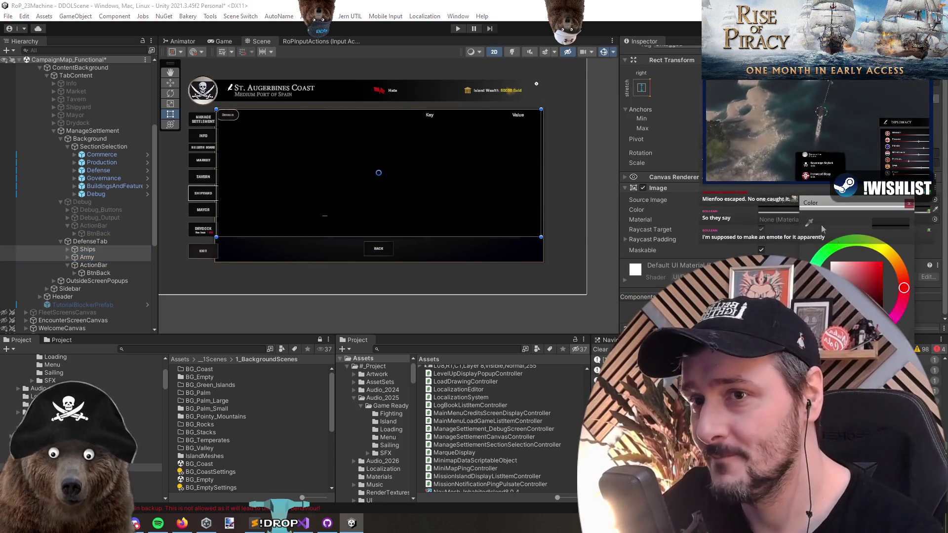
pyautogui.doubleClick(104, 241)
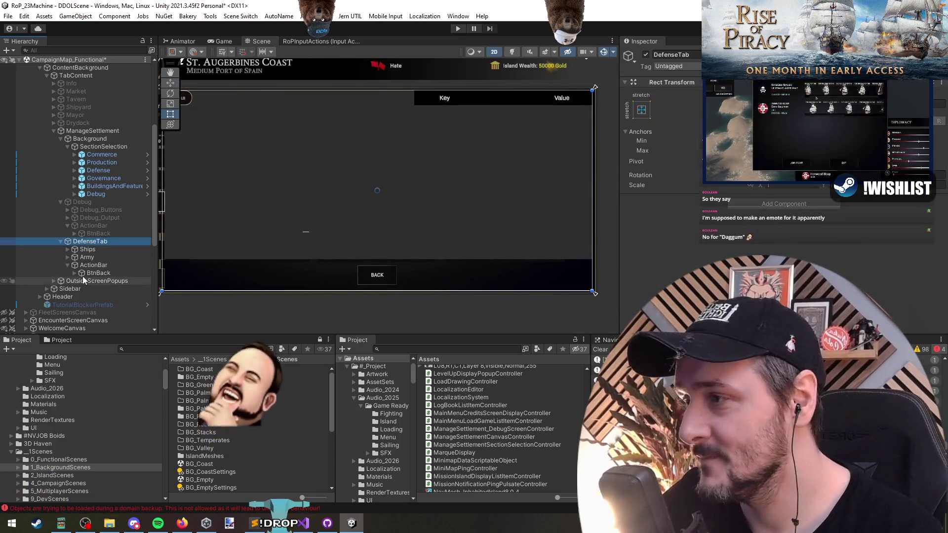
# - Delete the leftover Key/Value list entry under DefenseTab
pyautogui.click(88, 249)
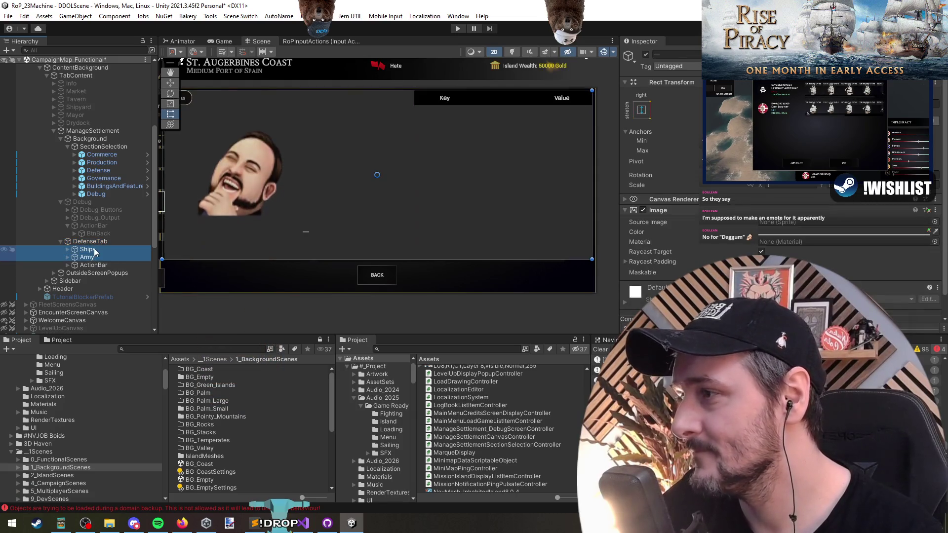
pyautogui.scroll(-3, 439, 211)
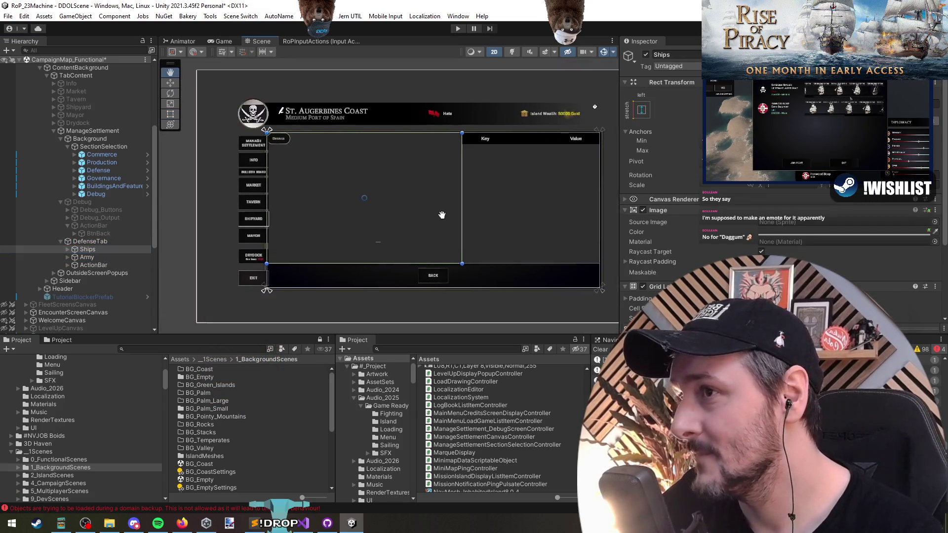
pyautogui.rightClick(92, 254)
pyautogui.click(69, 252)
pyautogui.click(93, 265)
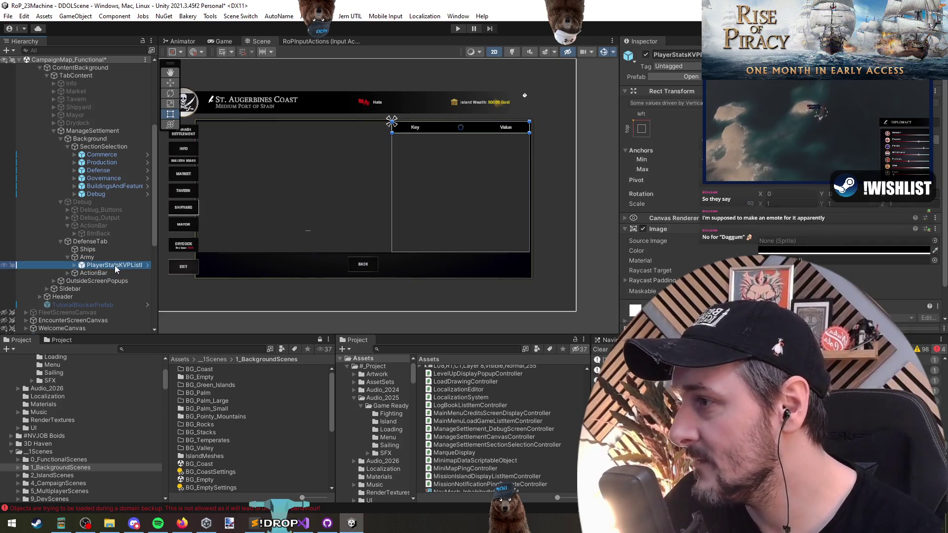
pyautogui.keyDown('ctrl'); pyautogui.click(116, 265); pyautogui.keyUp('ctrl')
# - Remove the Vertical Layout Group component from the Army panel
pyautogui.click(96, 258)
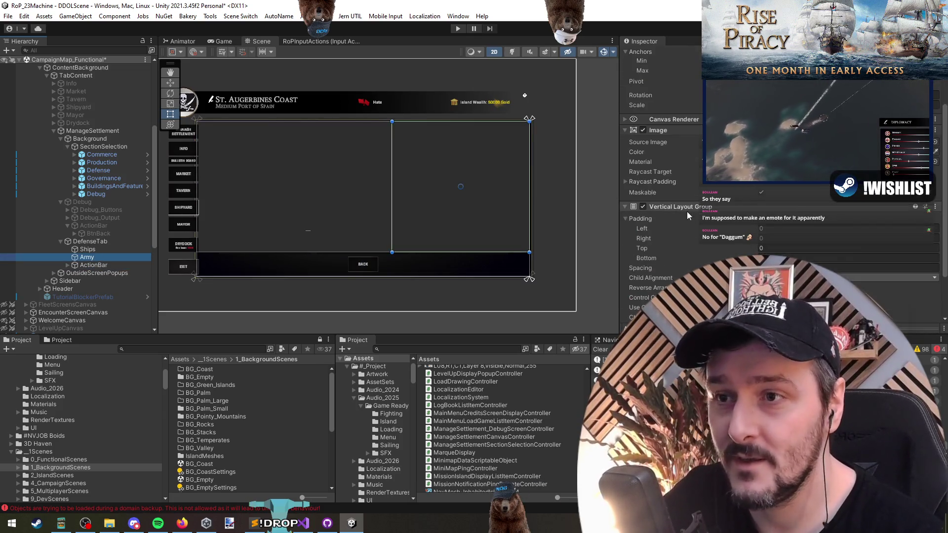
pyautogui.rightClick(686, 210)
pyautogui.press('Escape')
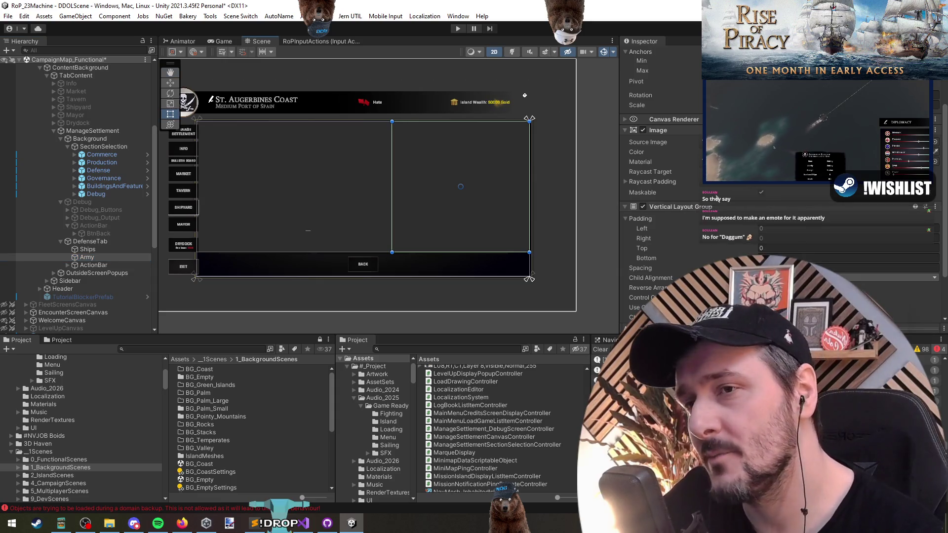
pyautogui.rightClick(709, 207)
pyautogui.click(745, 225)
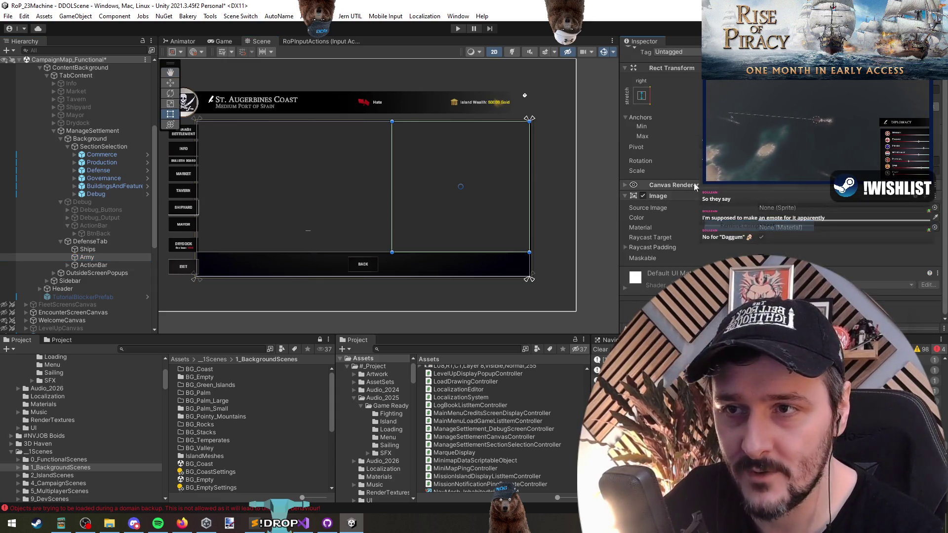
pyautogui.scroll(2, 345, 227)
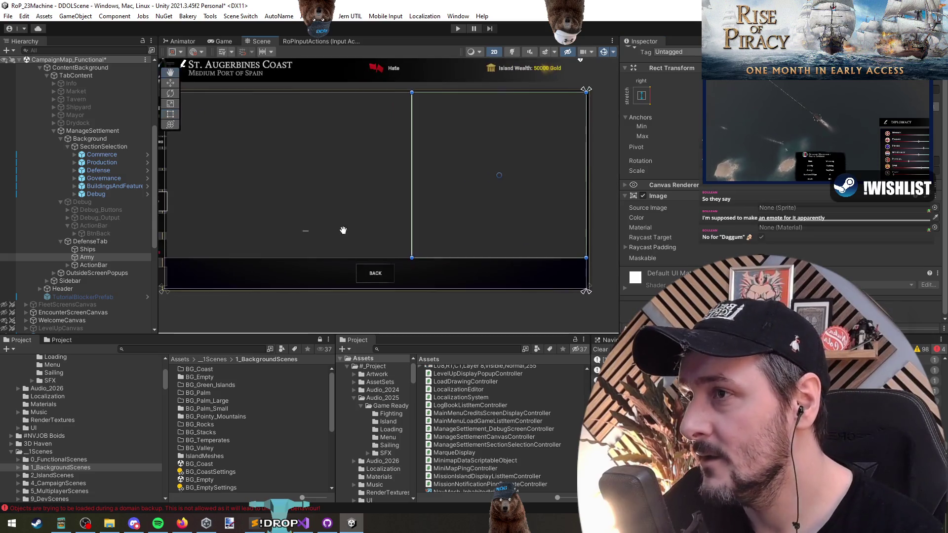
pyautogui.click(88, 249)
pyautogui.keyDown('shift'); pyautogui.click(87, 257); pyautogui.keyUp('shift')
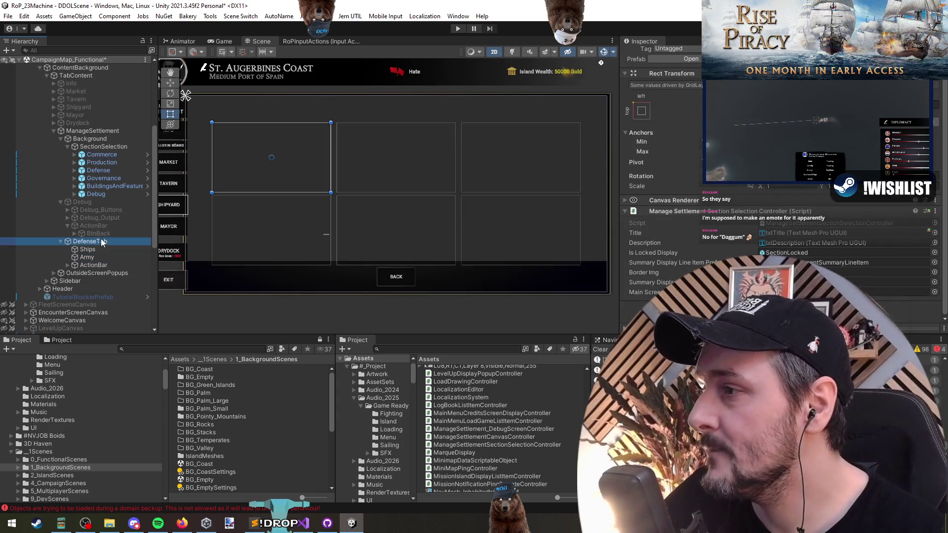
# - Select the section cards from Commerce through Debug in the Hierarchy
pyautogui.click(108, 155)
pyautogui.keyDown('shift'); pyautogui.click(113, 195); pyautogui.keyUp('shift')
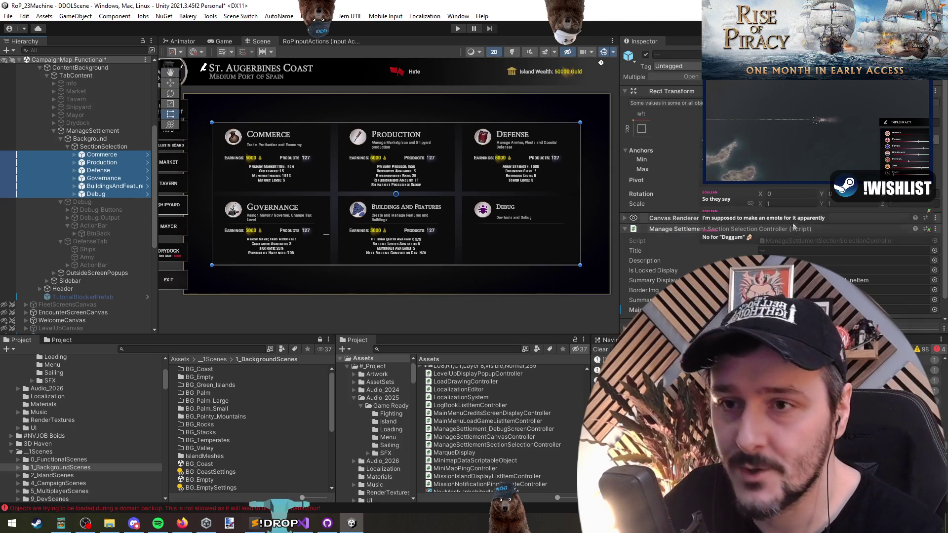
pyautogui.click(105, 156)
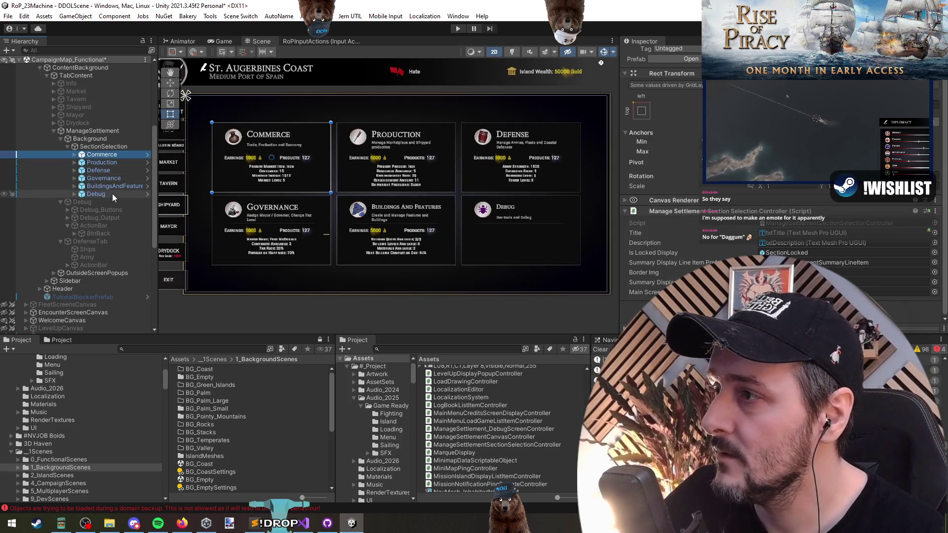
pyautogui.click(111, 193)
pyautogui.keyDown('shift'); pyautogui.click(107, 156); pyautogui.keyUp('shift')
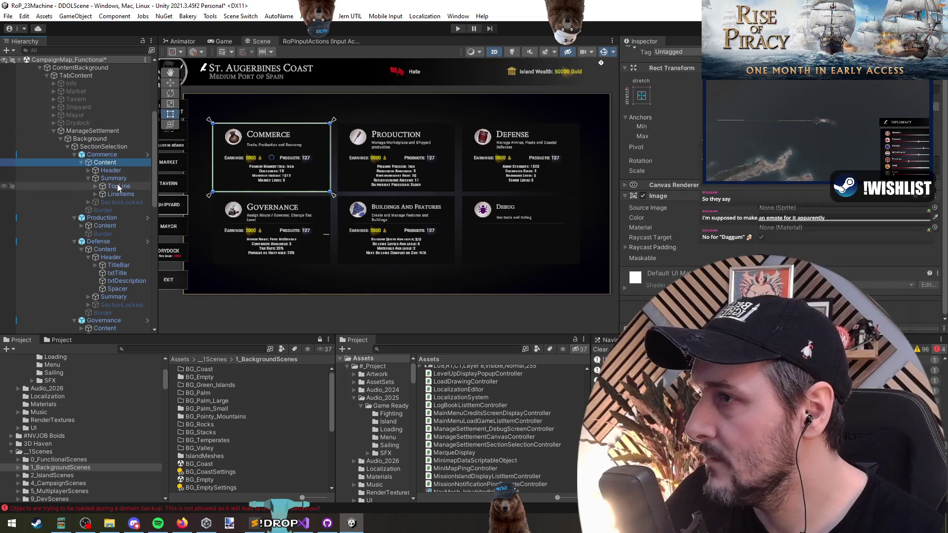
pyautogui.scroll(-3, 117, 183)
# - Add the Content children of Production, Defense, Governance, BuildingsAndFeatures and Debug to the selection
pyautogui.keyDown('ctrl'); pyautogui.click(117, 190); pyautogui.keyUp('ctrl')
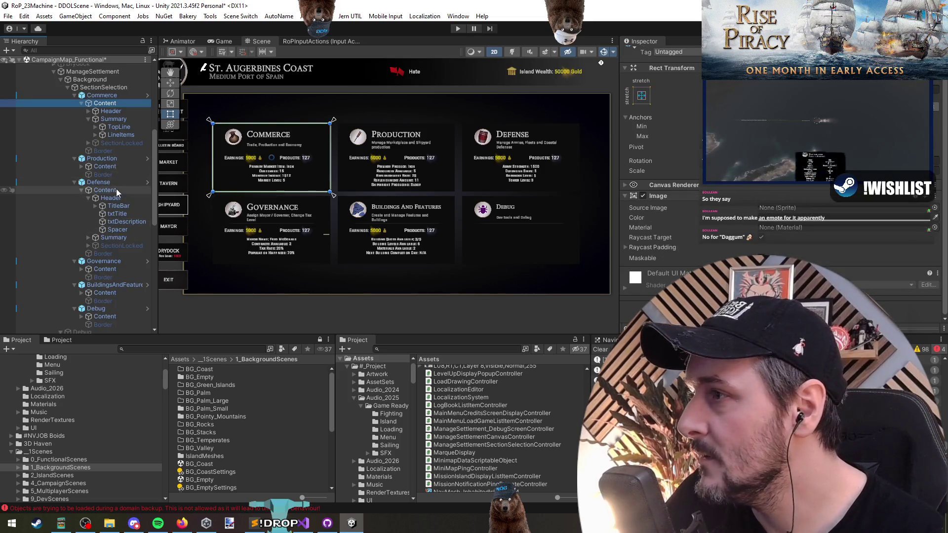
pyautogui.keyDown('ctrl'); pyautogui.click(113, 166); pyautogui.keyUp('ctrl')
pyautogui.keyDown('ctrl'); pyautogui.click(116, 269); pyautogui.keyUp('ctrl')
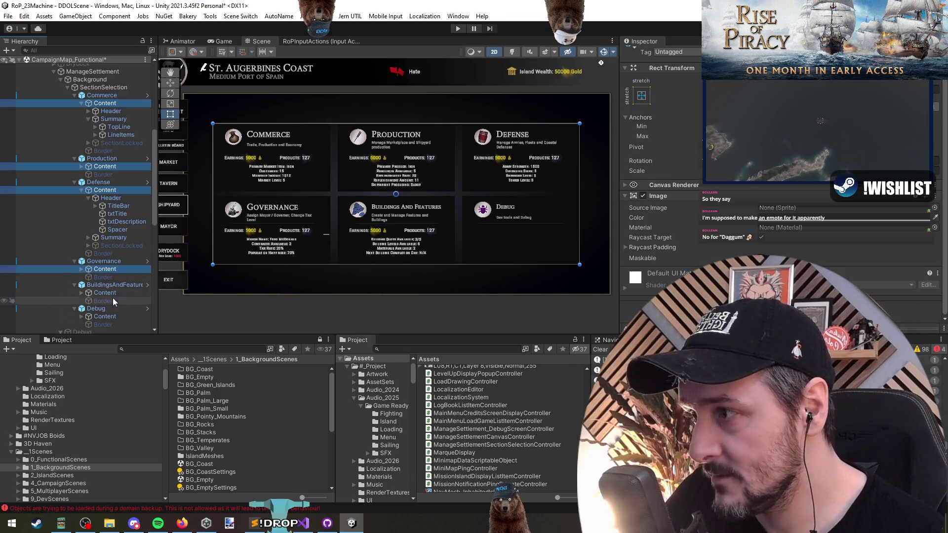
pyautogui.keyDown('ctrl'); pyautogui.click(111, 292); pyautogui.keyUp('ctrl')
pyautogui.keyDown('ctrl'); pyautogui.click(113, 316); pyautogui.keyUp('ctrl')
pyautogui.scroll(-2, 112, 248)
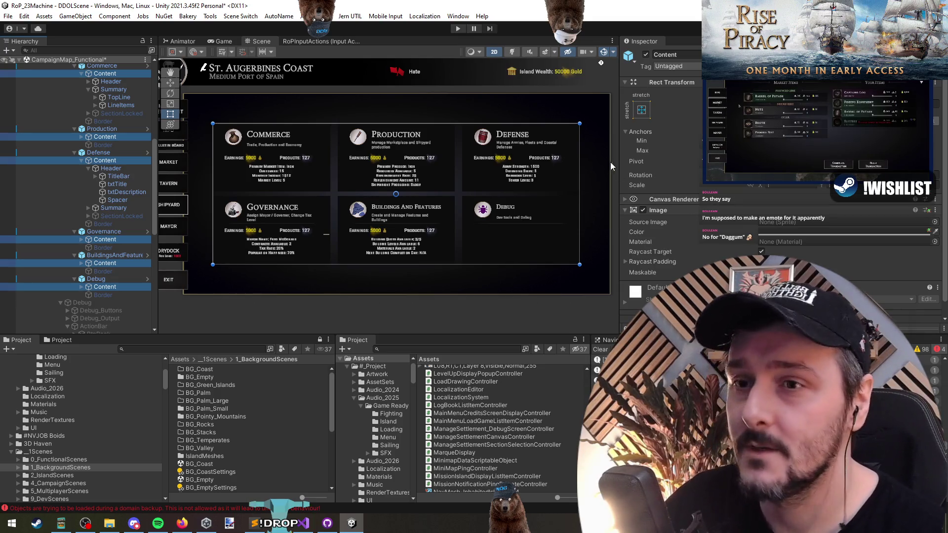
pyautogui.click(81, 160)
pyautogui.scroll(2, 132, 186)
pyautogui.click(82, 103)
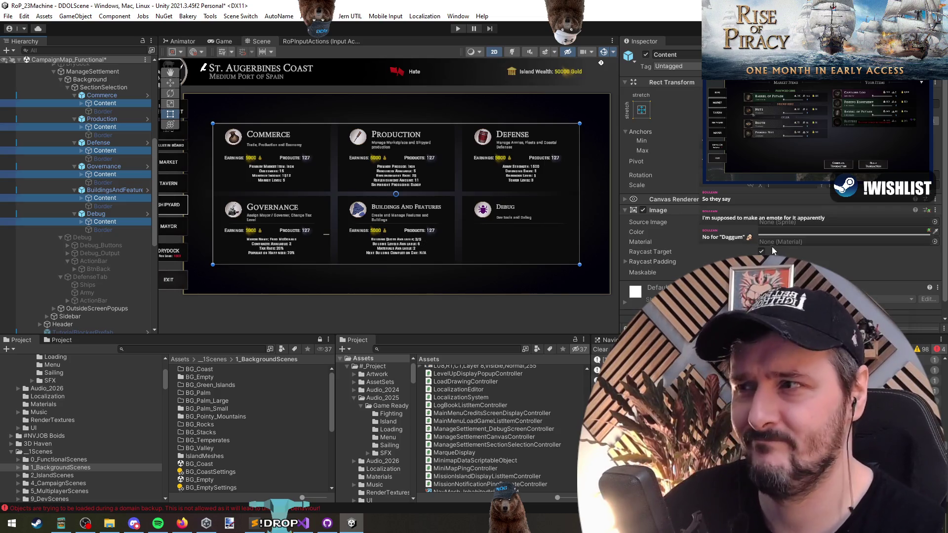
# - Set the Content images' Source Image to the 'note' sprite and adjust Pixels Per Unit Multiplier
pyautogui.click(934, 222)
pyautogui.write('note')
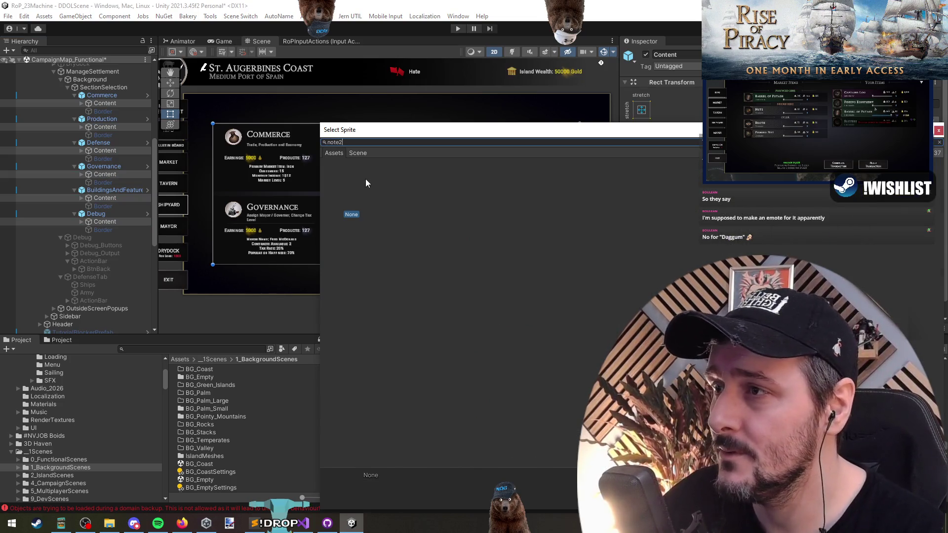
pyautogui.click(403, 184)
pyautogui.doubleClick(403, 181)
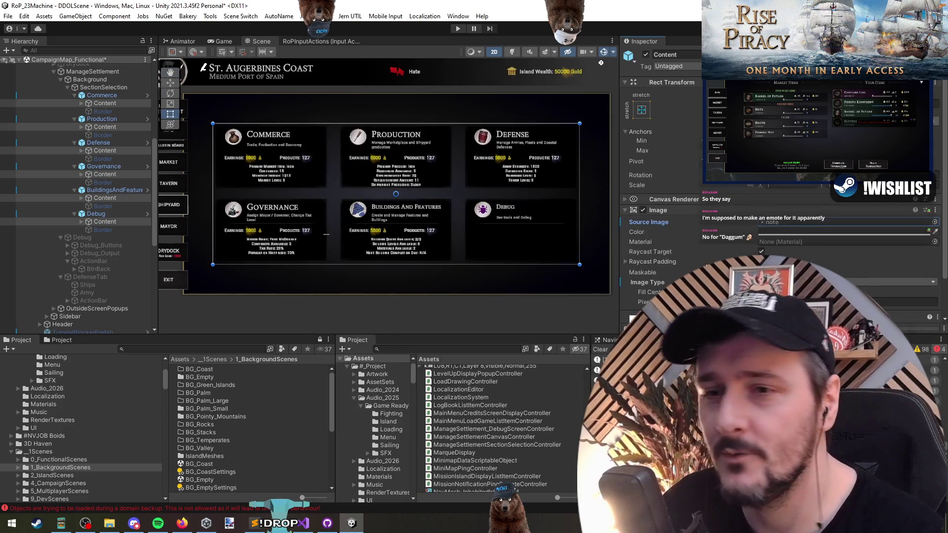
pyautogui.scroll(-2, 662, 197)
pyautogui.click(839, 258)
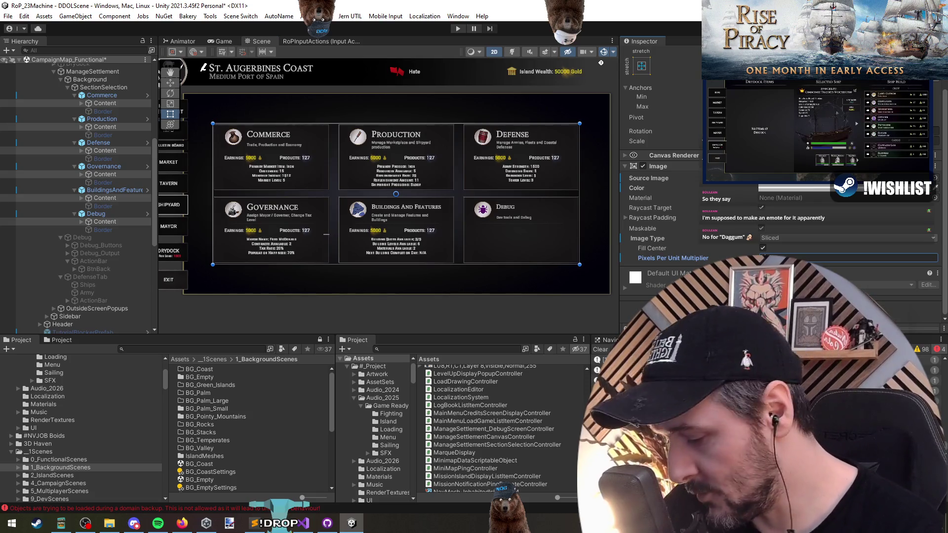
pyautogui.scroll(5, 375, 198)
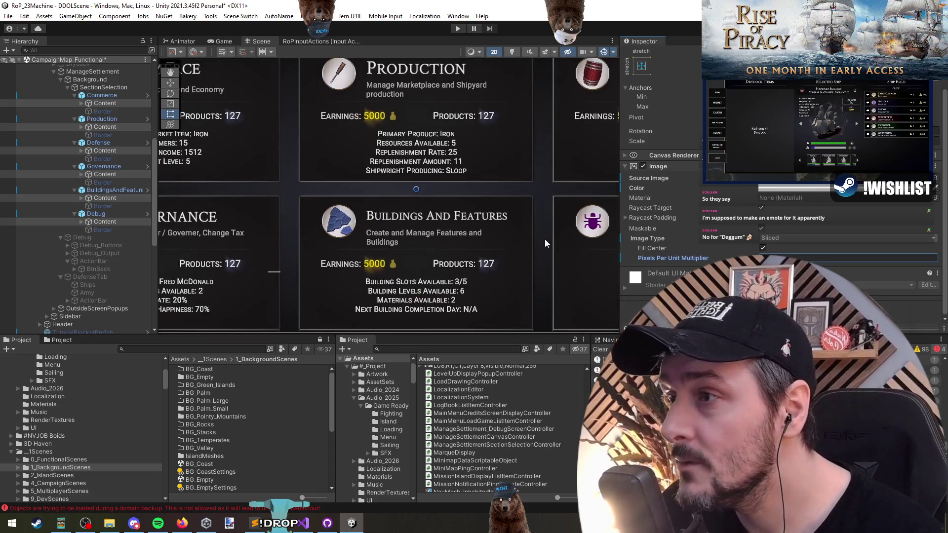
pyautogui.scroll(-5, 439, 228)
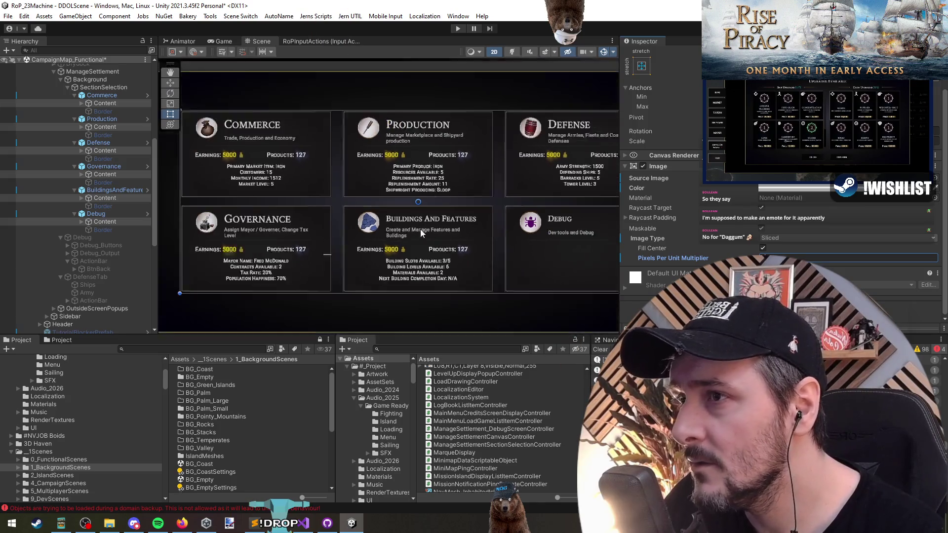
pyautogui.click(105, 150)
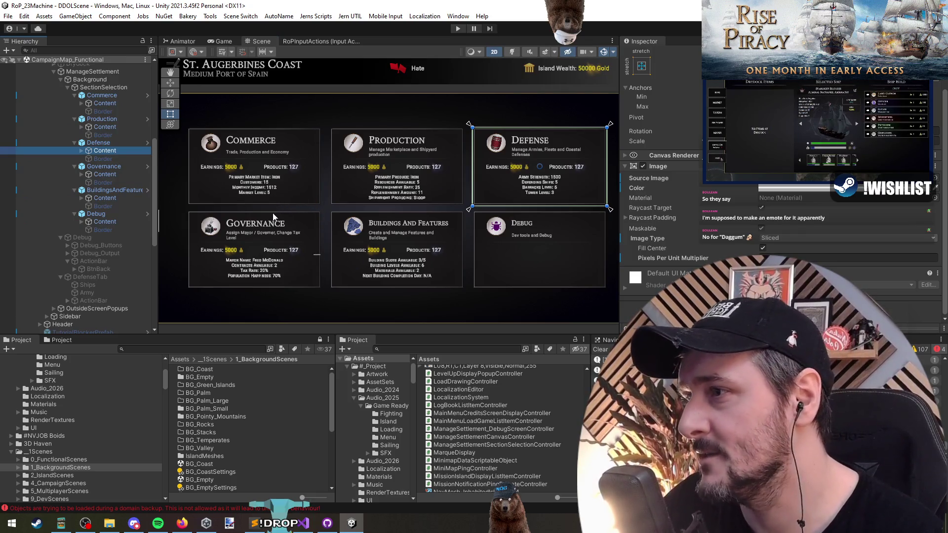
pyautogui.scroll(8, 309, 256)
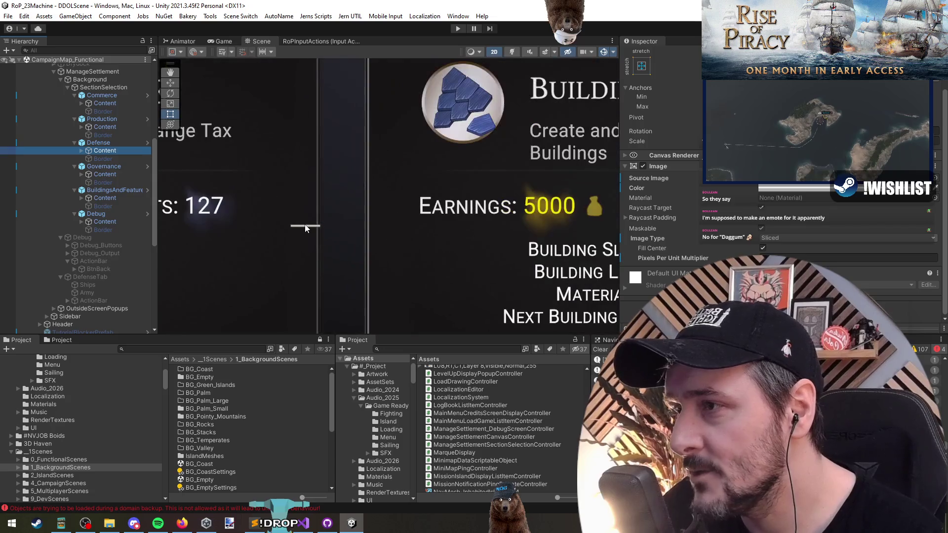
# - Select SectionSelection, OutsideScreenPopups and then DefenseTab in the Hierarchy
pyautogui.click(307, 229)
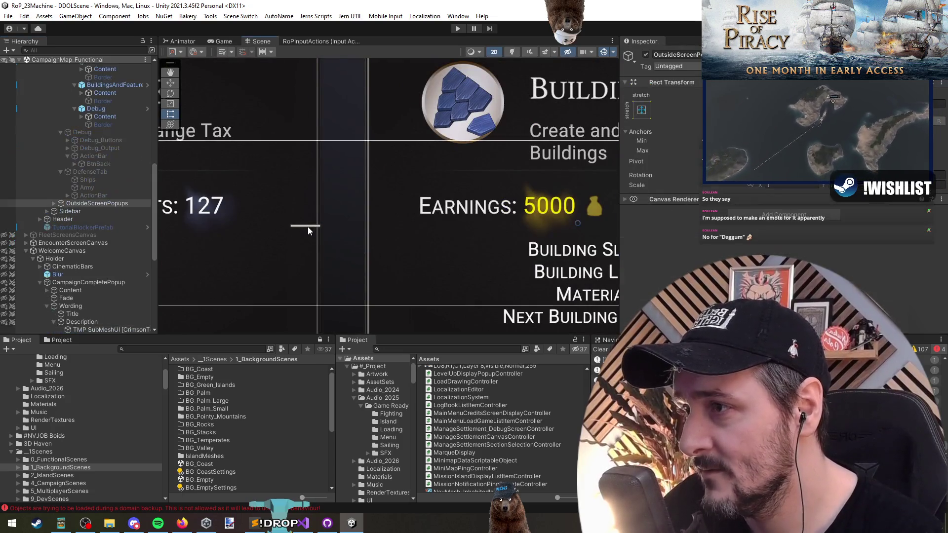
pyautogui.click(307, 226)
pyautogui.scroll(-3, 496, 172)
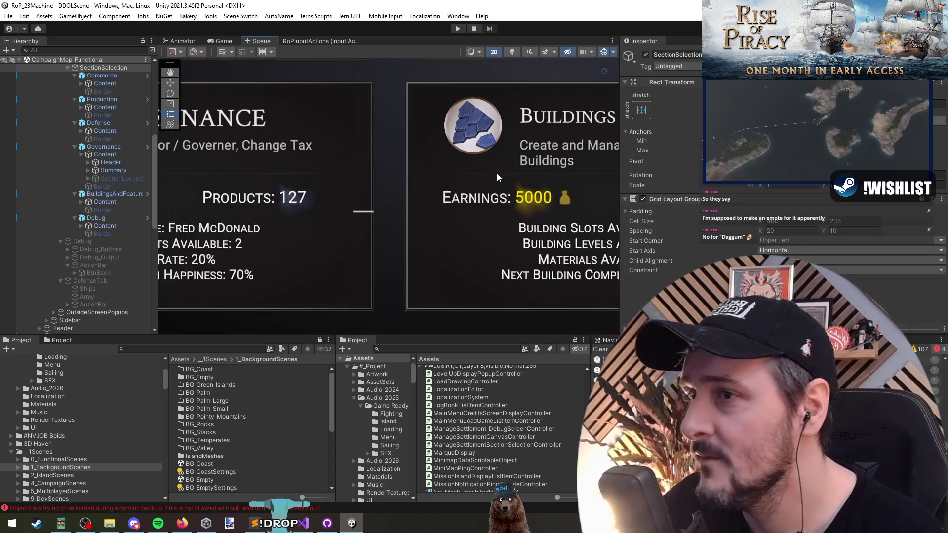
pyautogui.scroll(-5, 496, 173)
pyautogui.click(299, 203)
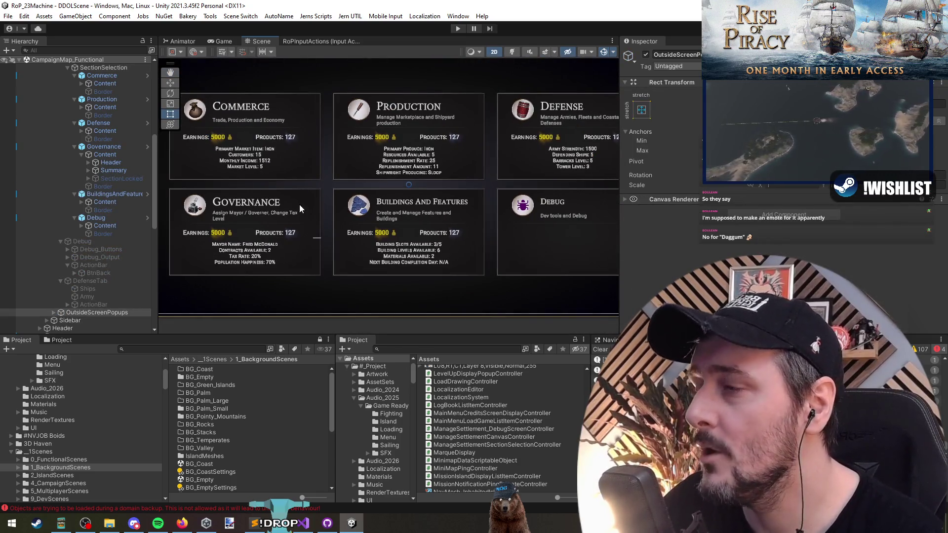
pyautogui.click(99, 280)
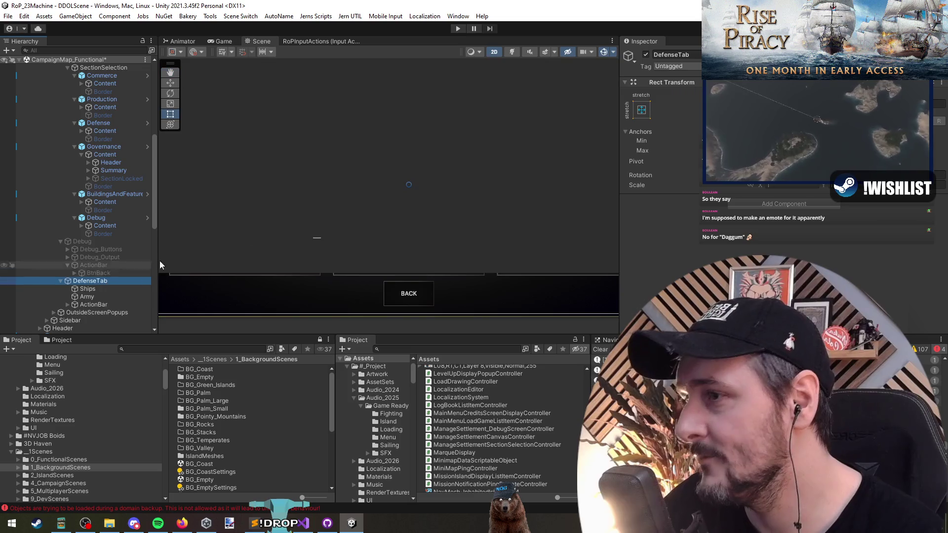
pyautogui.scroll(2, 323, 237)
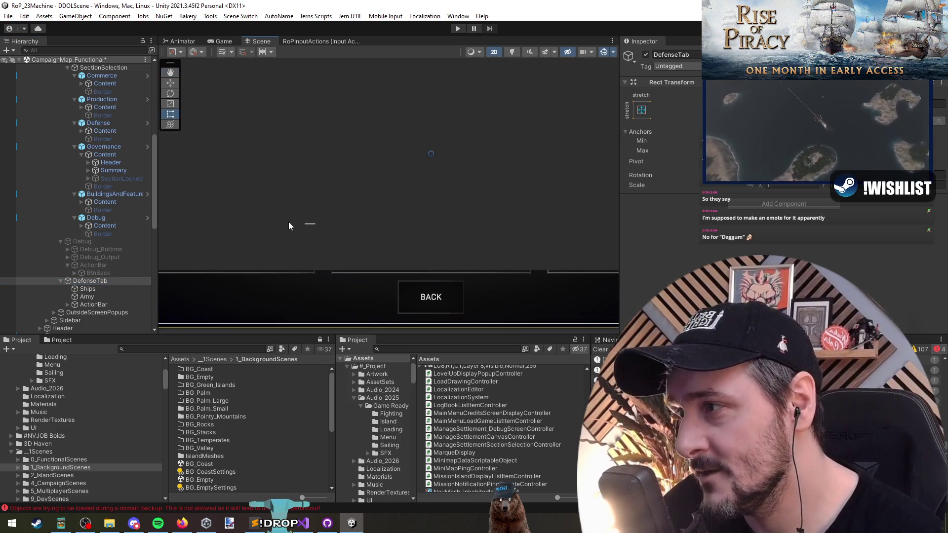
pyautogui.scroll(-4, 289, 232)
pyautogui.scroll(8, 68, 179)
# - Show only IslandScreensCanvas and make only ManageSettlement and its children pickable
pyautogui.click(10, 61)
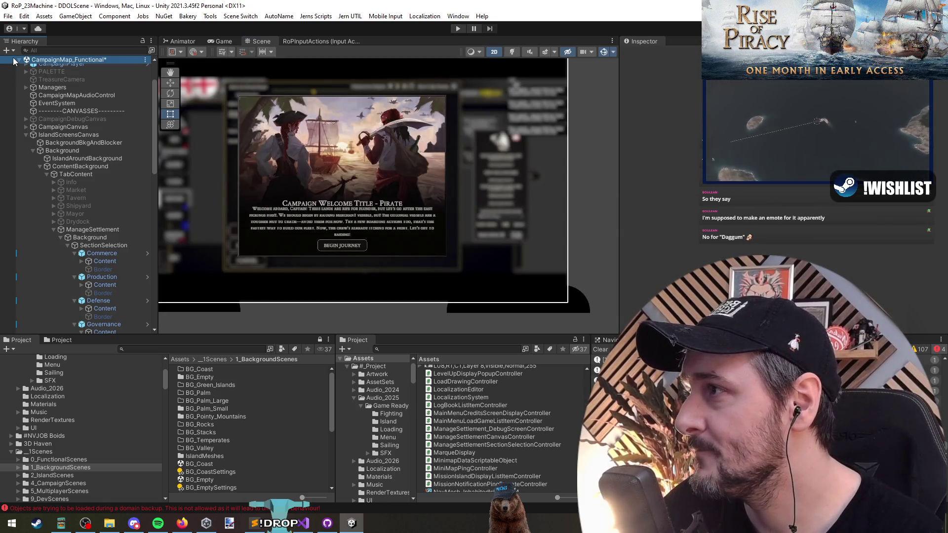
pyautogui.scroll(-5, 5, 64)
pyautogui.click(4, 60)
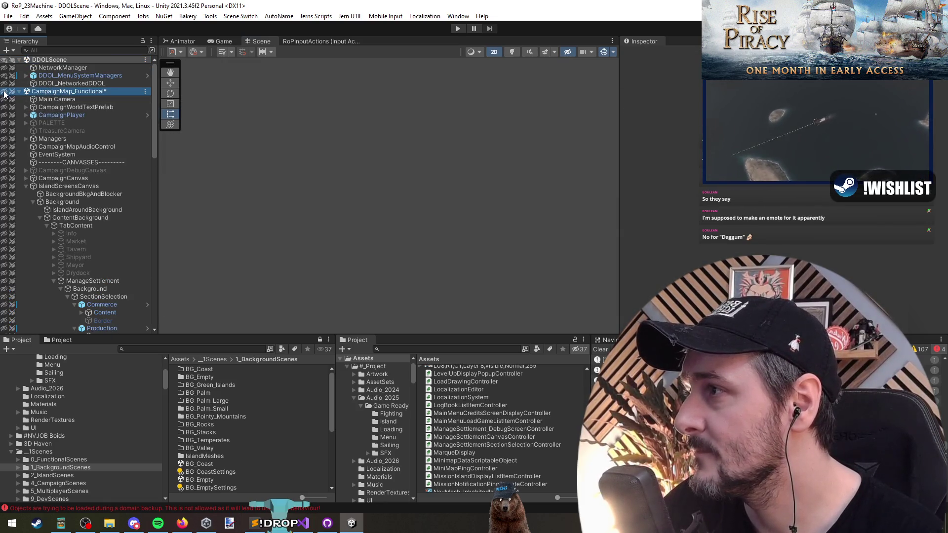
pyautogui.scroll(4, 54, 162)
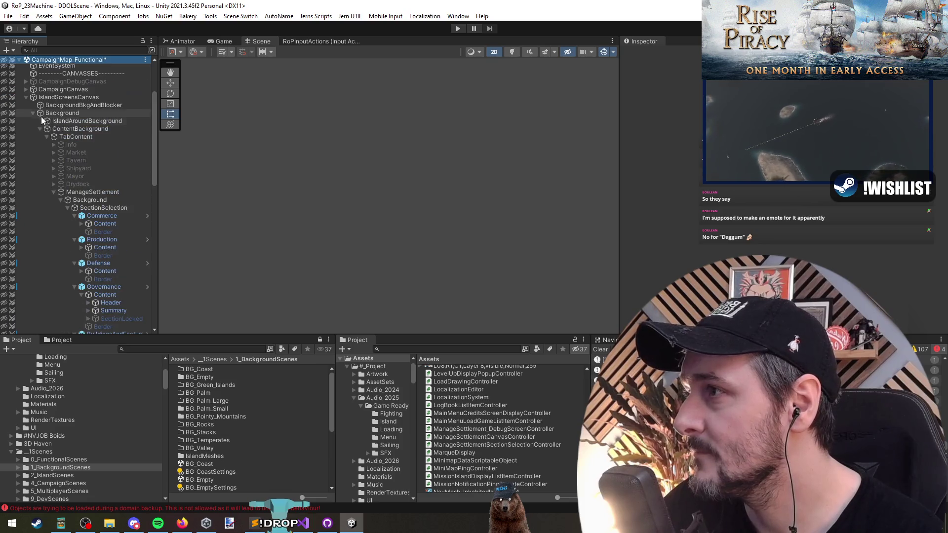
pyautogui.click(11, 193)
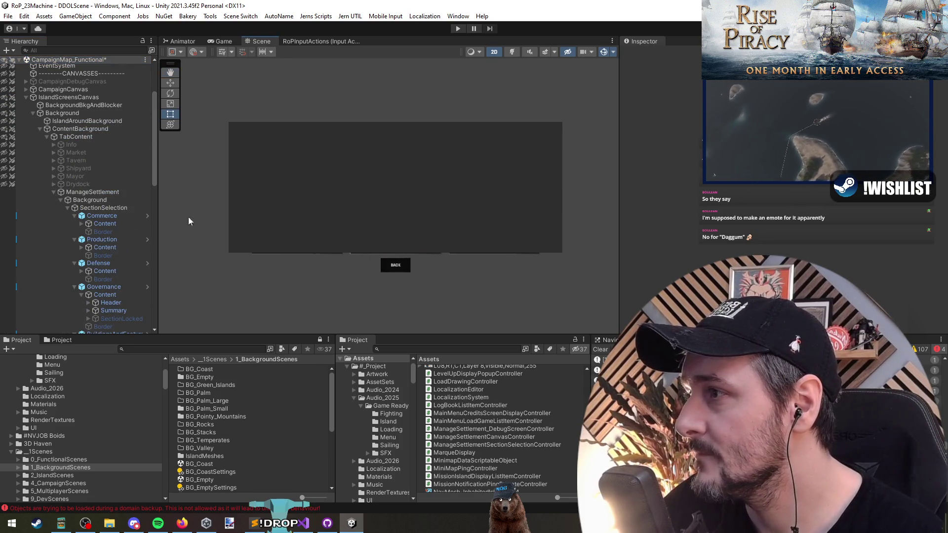
pyautogui.click(12, 98)
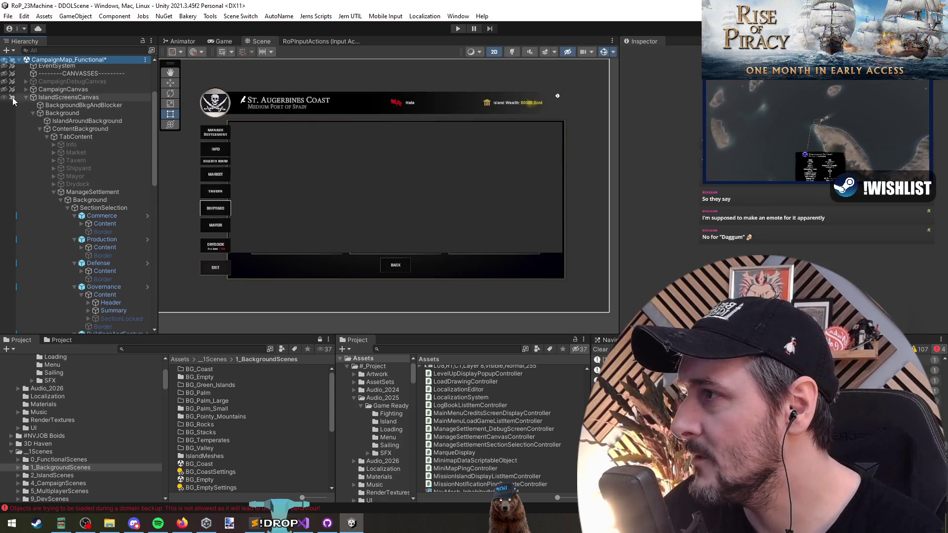
pyautogui.click(12, 98)
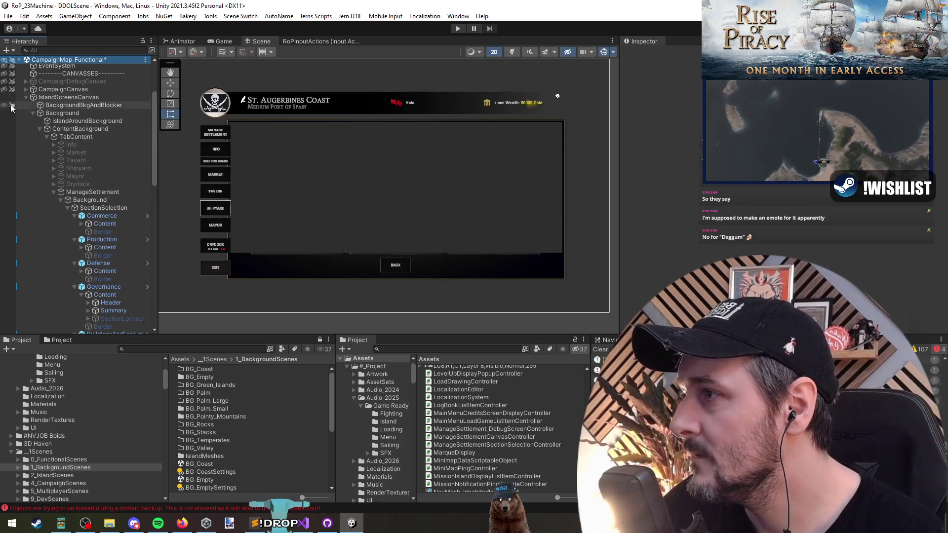
pyautogui.click(12, 98)
pyautogui.click(12, 193)
# - Frame the Ships object, inspect the Commerce Content object, then select DefenseTab
pyautogui.click(372, 223)
pyautogui.press('f')
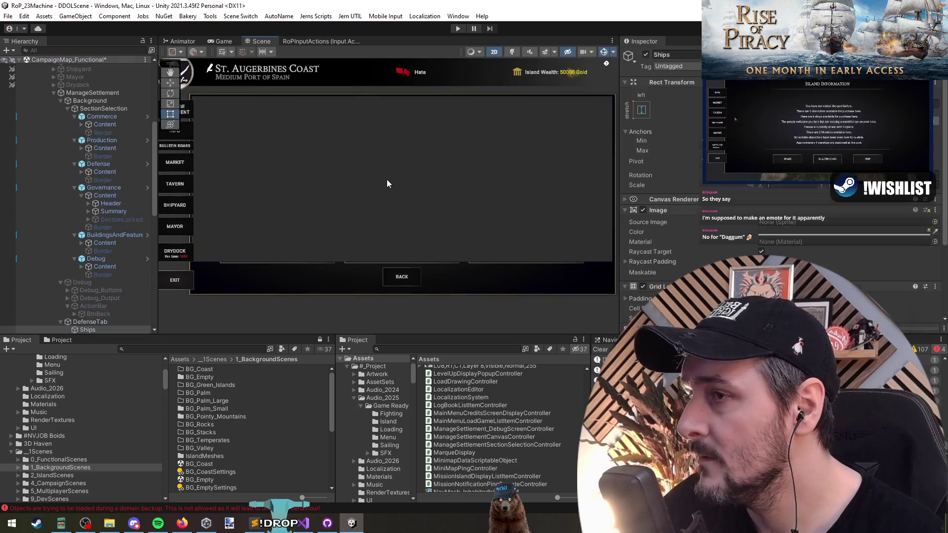
pyautogui.scroll(-3, 378, 203)
pyautogui.scroll(2, 108, 191)
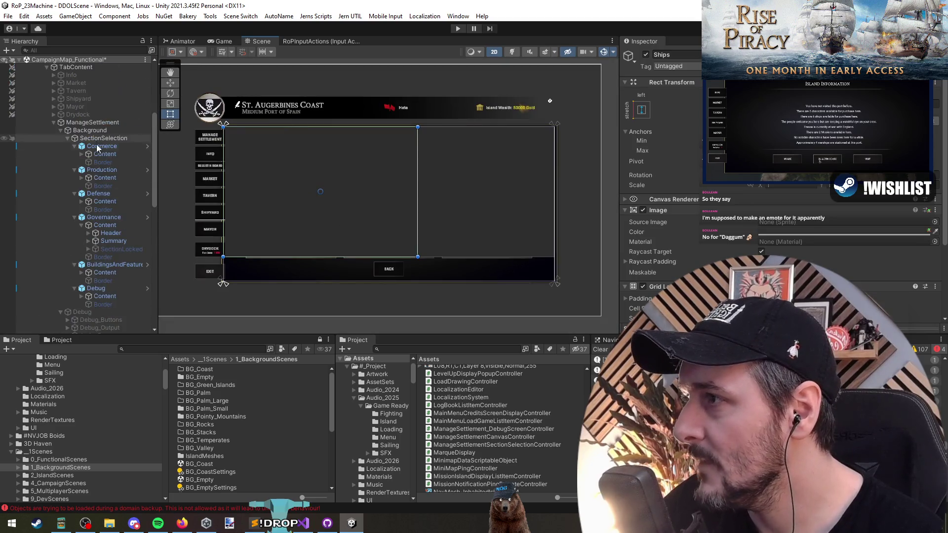
pyautogui.click(104, 154)
pyautogui.scroll(-2, 111, 241)
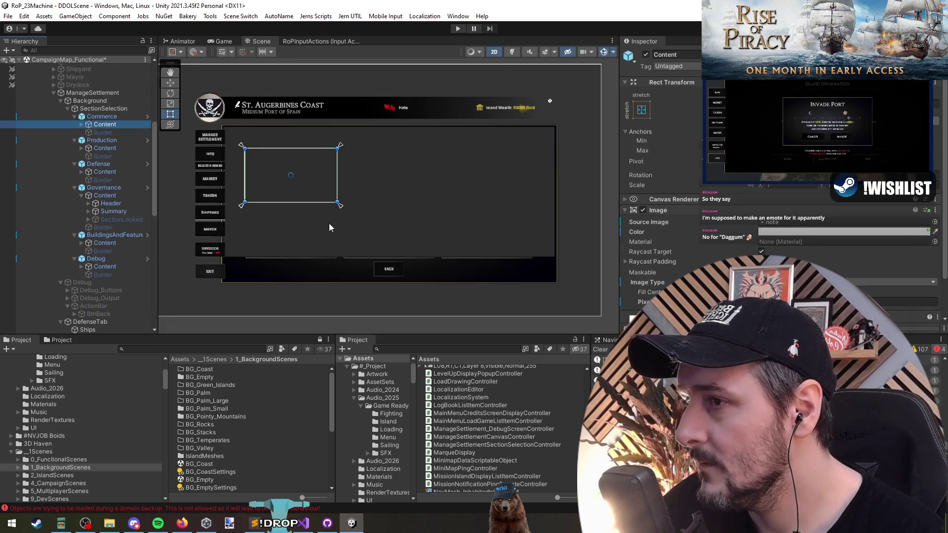
pyautogui.scroll(-1, 329, 223)
pyautogui.scroll(-4, 111, 241)
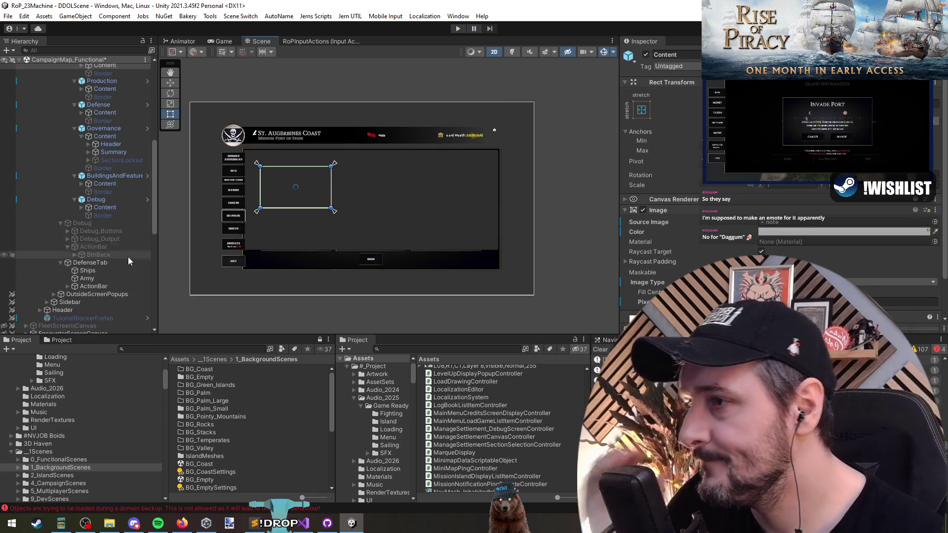
pyautogui.scroll(2, 377, 237)
pyautogui.click(109, 264)
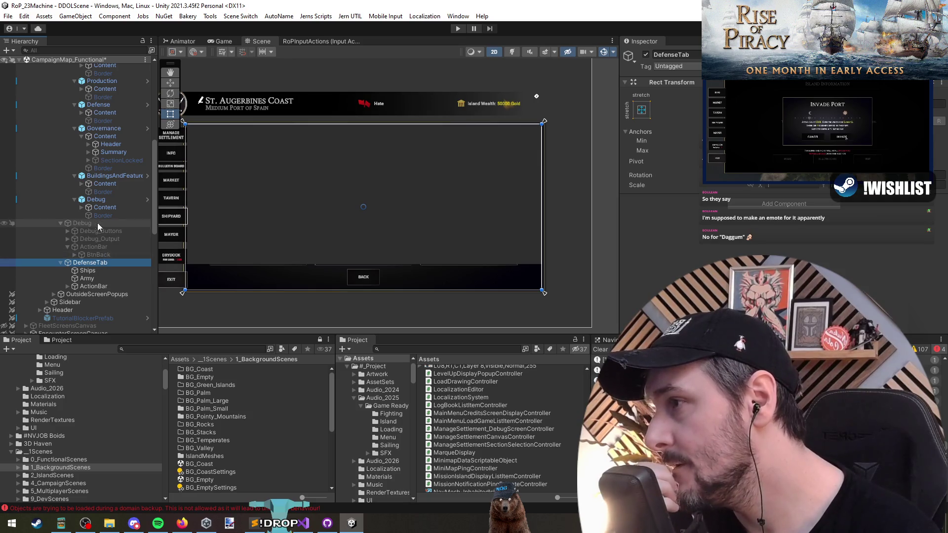
# - Add a new UI Image under DefenseTab, anchored stretch-stretch to fill the panel
pyautogui.rightClick(103, 266)
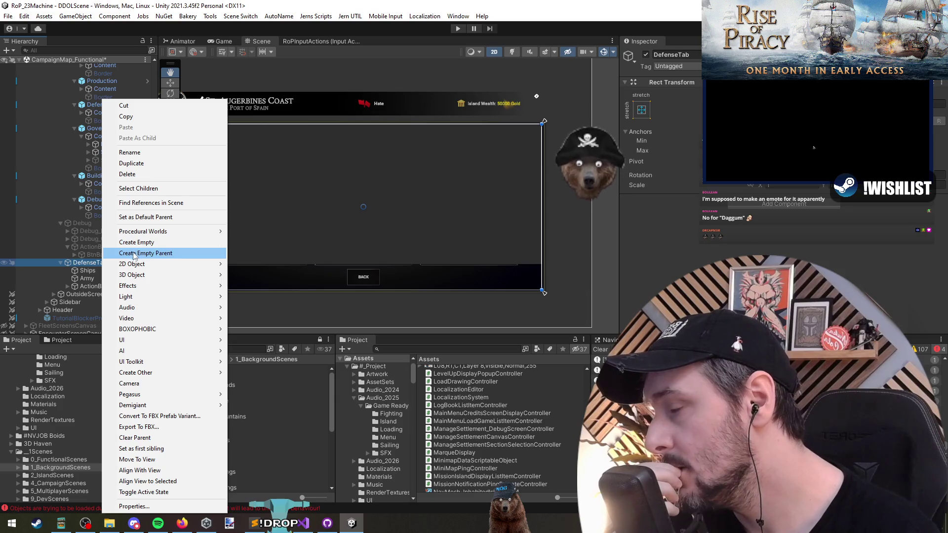
pyautogui.moveTo(134, 275)
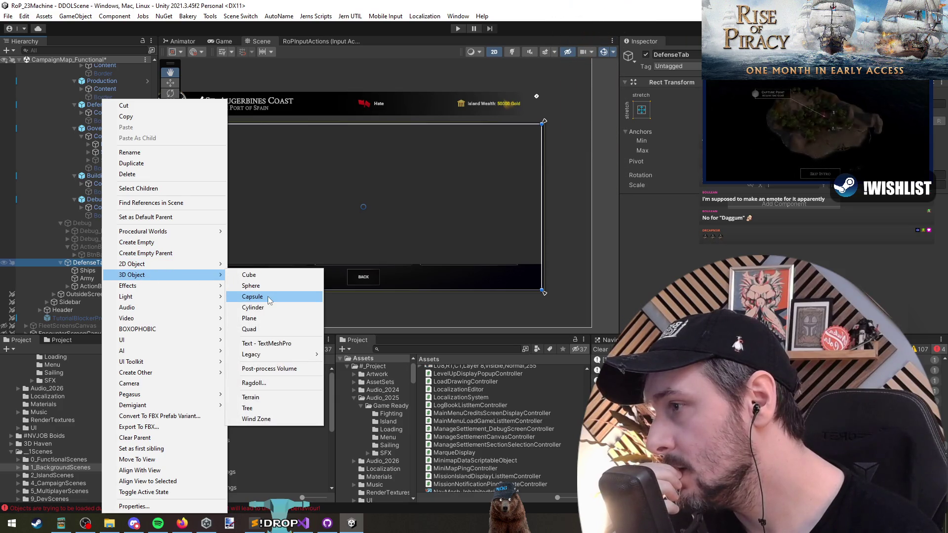
pyautogui.rightClick(74, 270)
pyautogui.click(72, 275)
pyautogui.rightClick(81, 263)
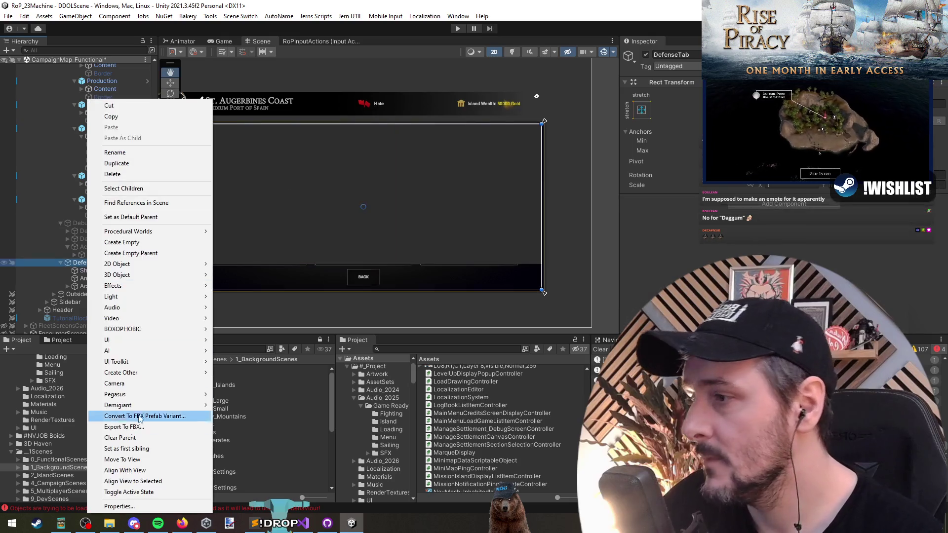
pyautogui.moveTo(140, 341)
pyautogui.click(250, 369)
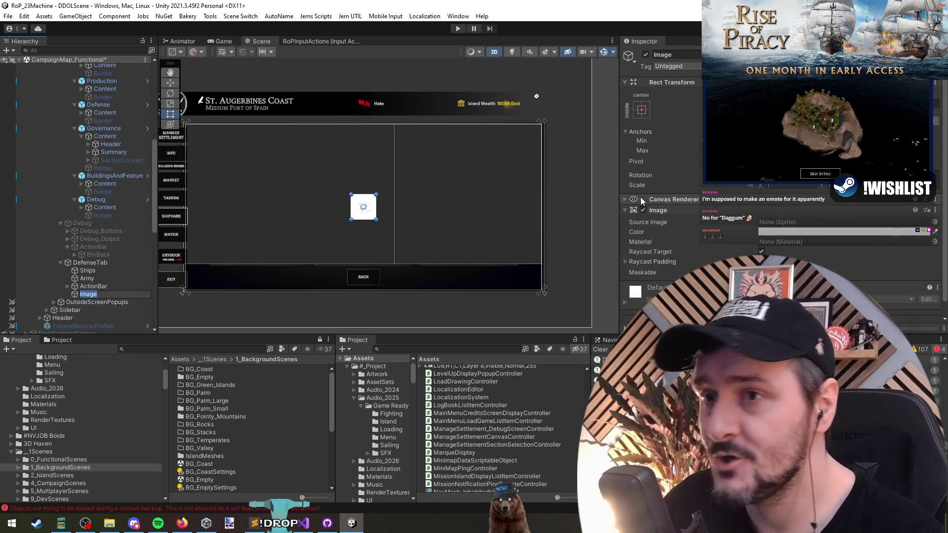
pyautogui.click(640, 105)
pyautogui.keyDown('alt'); pyautogui.click(672, 258); pyautogui.keyUp('alt')
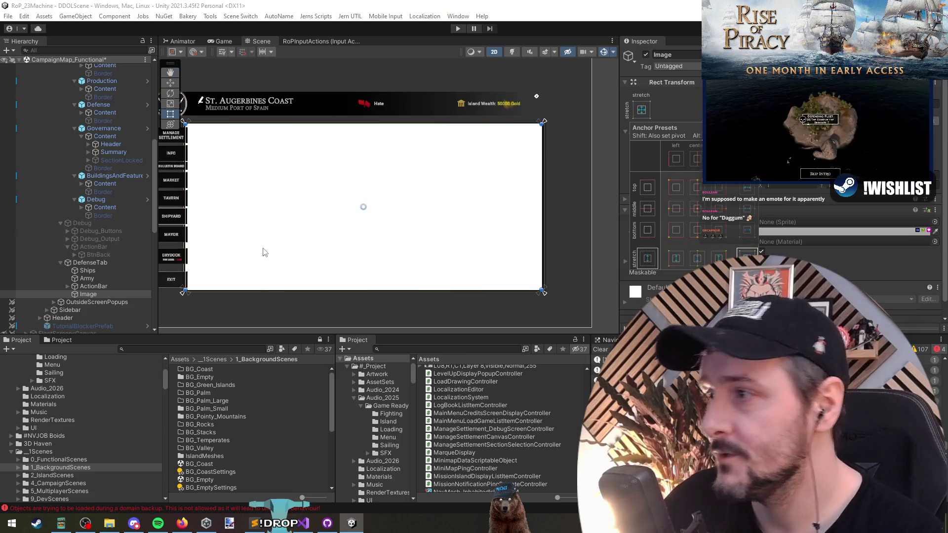
# - Make the Image DefenseTab's first child, named Content, holding Ships, Army and ActionBar
pyautogui.moveTo(95, 260); pyautogui.dragTo(96, 271)
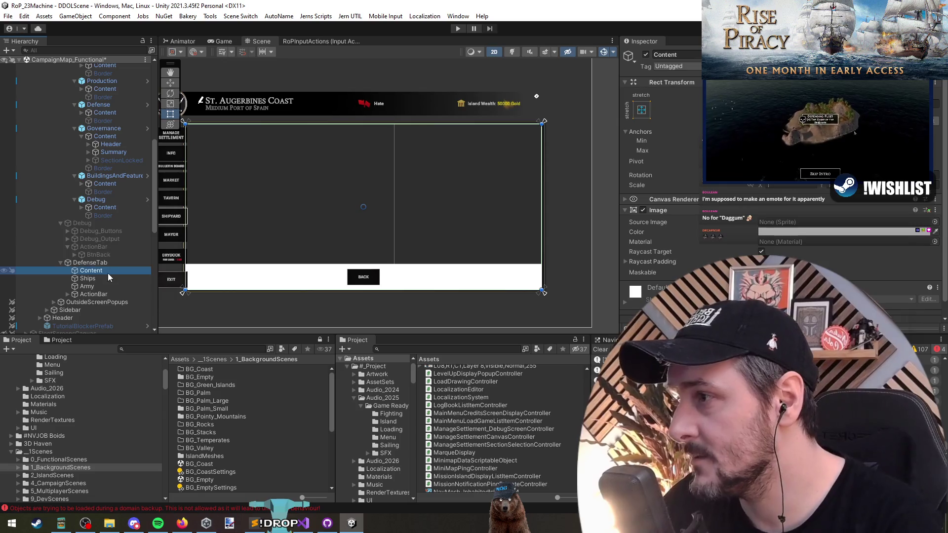
pyautogui.press('Down')
pyautogui.hotkey('shift', 'Down')
pyautogui.hotkey('shift', 'Down')
pyautogui.moveTo(99, 285); pyautogui.dragTo(96, 273)
pyautogui.click(91, 270)
pyautogui.press('f')
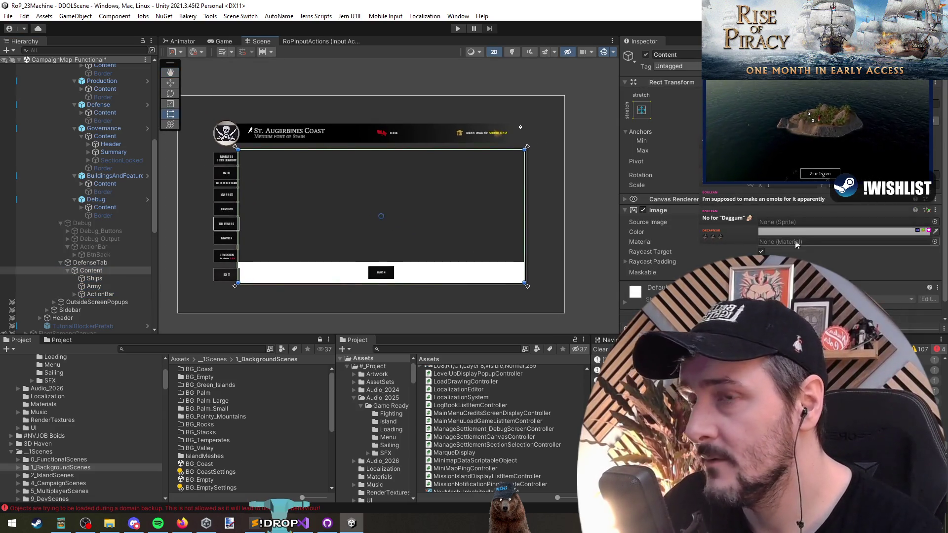
# - Tint the Content image dark grey
pyautogui.click(822, 231)
pyautogui.moveTo(884, 296); pyautogui.dragTo(866, 323)
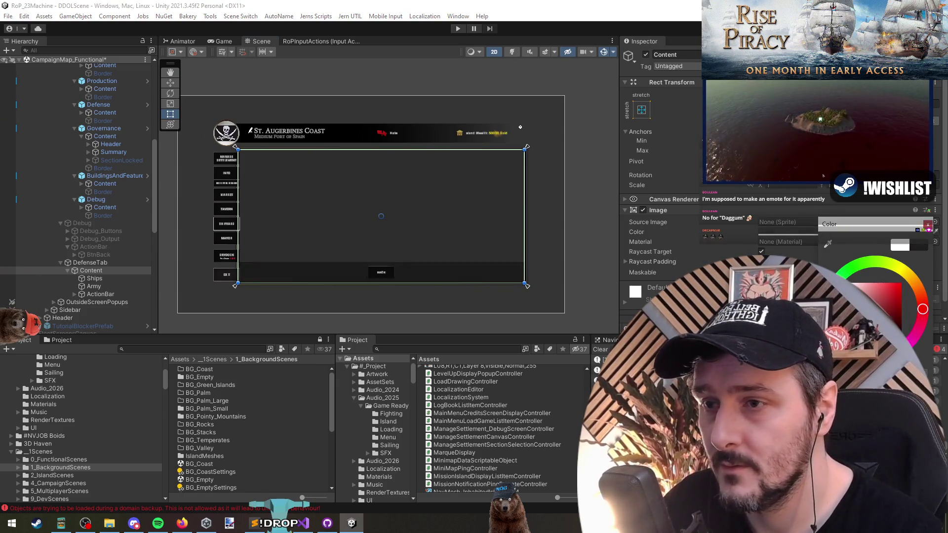
pyautogui.click(334, 267)
pyautogui.scroll(3, 334, 268)
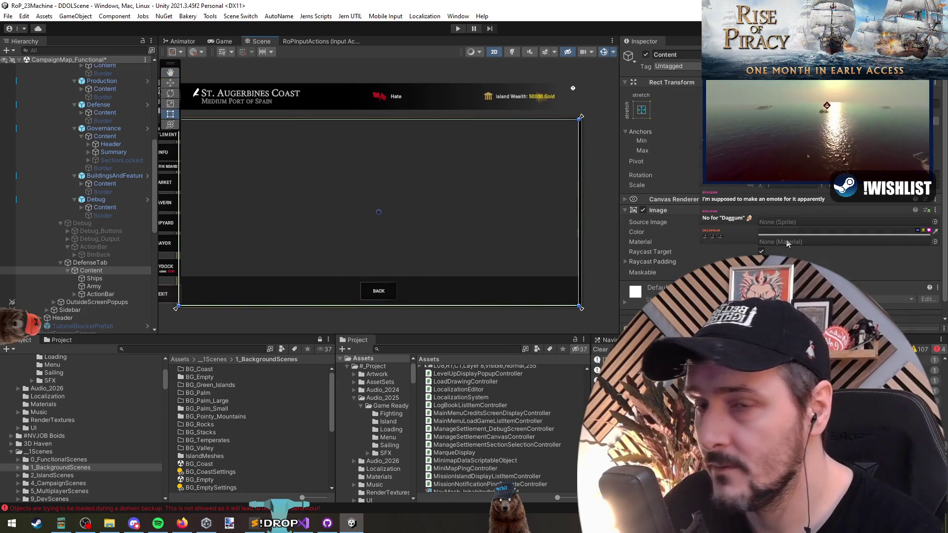
# - Apply the bigbackground sprite as the Content panel's Source Image
pyautogui.click(934, 223)
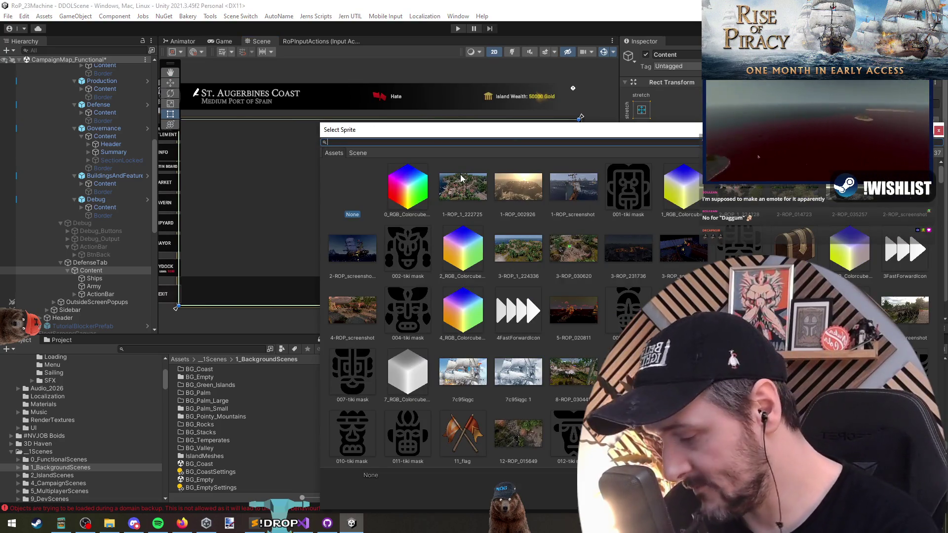
pyautogui.write('bigb')
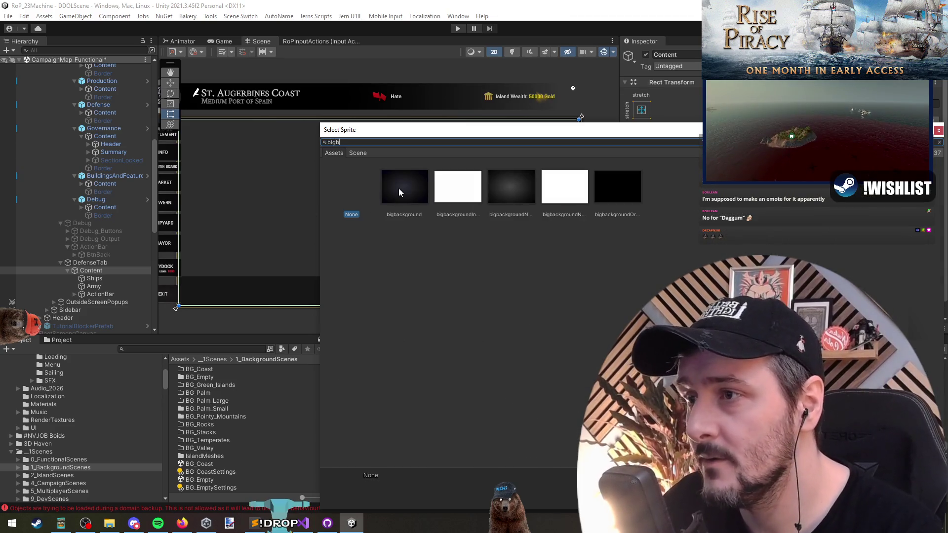
pyautogui.click(511, 188)
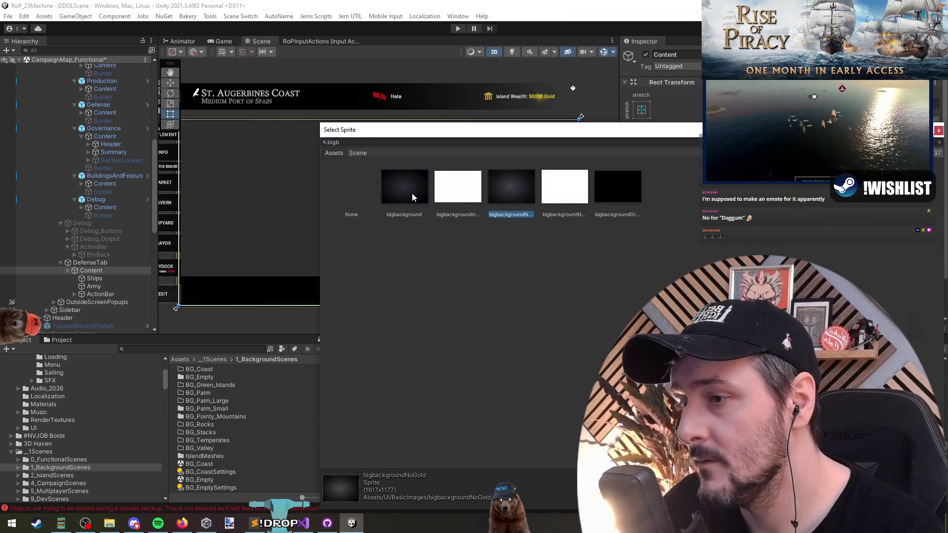
pyautogui.click(412, 193)
pyautogui.doubleClick(408, 188)
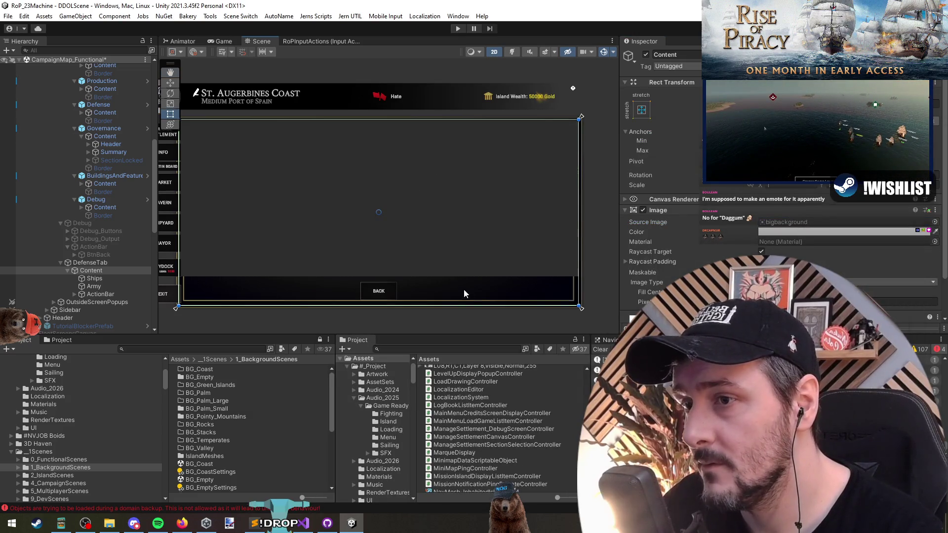
pyautogui.scroll(2, 459, 267)
pyautogui.scroll(1, 504, 250)
pyautogui.scroll(-5, 556, 257)
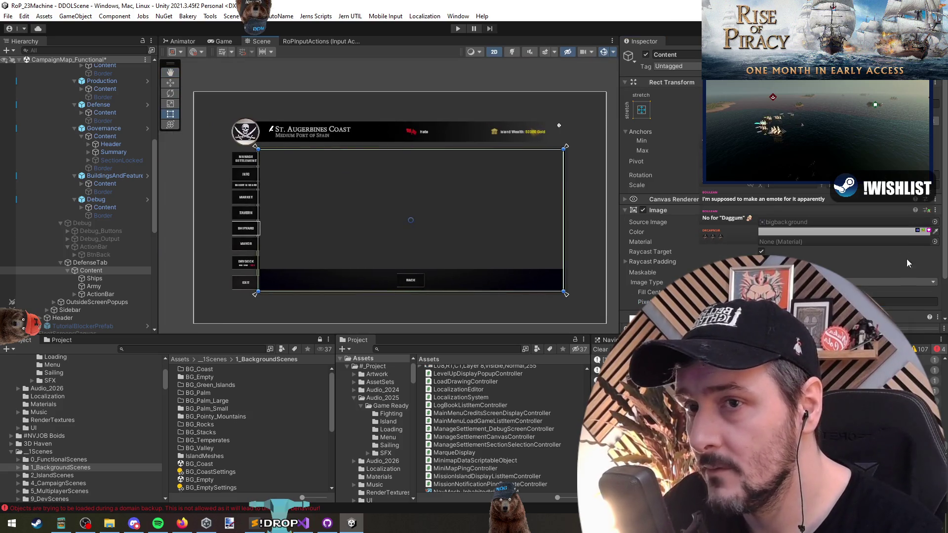
# - Replace it with the bigbackgroundNoGold sprite, found by searching 'no'
pyautogui.click(934, 222)
pyautogui.write('nogold')
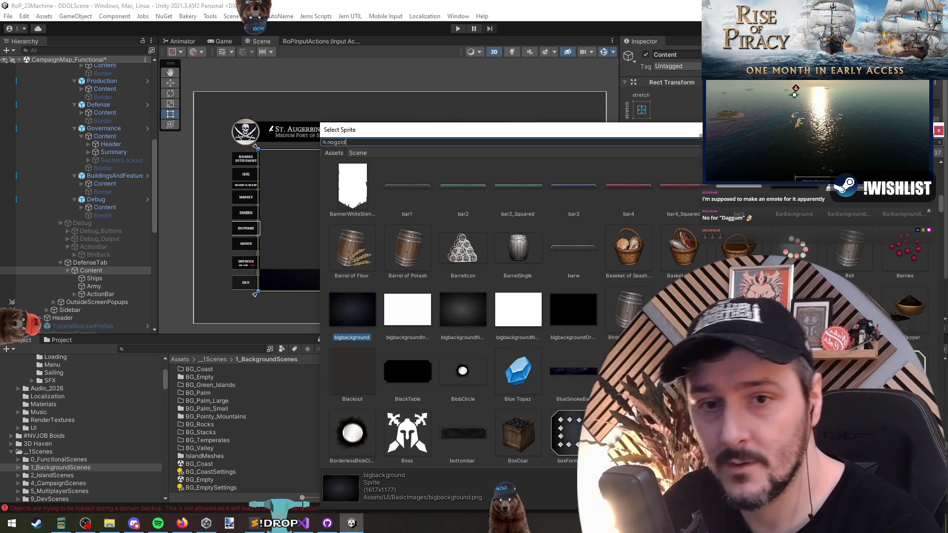
pyautogui.click(408, 182)
pyautogui.doubleClick(408, 183)
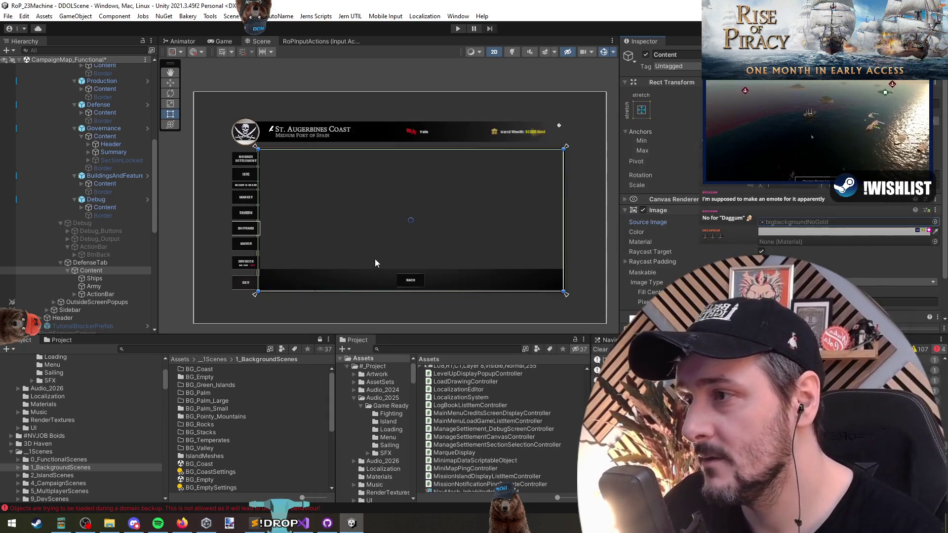
pyautogui.scroll(2, 374, 259)
pyautogui.scroll(-1, 333, 262)
pyautogui.click(103, 270)
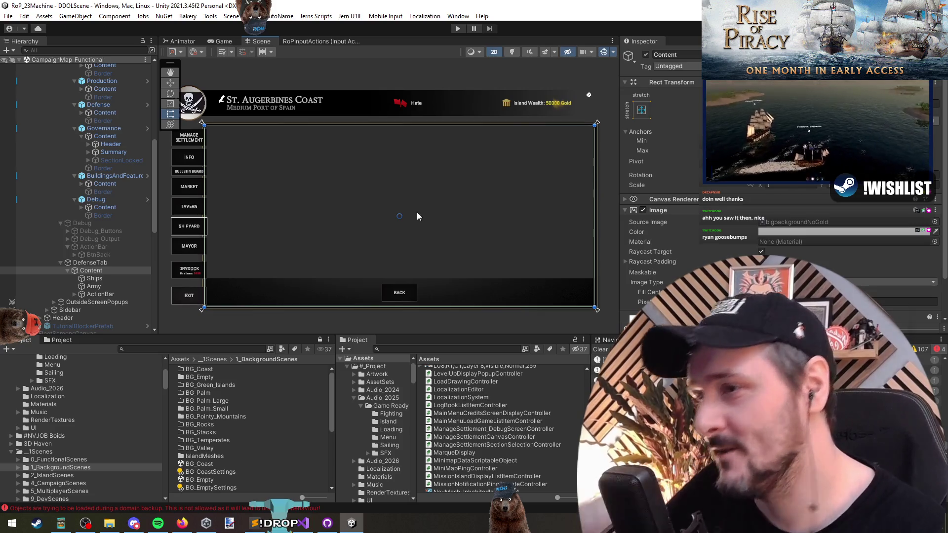
pyautogui.click(101, 294)
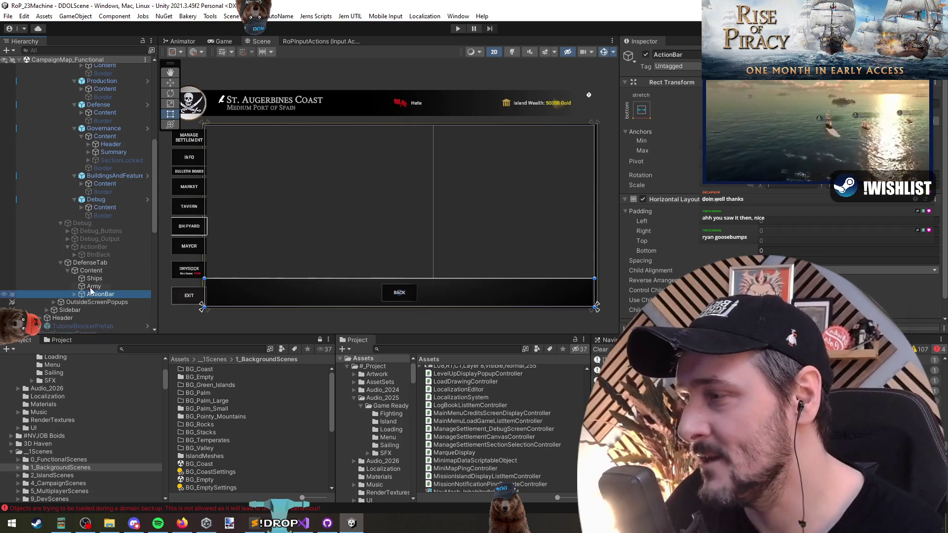
# - Set both BtnBack buttons' On Click function to OnClick_BackToManageSettlement
pyautogui.click(75, 294)
pyautogui.click(75, 295)
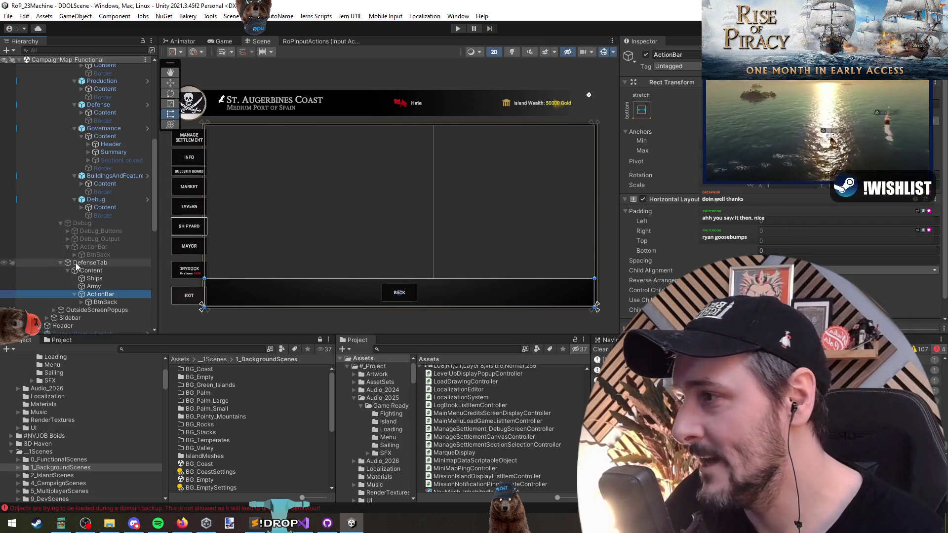
pyautogui.click(96, 255)
pyautogui.keyDown('ctrl'); pyautogui.click(130, 302); pyautogui.keyUp('ctrl')
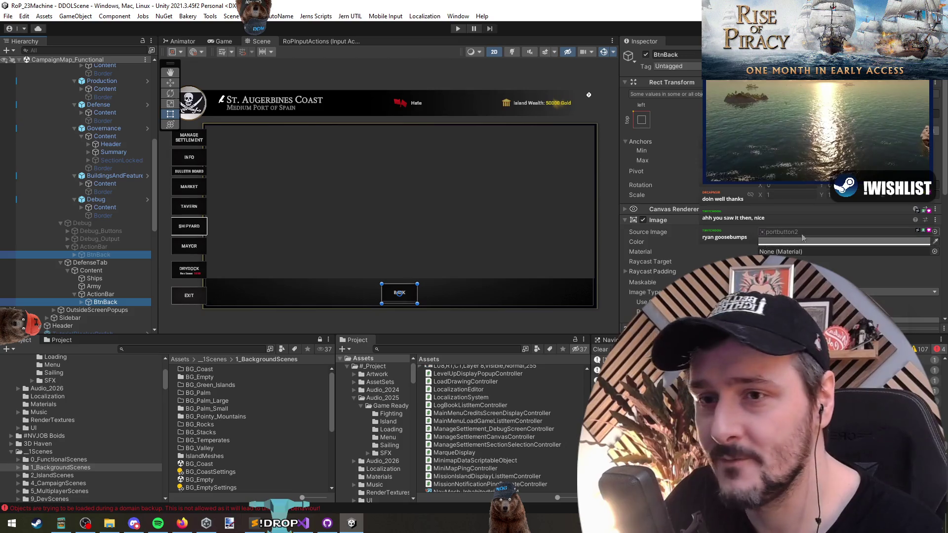
pyautogui.scroll(-5, 782, 246)
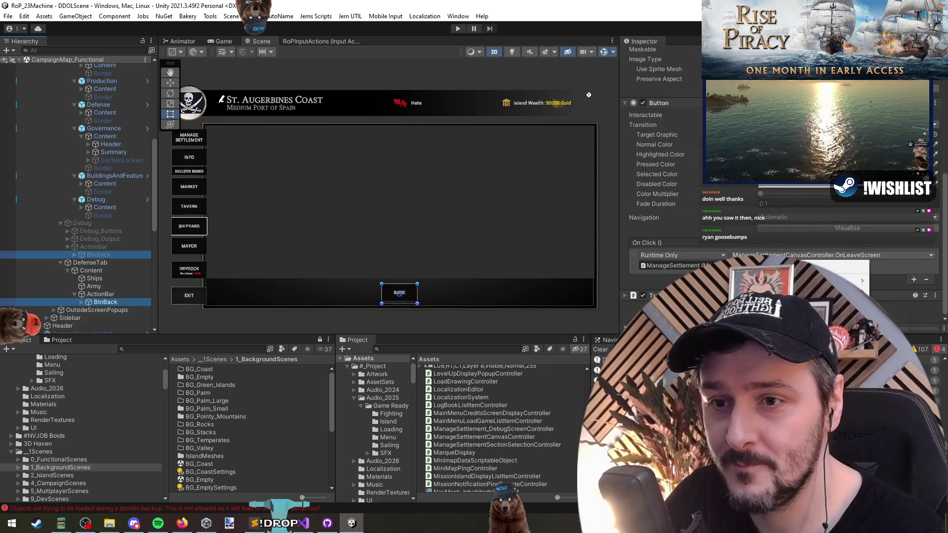
pyautogui.click(787, 255)
pyautogui.click(558, 400)
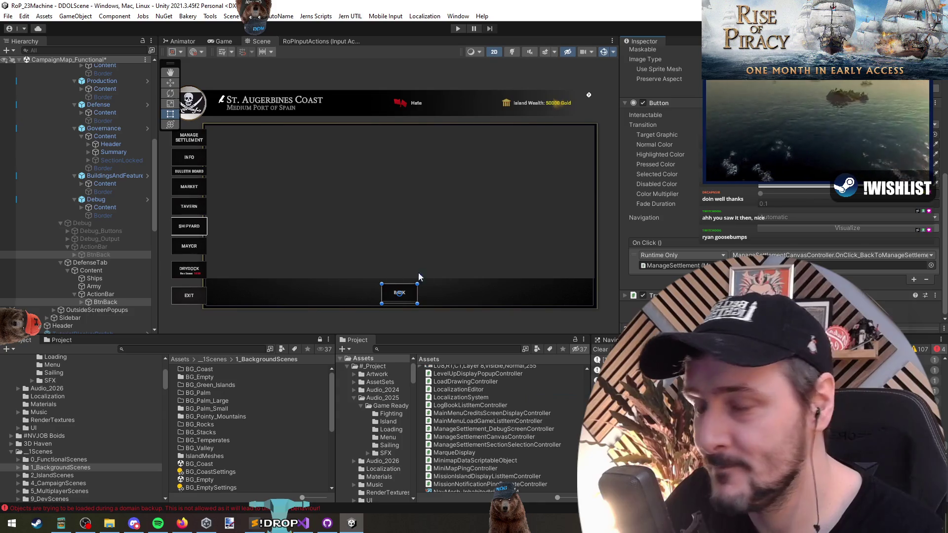
# - Assign DefenseTab as the On Click target object, then check the Debug back button's event
pyautogui.click(94, 263)
pyautogui.click(98, 302)
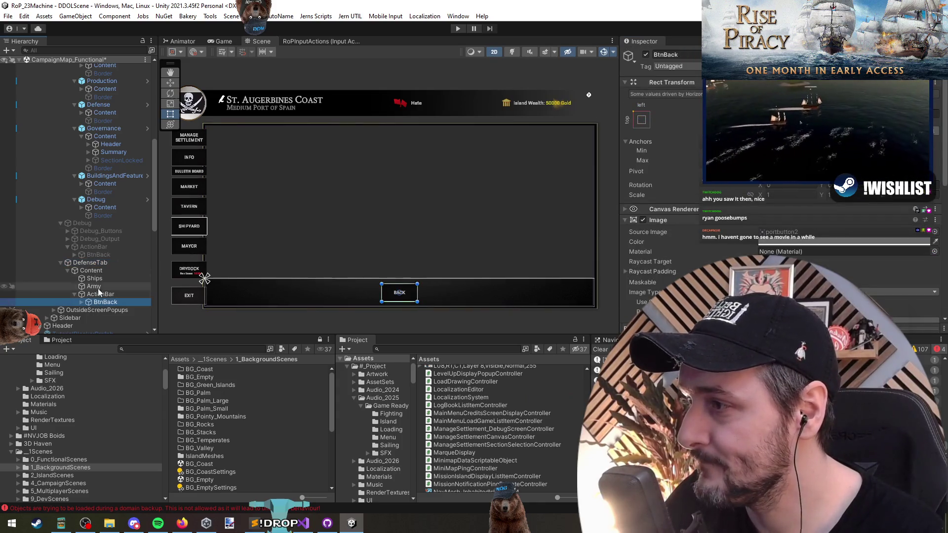
pyautogui.moveTo(94, 263); pyautogui.dragTo(755, 231)
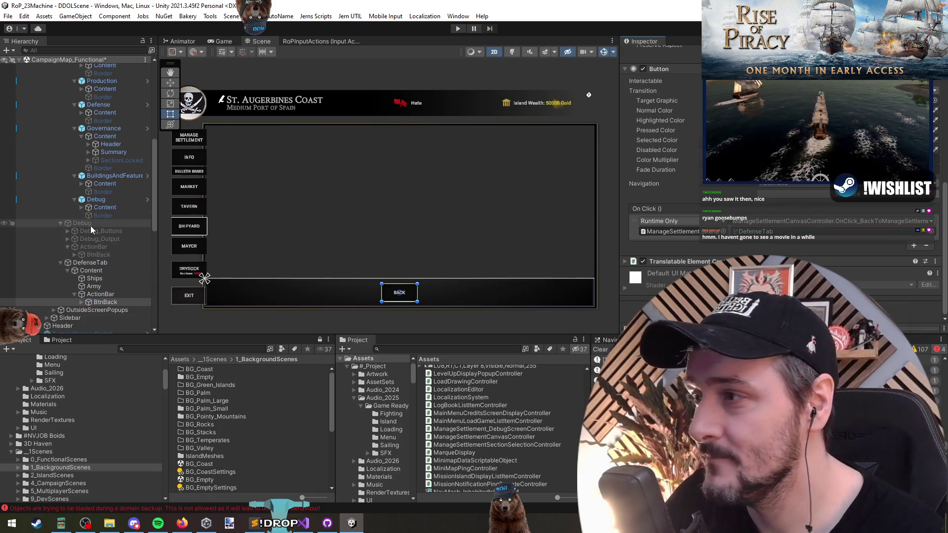
pyautogui.click(99, 255)
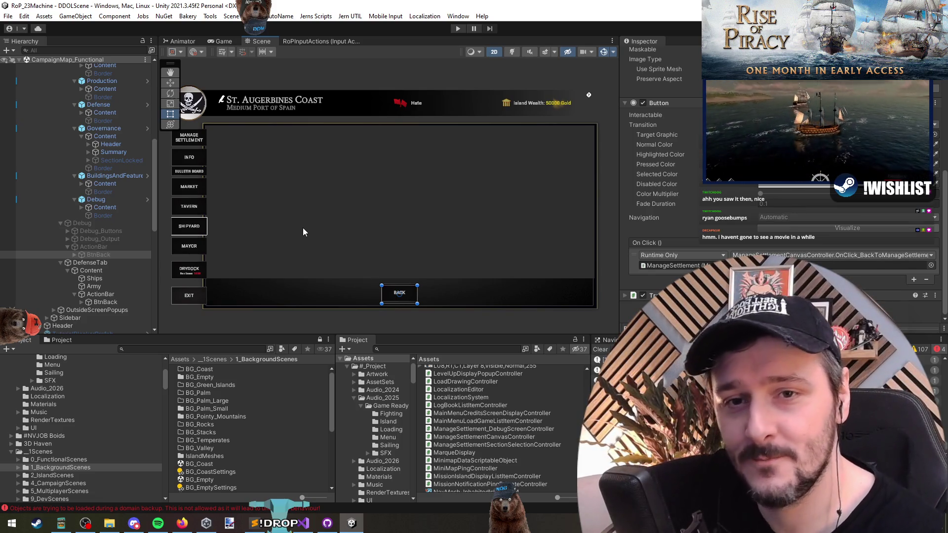
pyautogui.hotkey('alt', 'Tab')
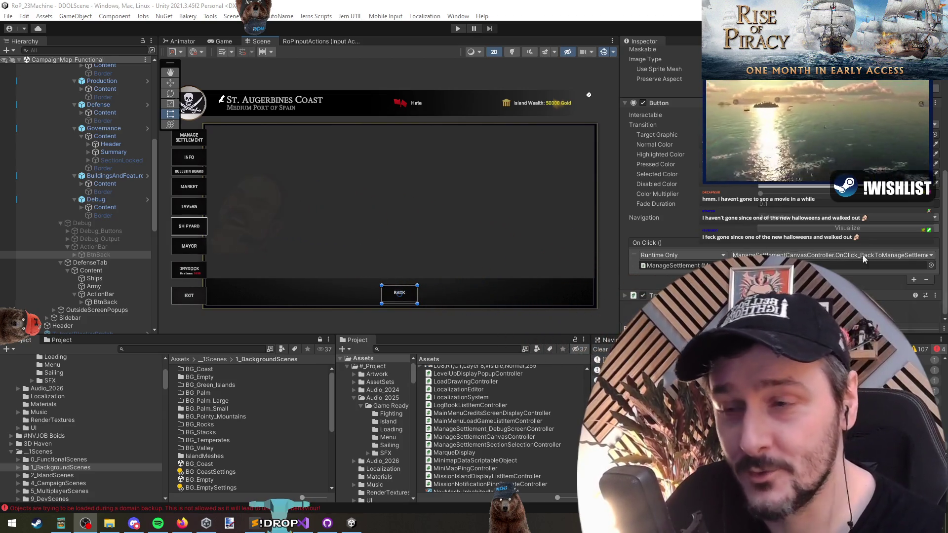
pyautogui.hotkey('alt', 'Tab')
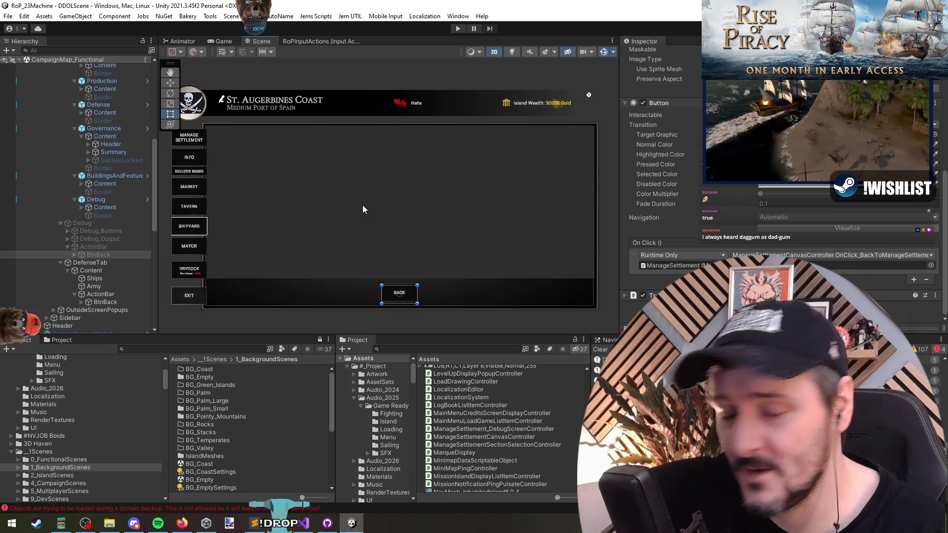
pyautogui.hotkey('alt', 'Tab')
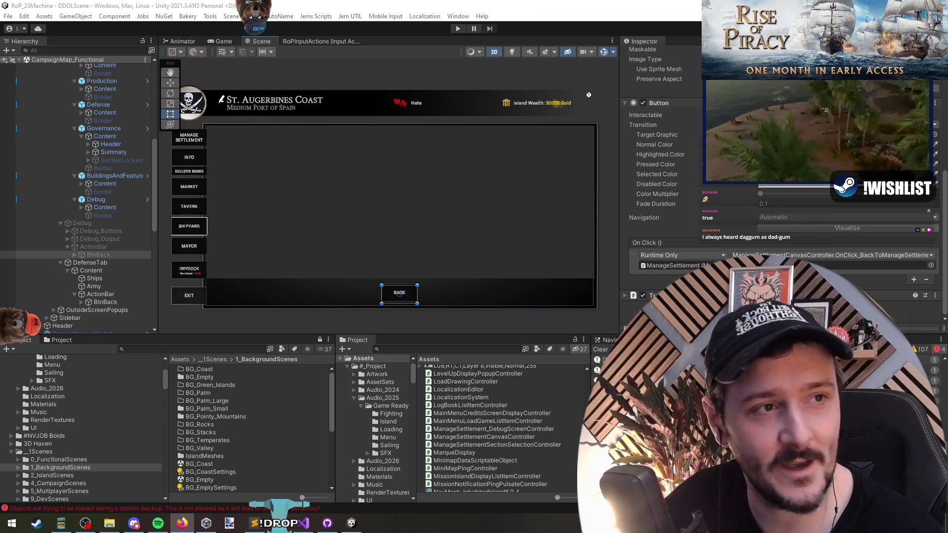
pyautogui.hotkey('alt', 'Tab')
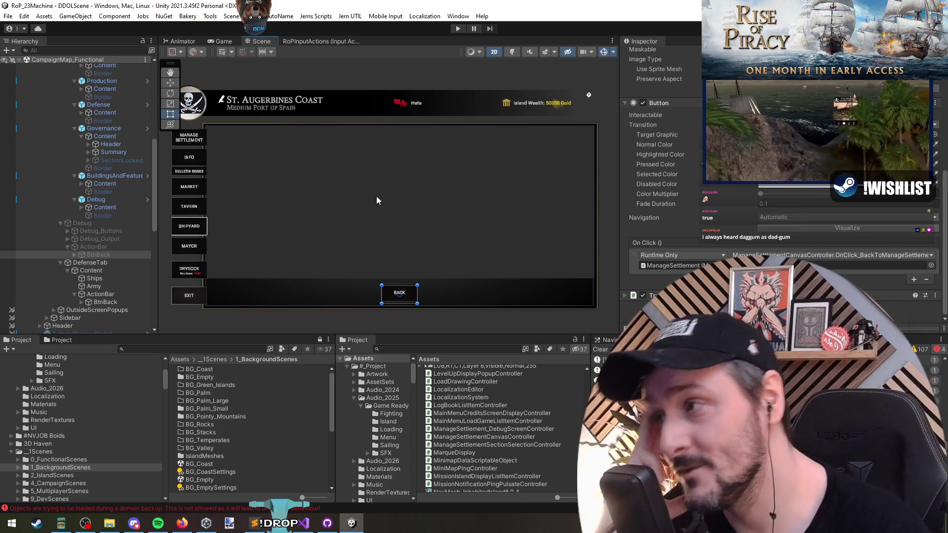
pyautogui.click(103, 254)
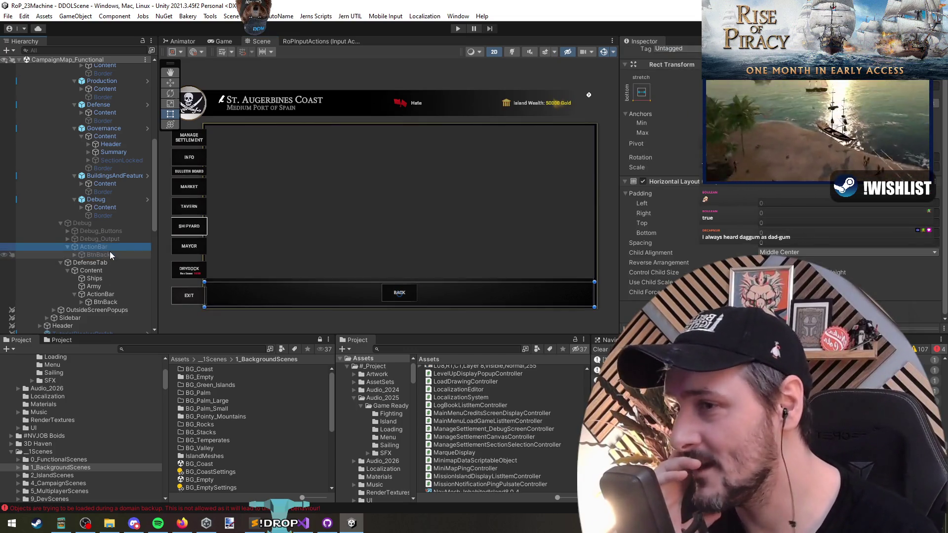
# - Select DefenseTab > Content > Ships and bring up its right-click creation menu
pyautogui.click(110, 263)
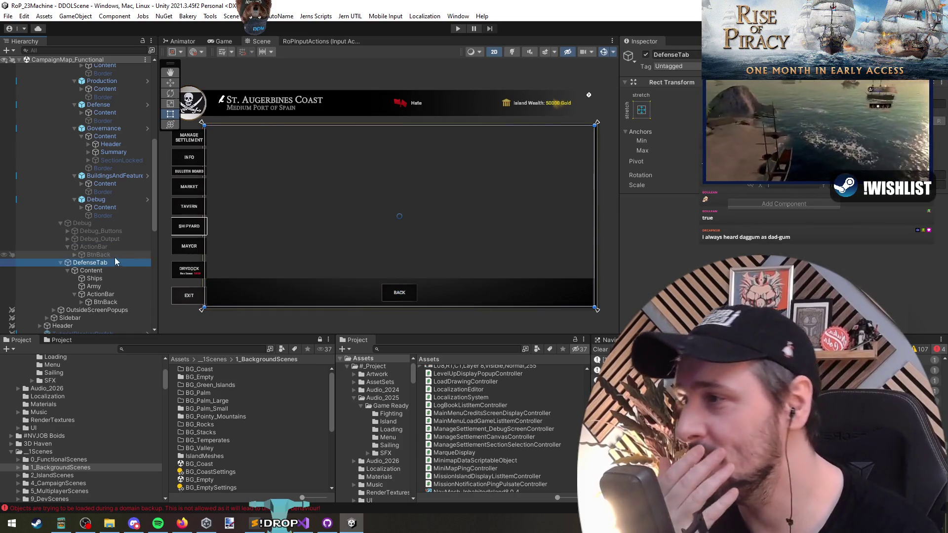
pyautogui.click(108, 271)
pyautogui.click(114, 278)
pyautogui.scroll(-5, 734, 232)
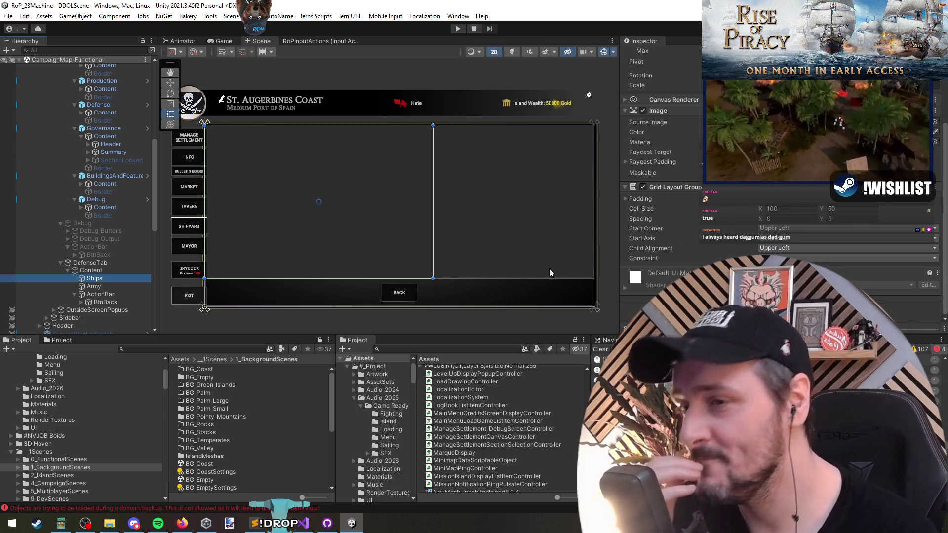
pyautogui.scroll(3, 549, 269)
pyautogui.scroll(-6, 470, 226)
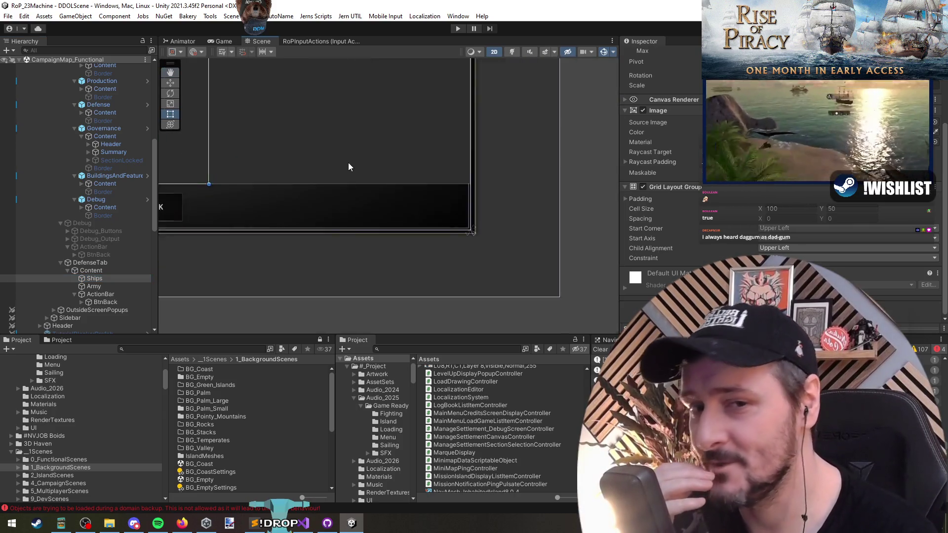
pyautogui.scroll(3, 403, 200)
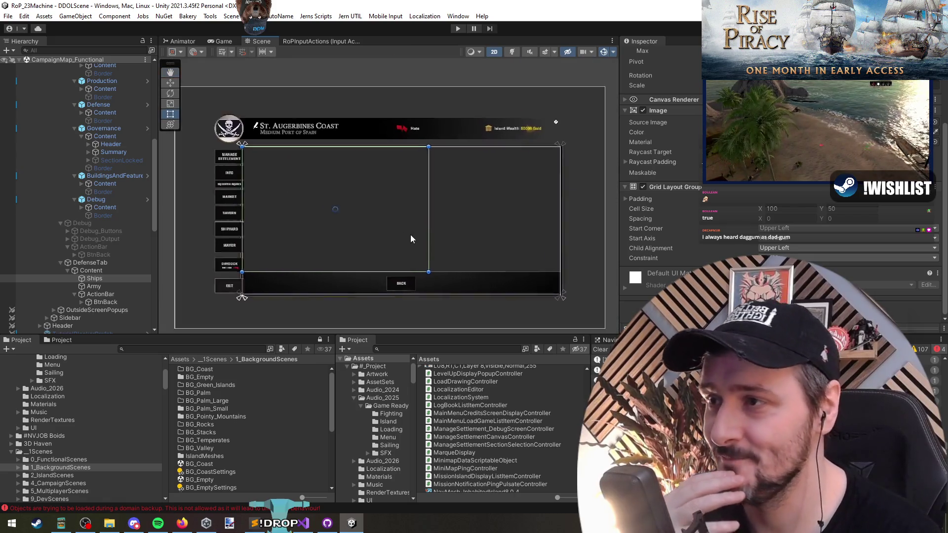
pyautogui.click(101, 278)
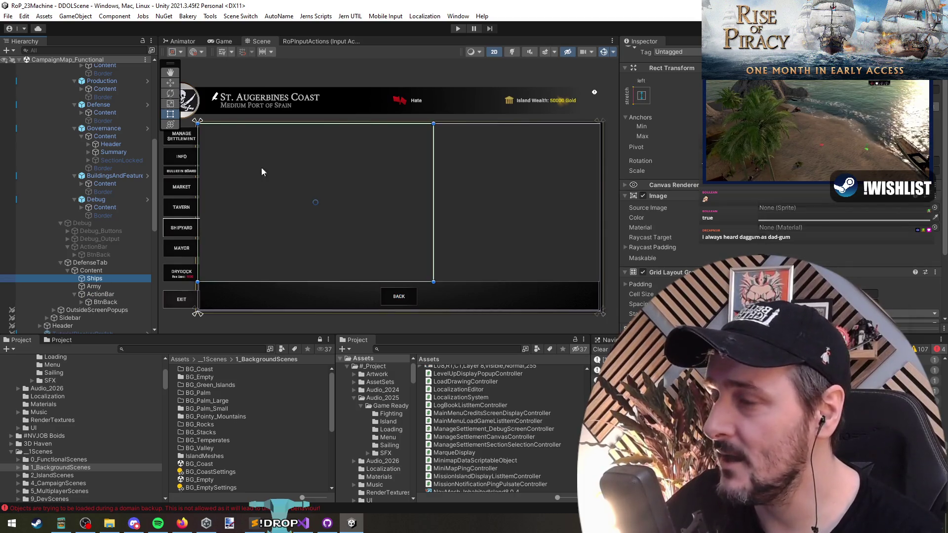
pyautogui.rightClick(100, 279)
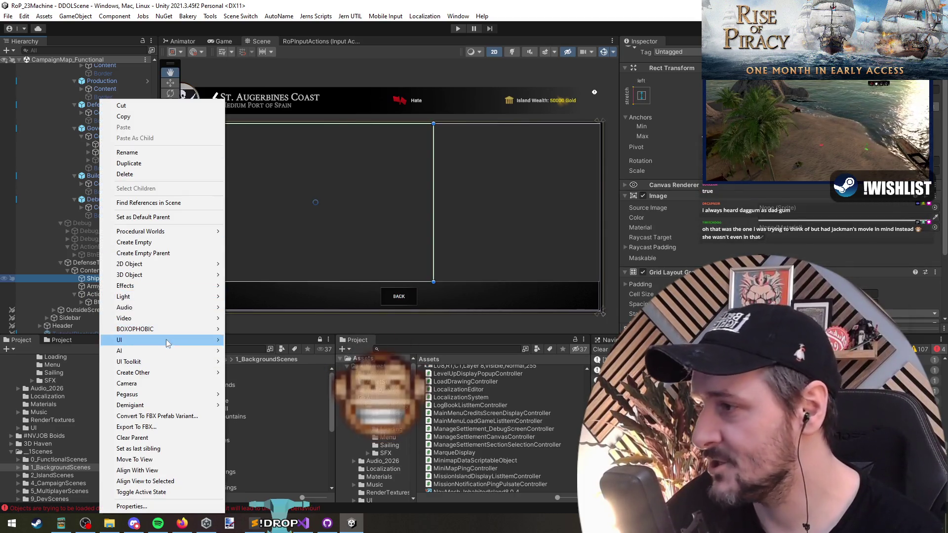
# - Create a UI Image named ShipSelection inside Ships and duplicate it as ShipList
pyautogui.moveTo(187, 346)
pyautogui.click(247, 365)
pyautogui.write('Shi')
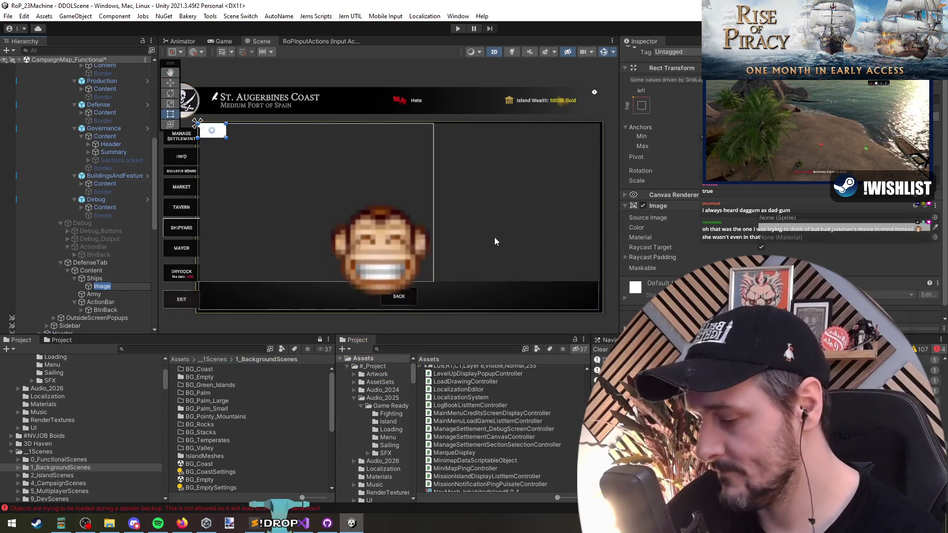
pyautogui.write('pSelection')
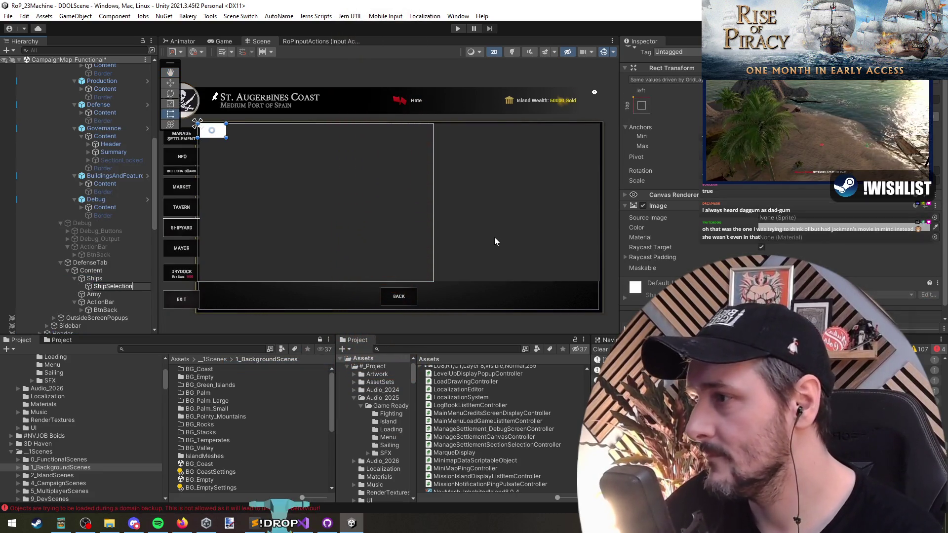
pyautogui.press('Return')
pyautogui.hotkey('ctrl', 'd')
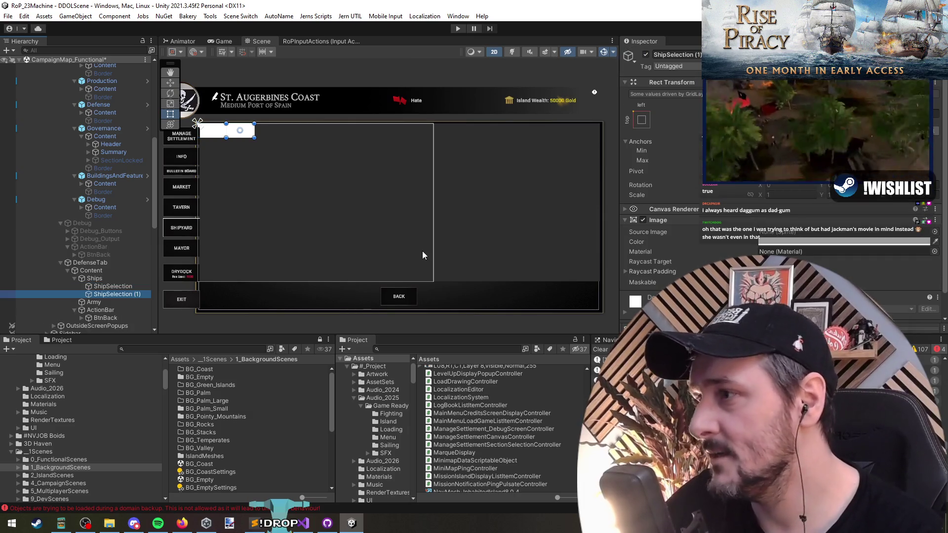
pyautogui.press('F2')
pyautogui.write('ShipList')
pyautogui.press('Return')
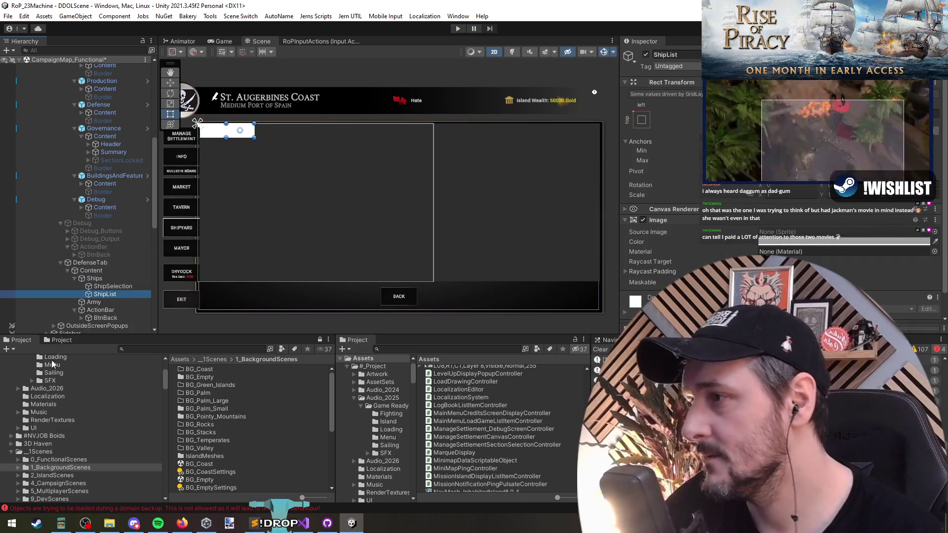
# - Remove the Grid Layout Group component from Ships
pyautogui.click(97, 278)
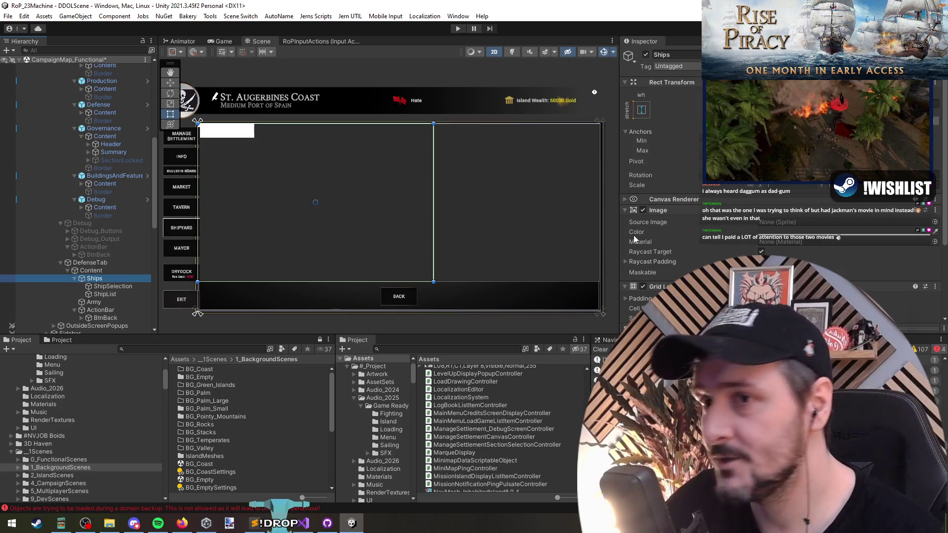
pyautogui.scroll(-1, 686, 251)
pyautogui.click(934, 272)
pyautogui.click(884, 291)
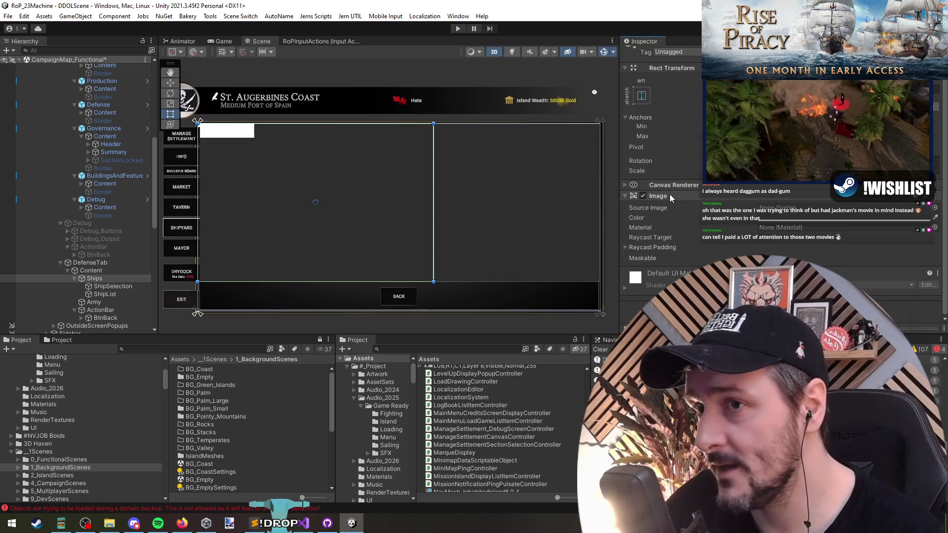
# - Anchor ShipSelection as a full-width strip at the bottom of Ships
pyautogui.click(113, 286)
pyautogui.click(641, 95)
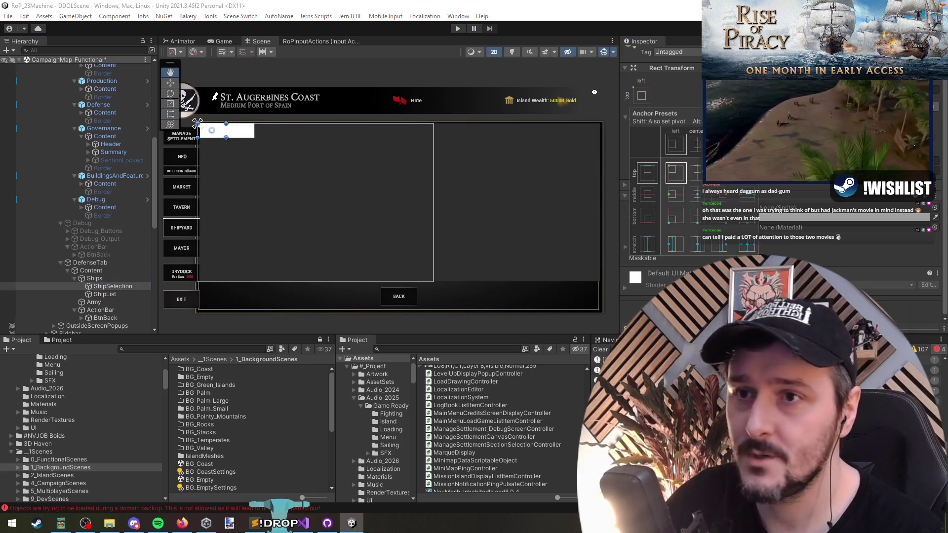
pyautogui.keyDown('alt'); pyautogui.click(746, 172); pyautogui.keyUp('alt')
pyautogui.moveTo(335, 138)
pyautogui.mouseDown()
pyautogui.moveTo(343, 191)
pyautogui.moveTo(343, 173)
pyautogui.mouseUp()
pyautogui.click(644, 98)
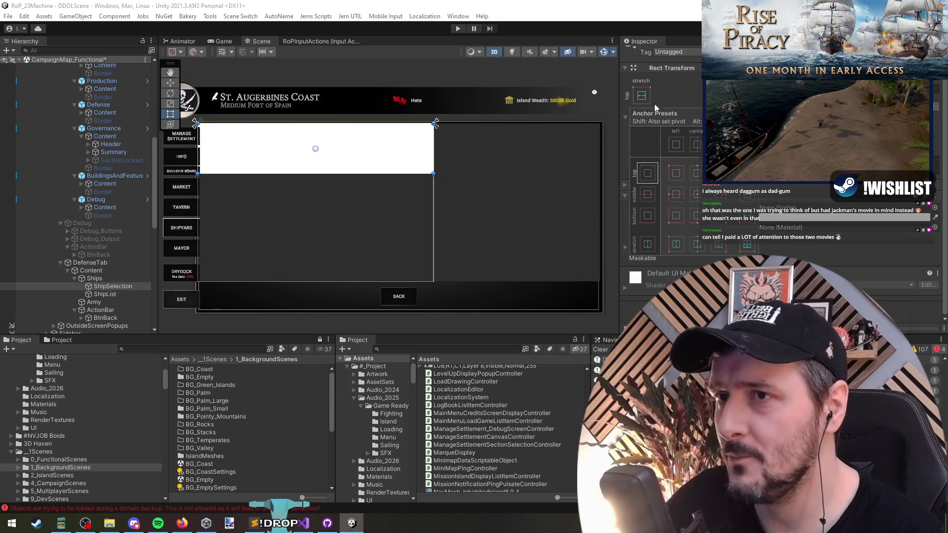
pyautogui.keyDown('alt'); pyautogui.click(746, 215); pyautogui.keyUp('alt')
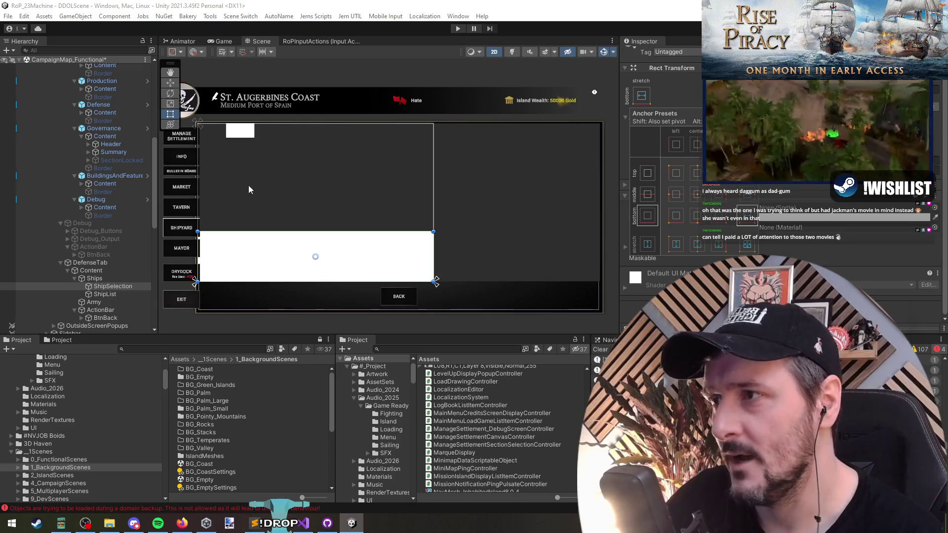
# - Stretch ShipList over Ships above the bottom strip and order it before ShipSelection
pyautogui.click(227, 251)
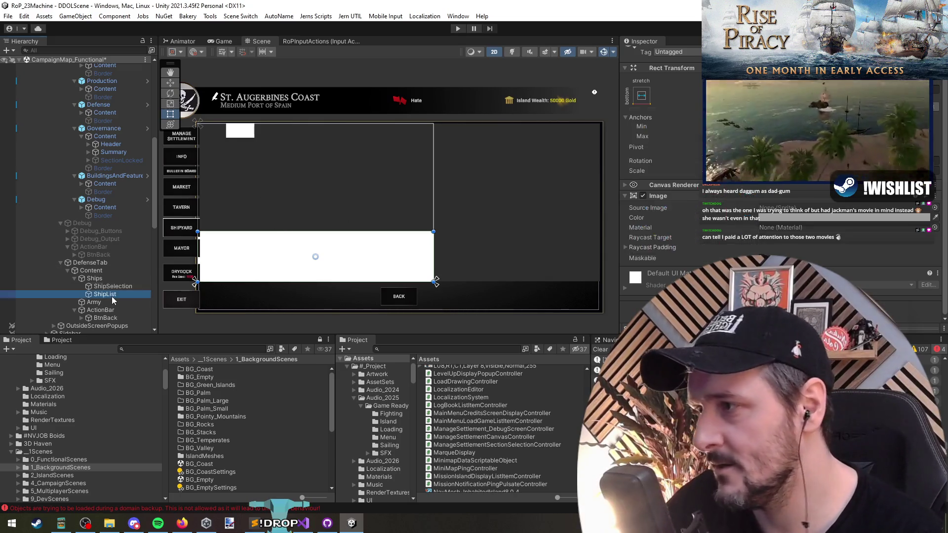
pyautogui.click(642, 95)
pyautogui.keyDown('alt'); pyautogui.keyDown('shift'); pyautogui.click(746, 245); pyautogui.keyUp('shift'); pyautogui.keyUp('alt')
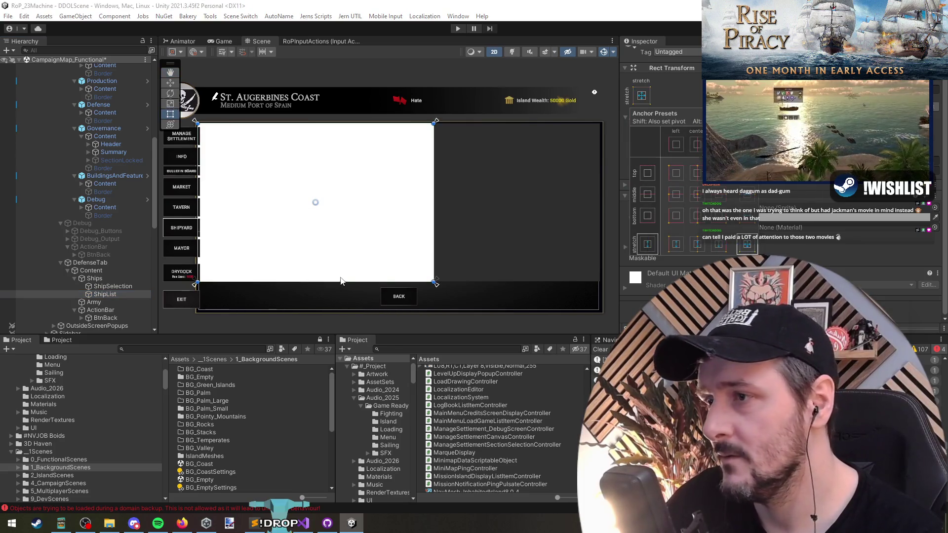
pyautogui.moveTo(341, 282)
pyautogui.mouseDown()
pyautogui.moveTo(340, 211)
pyautogui.moveTo(345, 231)
pyautogui.mouseUp()
pyautogui.moveTo(105, 295); pyautogui.dragTo(109, 282)
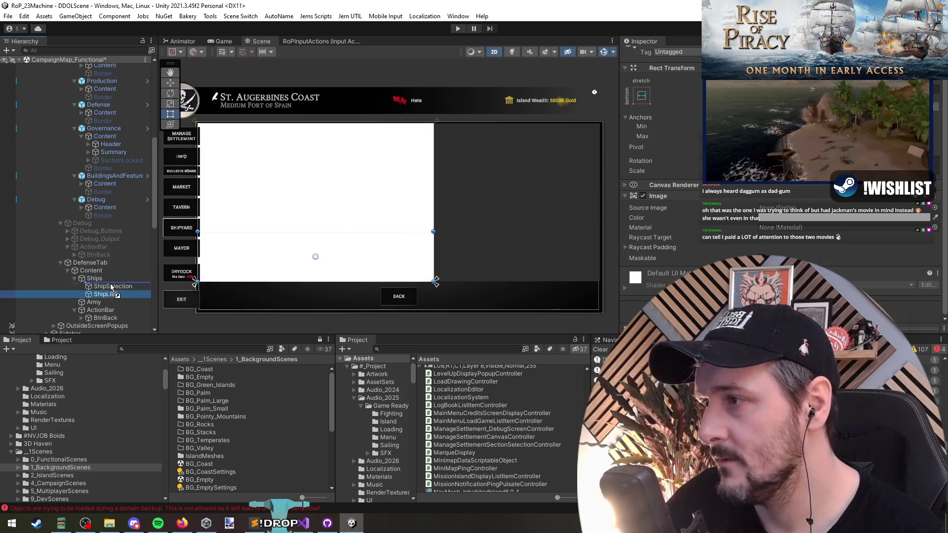
# - Shorten ShipList's bottom edge further and begin renaming it
pyautogui.click(112, 295)
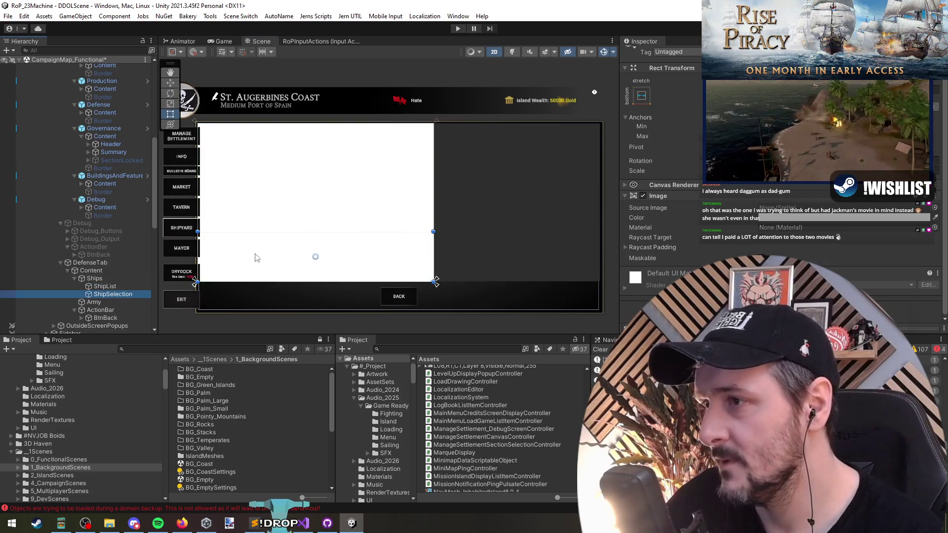
pyautogui.click(321, 228)
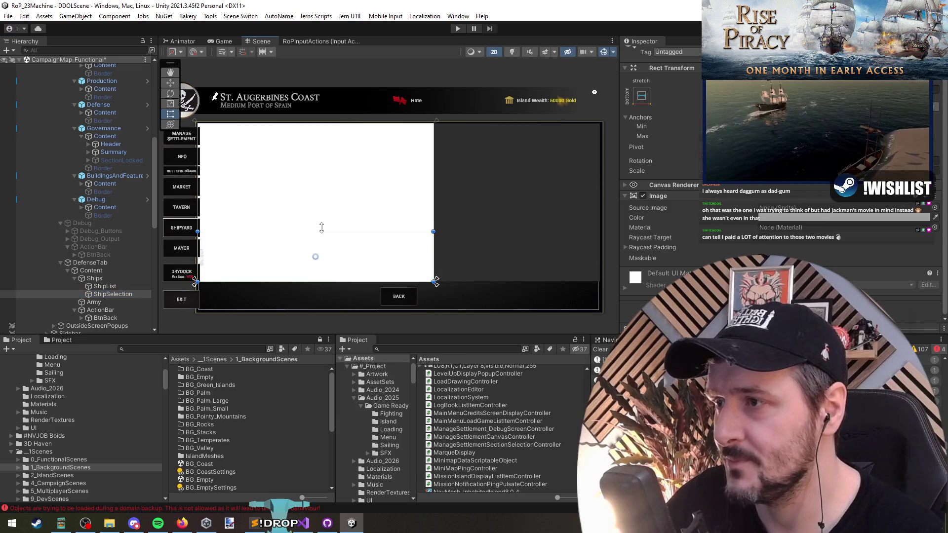
pyautogui.click(109, 287)
pyautogui.moveTo(325, 232); pyautogui.dragTo(332, 213)
pyautogui.click(105, 286)
pyautogui.click(104, 286)
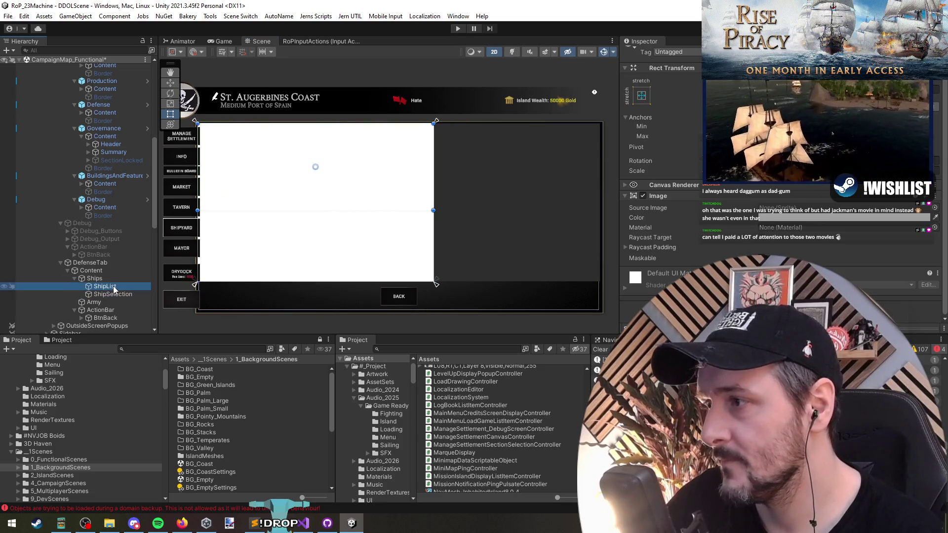
# - Rename ShipList to ShipsOnIsland and ShipSelection to PlayerFleetShipSelection
pyautogui.press('End')
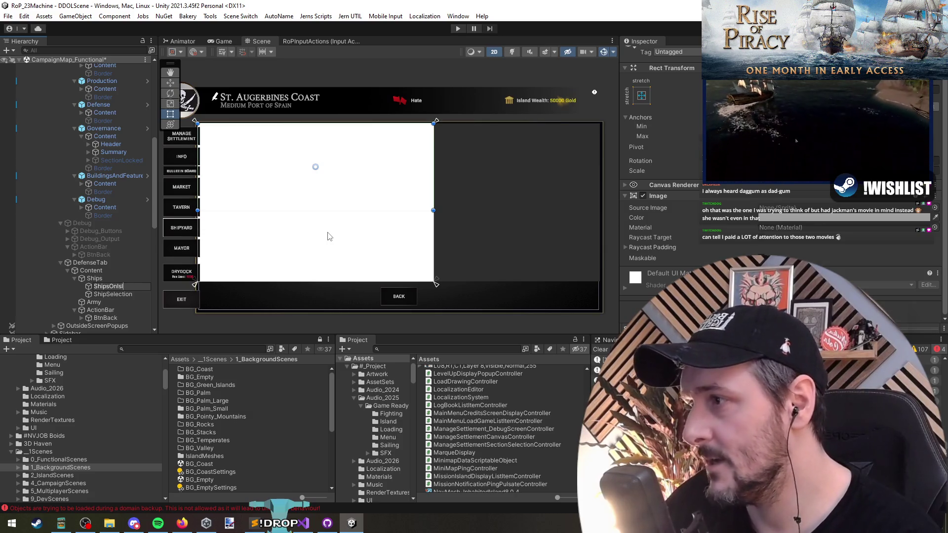
pyautogui.write('and')
pyautogui.press('Return')
pyautogui.press('Down')
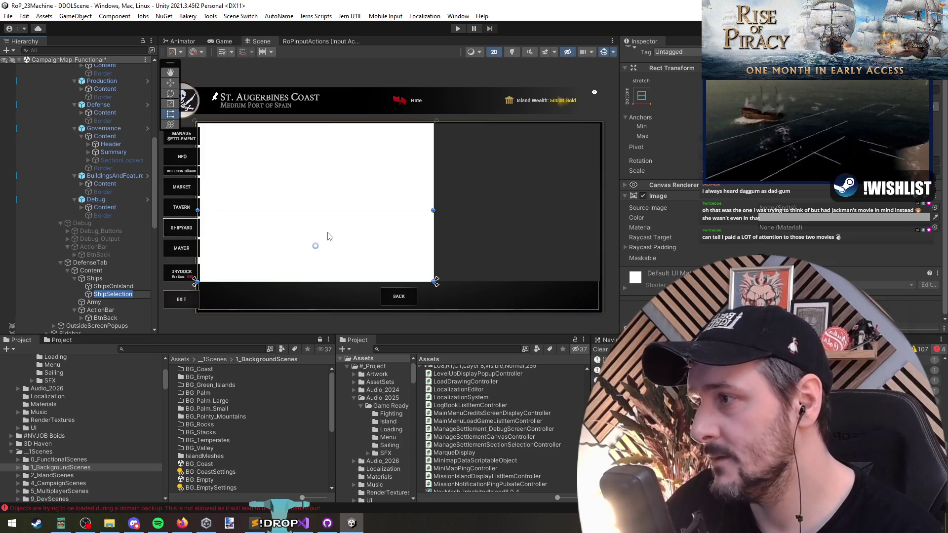
pyautogui.write('F')
pyautogui.press('BackSpace')
pyautogui.press('BackSpace')
pyautogui.press('BackSpace')
pyautogui.write('P')
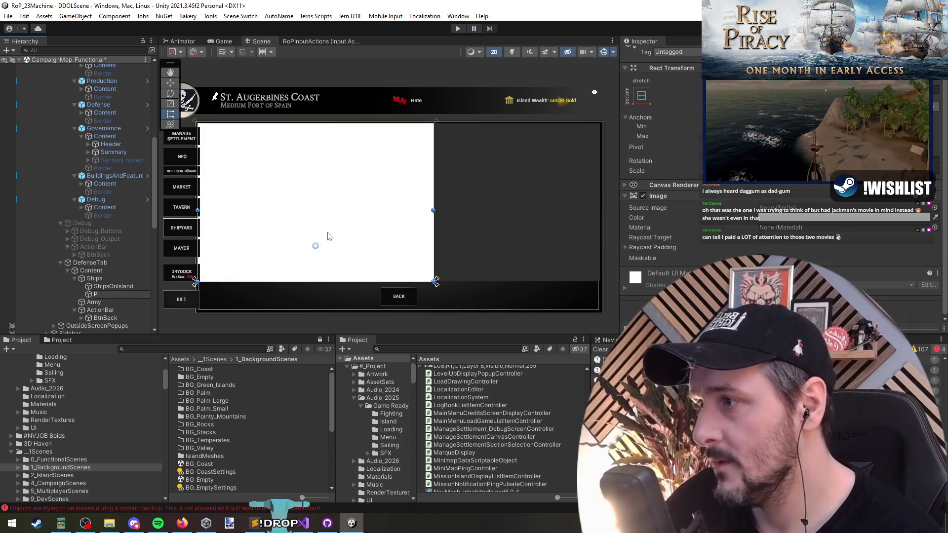
pyautogui.write('layerSeec')
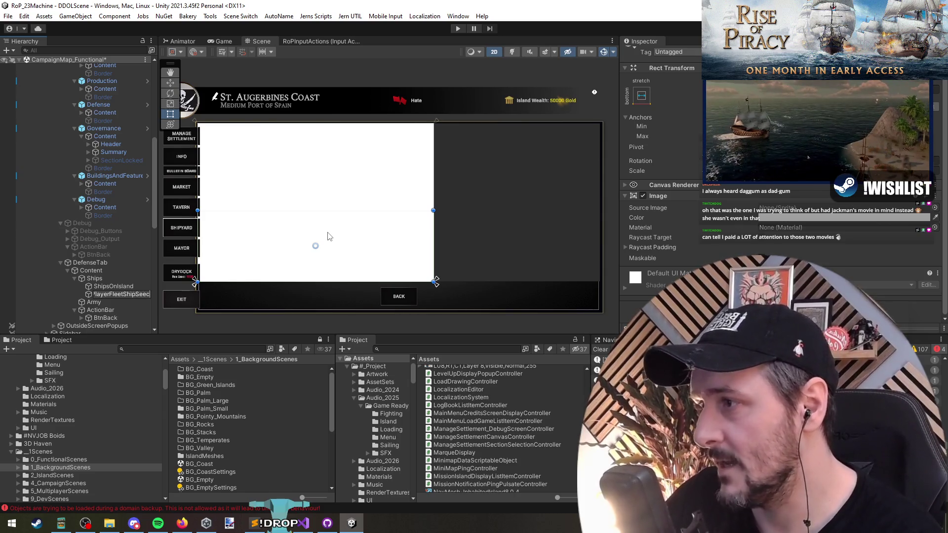
pyautogui.write('on')
pyautogui.press('Return')
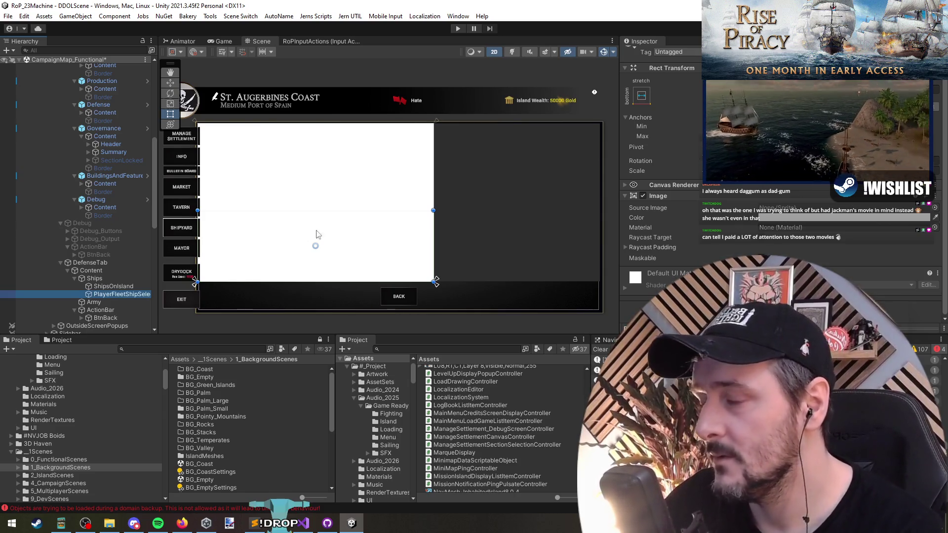
# - Select Ships, PlayerFleetShipSelection and the old Army object in turn
pyautogui.click(105, 279)
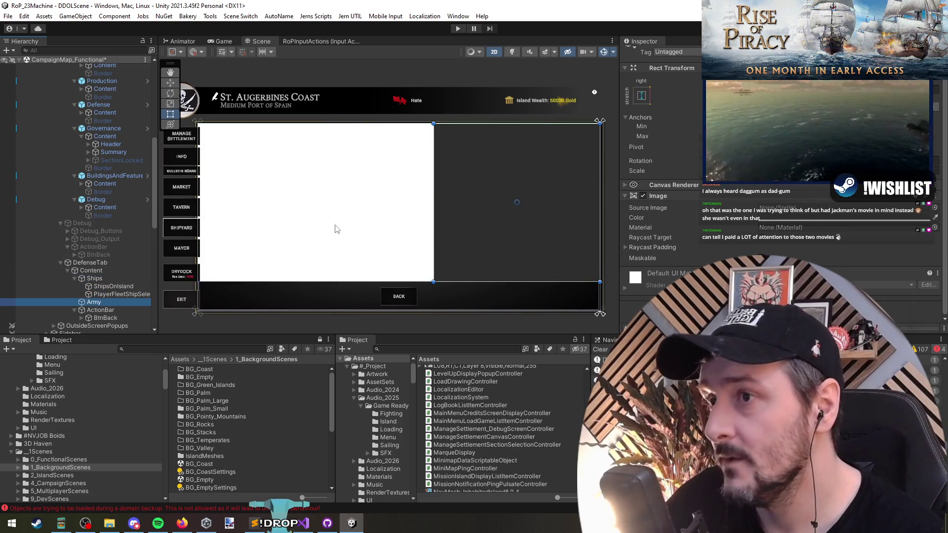
pyautogui.click(121, 294)
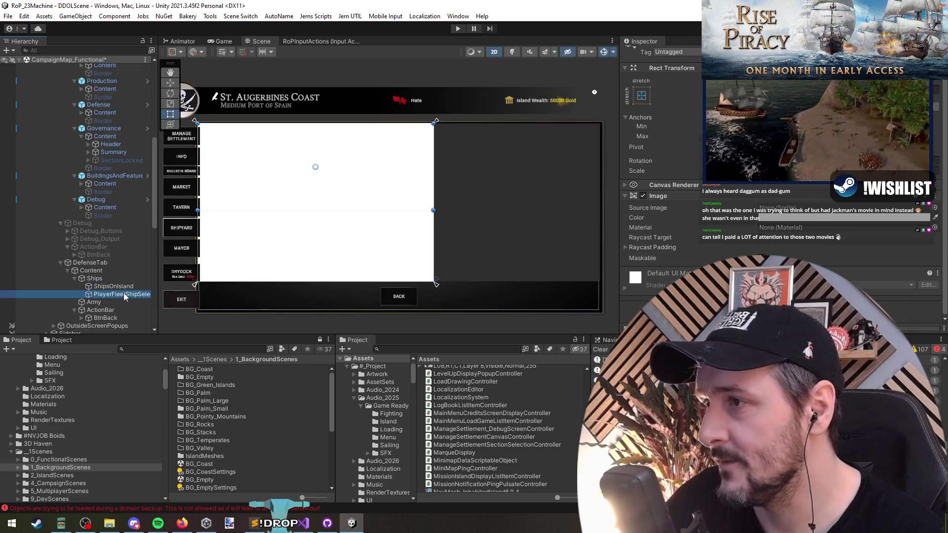
pyautogui.click(117, 303)
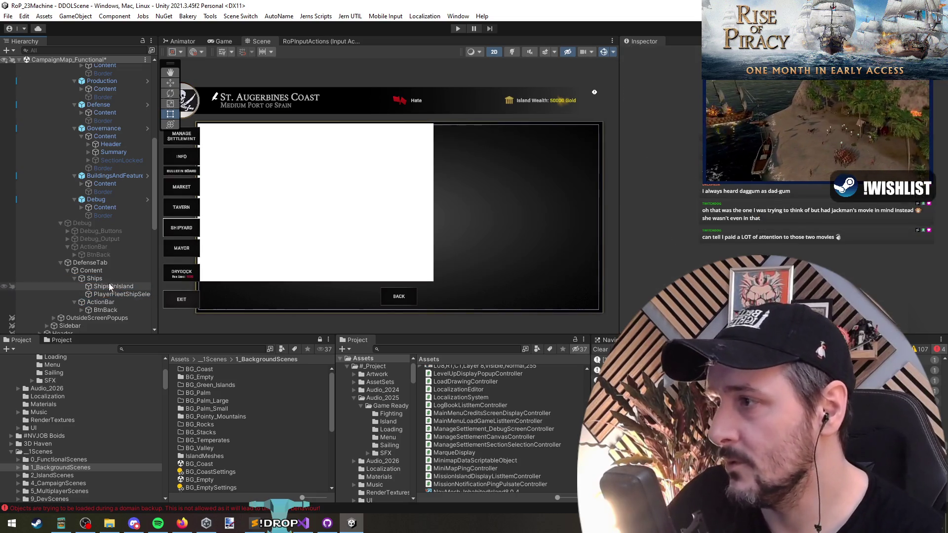
# - Replace the old Army with a copy of Ships anchored right and resized to the right half
pyautogui.press('Delete')
pyautogui.hotkey('ctrl', 'v')
pyautogui.press('w')
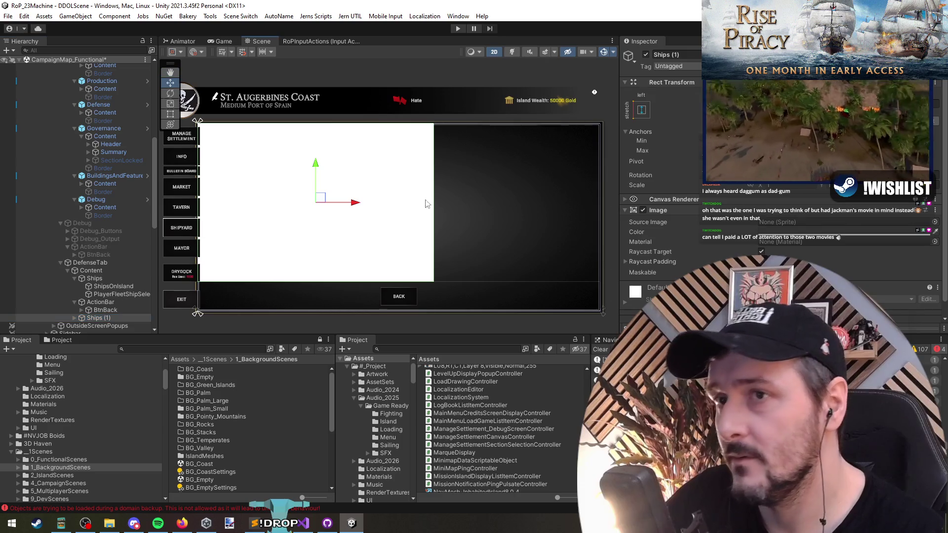
pyautogui.click(641, 110)
pyautogui.click(673, 258)
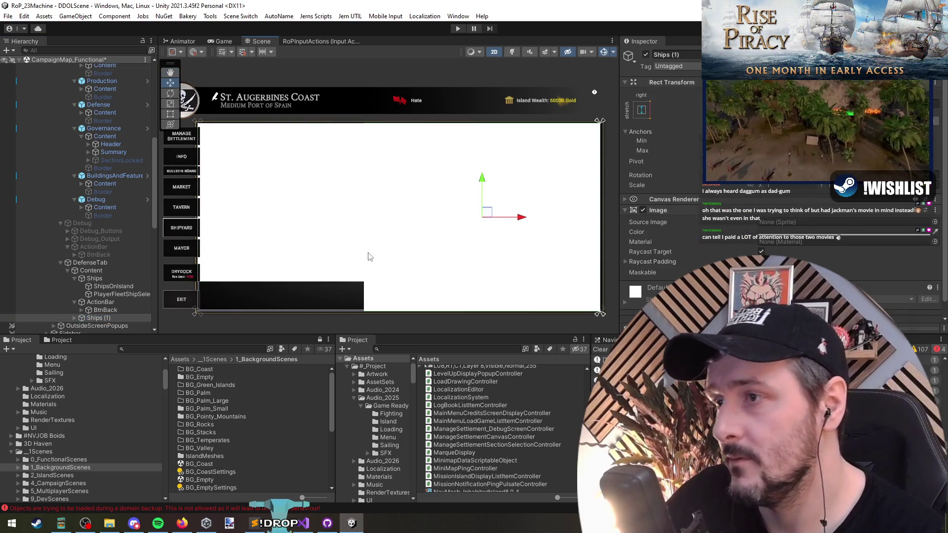
pyautogui.press('t')
pyautogui.moveTo(364, 242)
pyautogui.mouseDown()
pyautogui.moveTo(482, 244)
pyautogui.moveTo(435, 251)
pyautogui.mouseUp()
pyautogui.moveTo(475, 310); pyautogui.dragTo(475, 281)
# - Move the copy under Content, name it Army, rename its child ArmyOnIsland, delete the extra child
pyautogui.click(109, 318)
pyautogui.moveTo(107, 319); pyautogui.dragTo(109, 299)
pyautogui.press('Right')
pyautogui.write('Army')
pyautogui.press('Return')
pyautogui.press('Down')
pyautogui.press('F2')
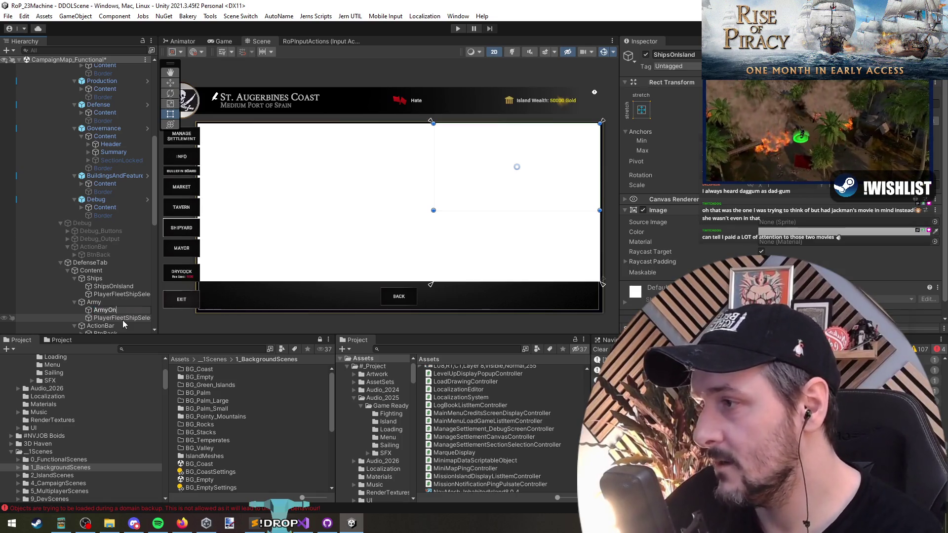
pyautogui.write('Island')
pyautogui.press('Return')
pyautogui.press('Down')
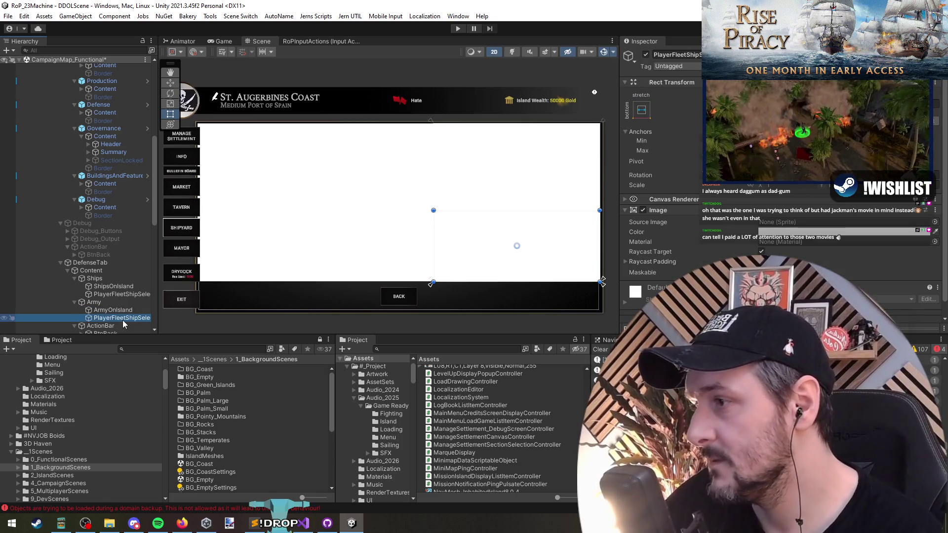
pyautogui.press('Delete')
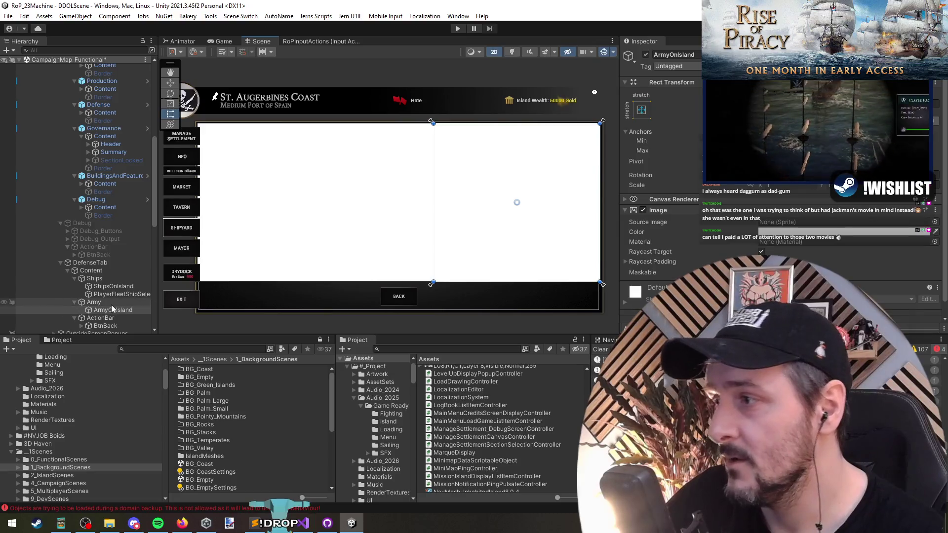
# - Raise ArmyOnIsland's bottom edge to leave empty space below it in the Army panel
pyautogui.click(114, 309)
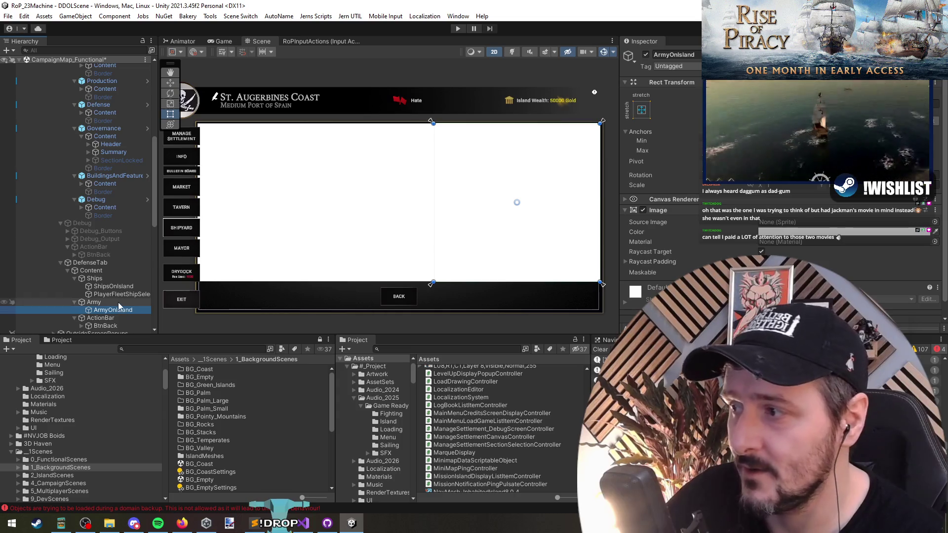
pyautogui.moveTo(500, 283); pyautogui.dragTo(500, 248)
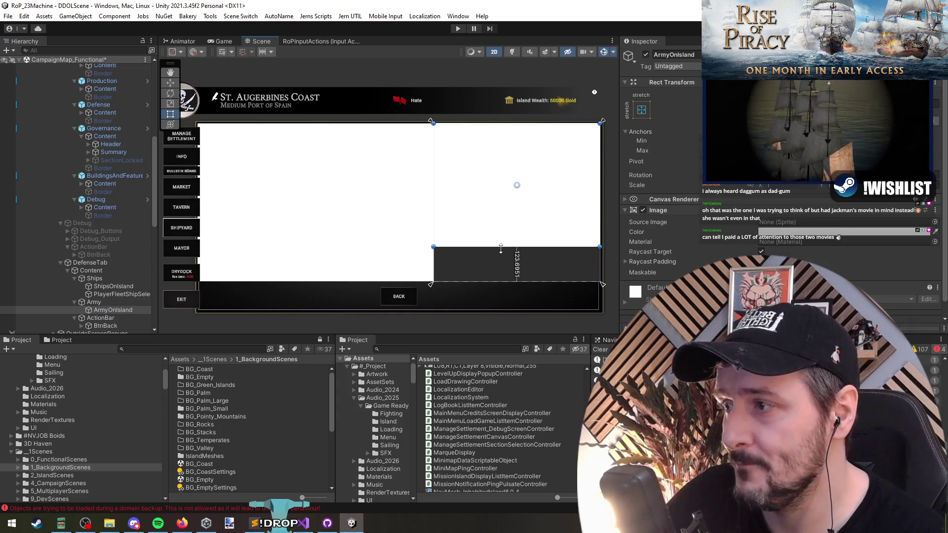
pyautogui.click(97, 311)
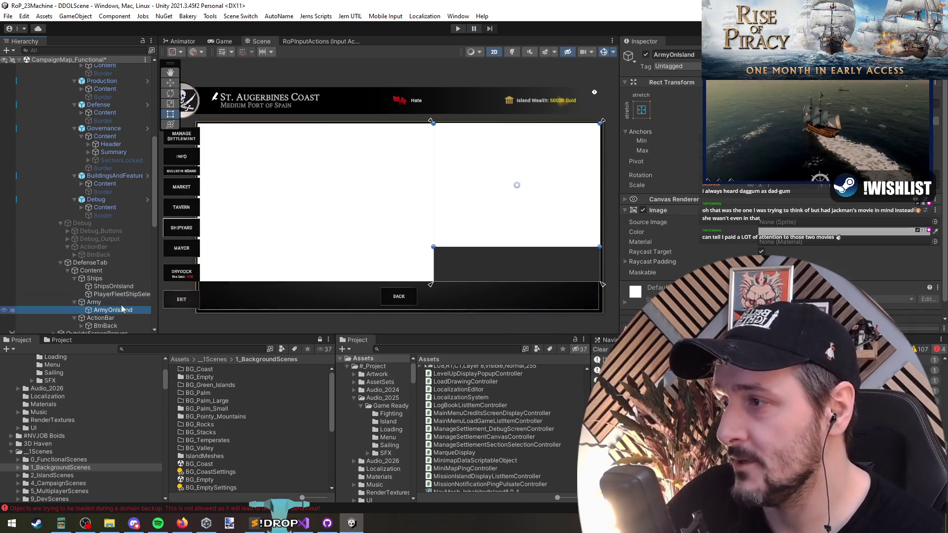
pyautogui.click(423, 225)
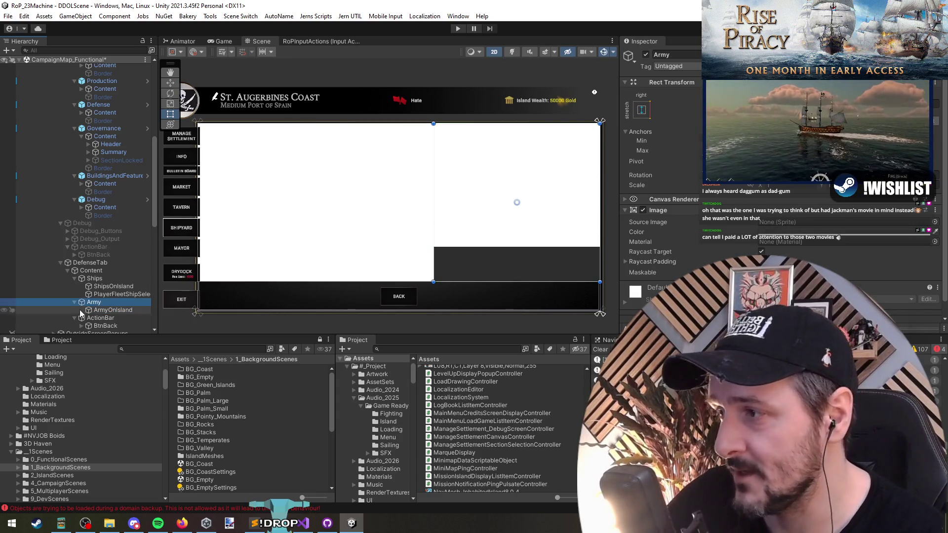
pyautogui.click(113, 310)
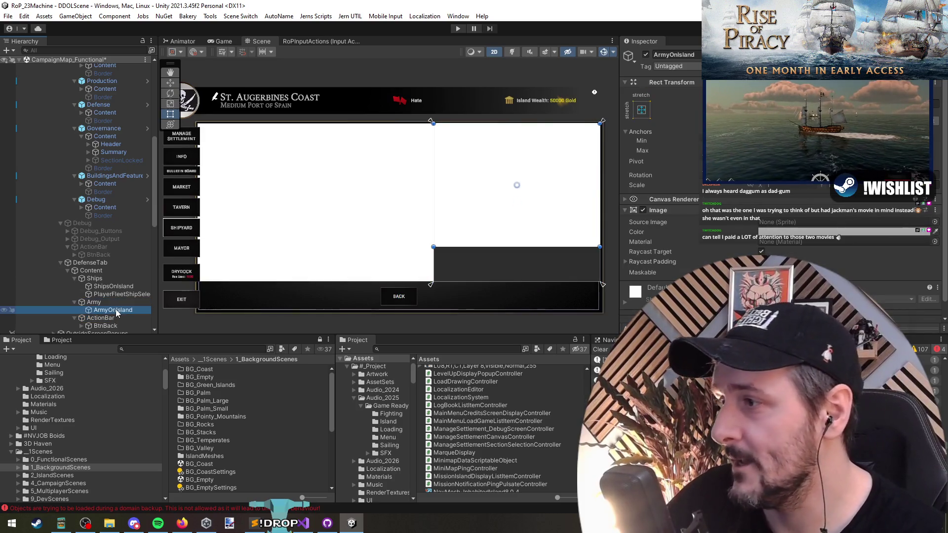
# - Duplicate ArmyOnIsland into a bottom-stretch strip named ArmyActions, sized into the space beneath it
pyautogui.hotkey('ctrl', 'd')
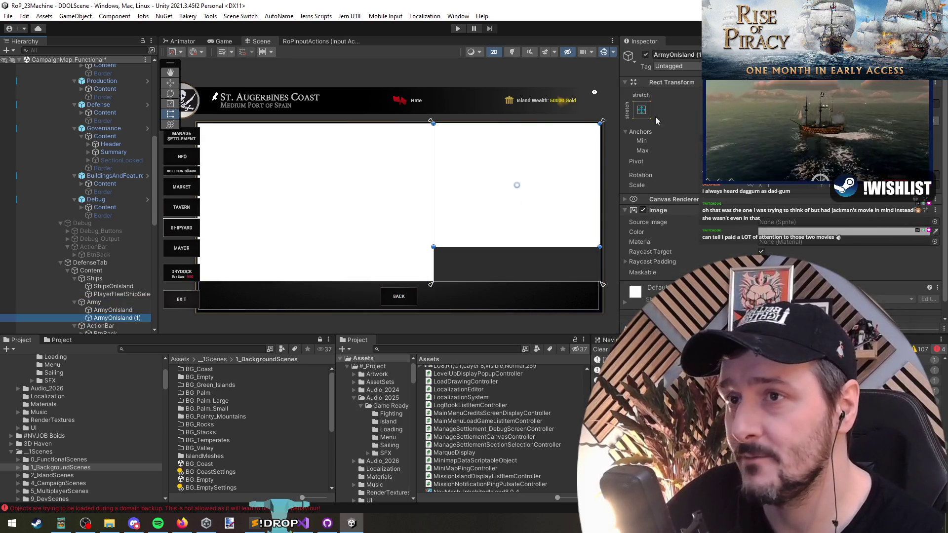
pyautogui.click(641, 109)
pyautogui.click(745, 240)
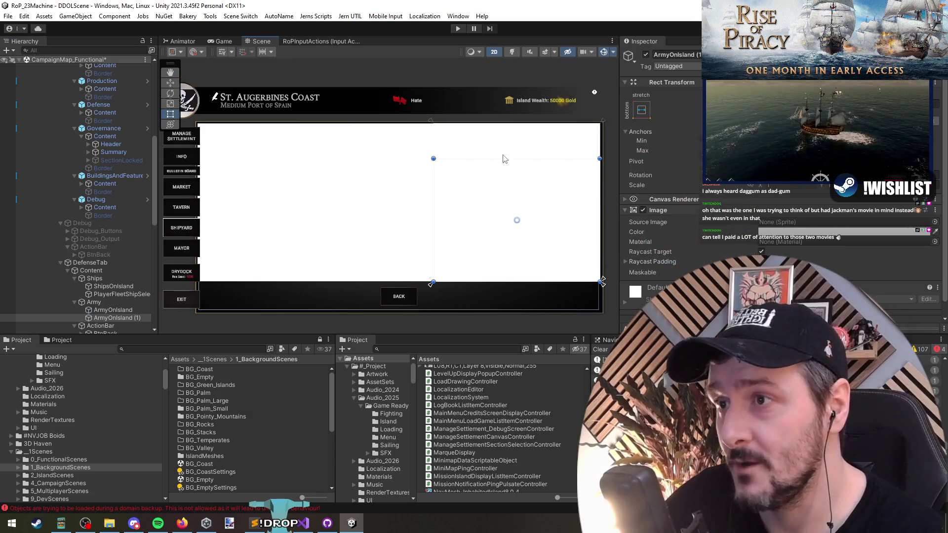
pyautogui.moveTo(500, 224); pyautogui.dragTo(498, 247)
pyautogui.click(97, 319)
pyautogui.press('F2')
pyautogui.write('Actions')
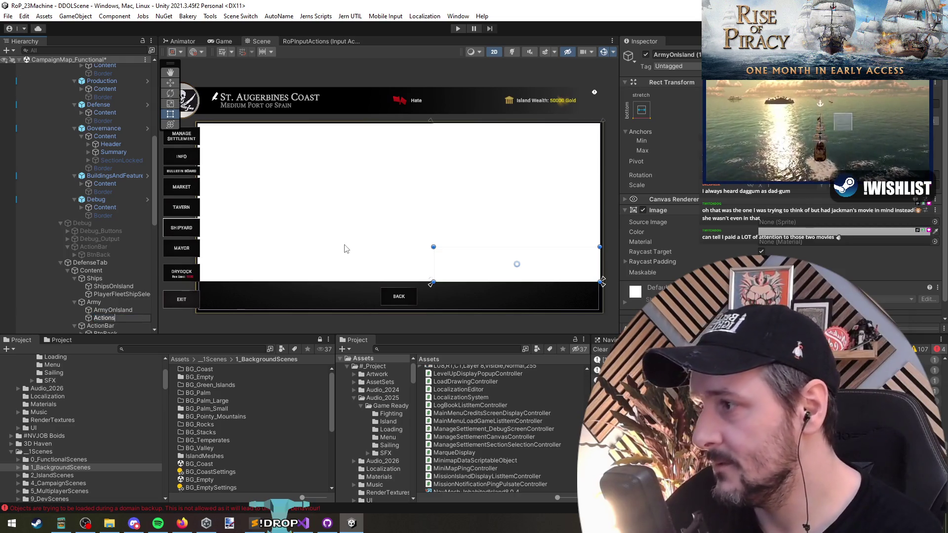
pyautogui.press('BackSpace')
pyautogui.press('BackSpace')
pyautogui.press('BackSpace')
pyautogui.write('rmy')
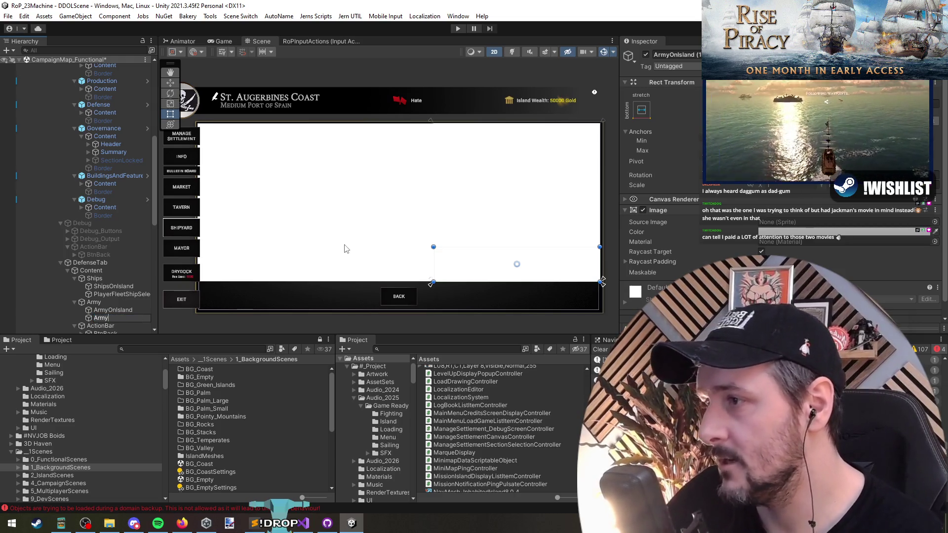
pyautogui.press('Return')
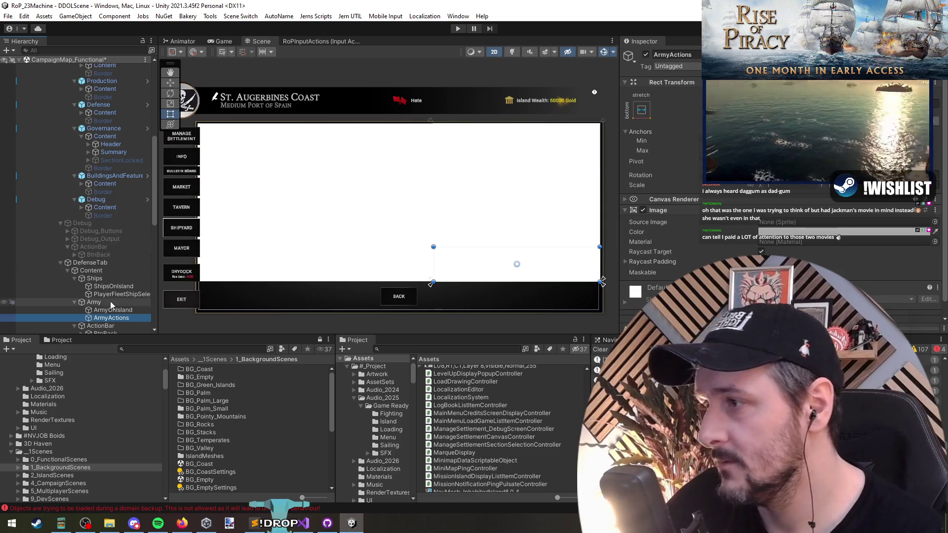
pyautogui.click(120, 311)
# - Set the Image Color of both ShipsOnIsland and ArmyOnIsland to red
pyautogui.click(114, 295)
pyautogui.click(113, 287)
pyautogui.keyDown('ctrl'); pyautogui.click(112, 310); pyautogui.keyUp('ctrl')
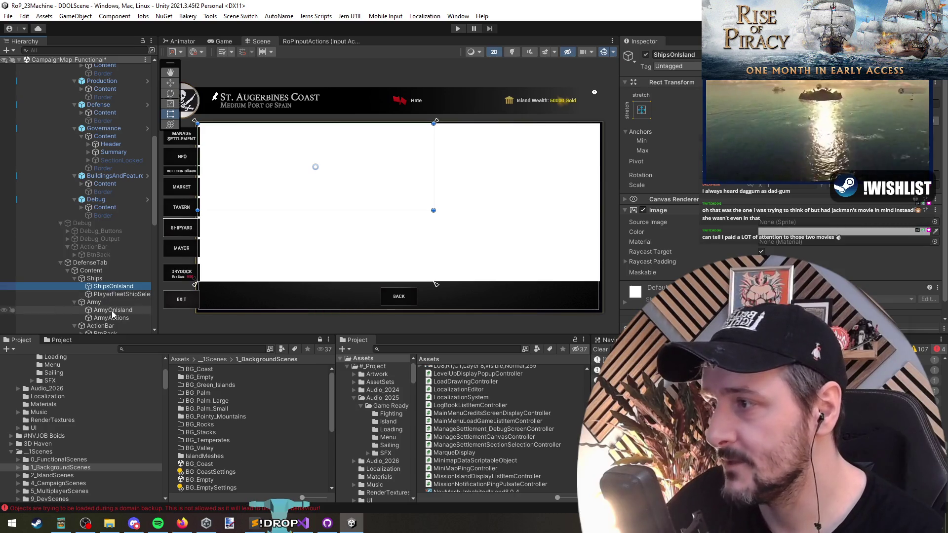
pyautogui.click(853, 231)
pyautogui.click(927, 296)
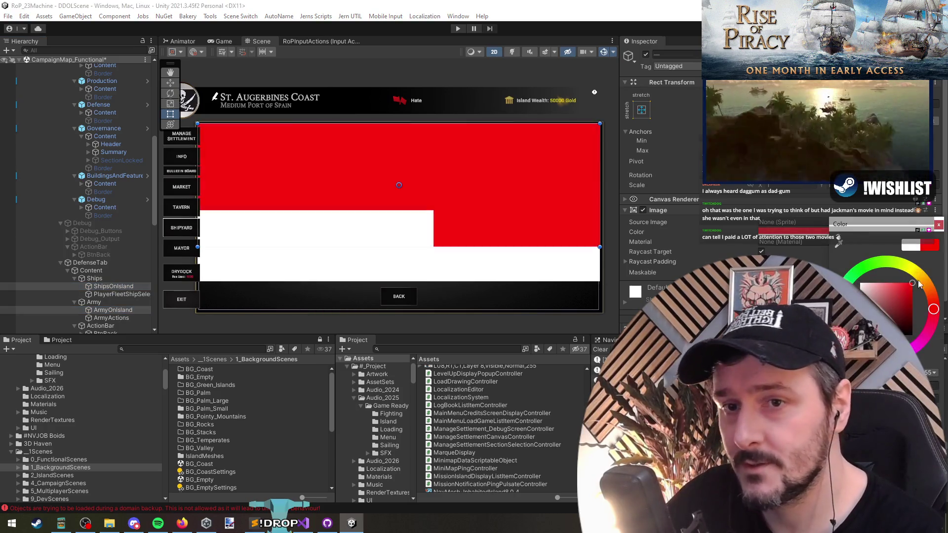
# - Add a UI Image child to ShipsOnIsland, then delete it again
pyautogui.click(114, 287)
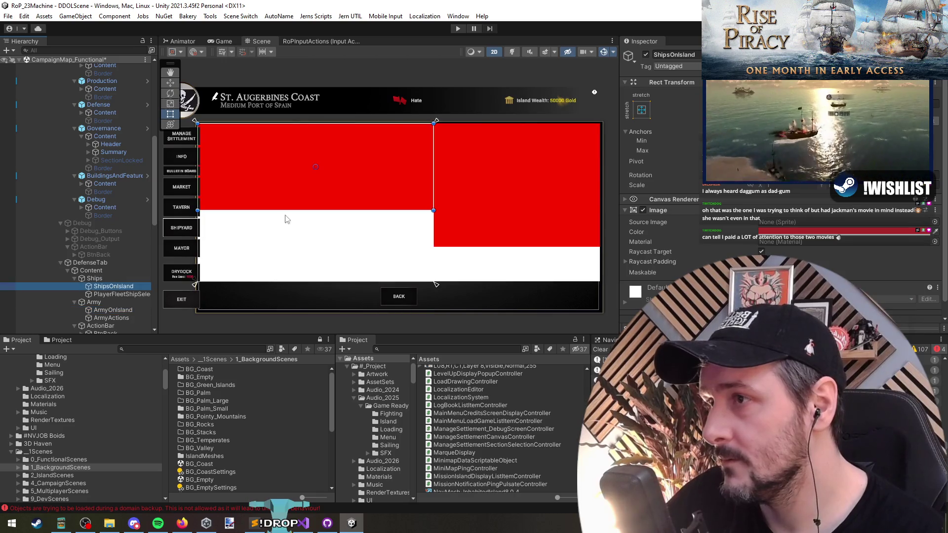
pyautogui.rightClick(135, 290)
pyautogui.moveTo(182, 341)
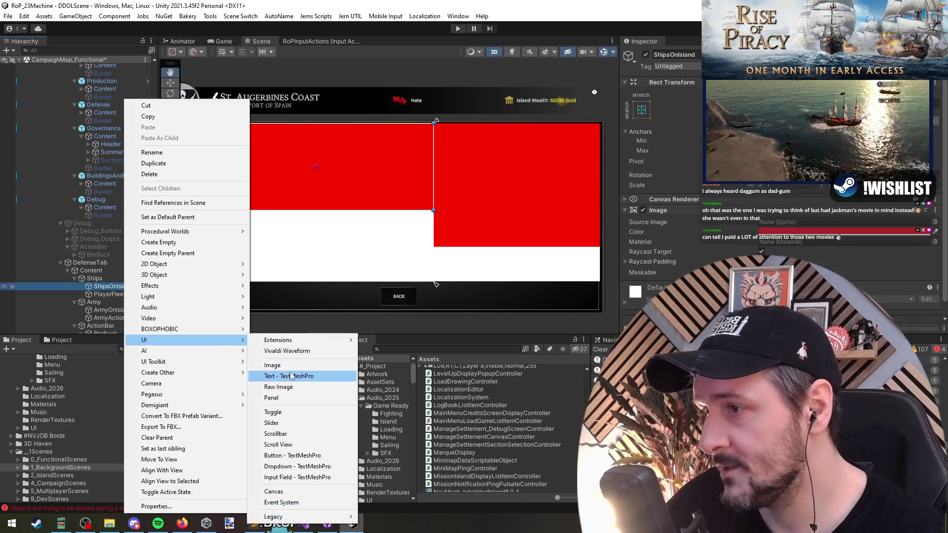
pyautogui.click(271, 366)
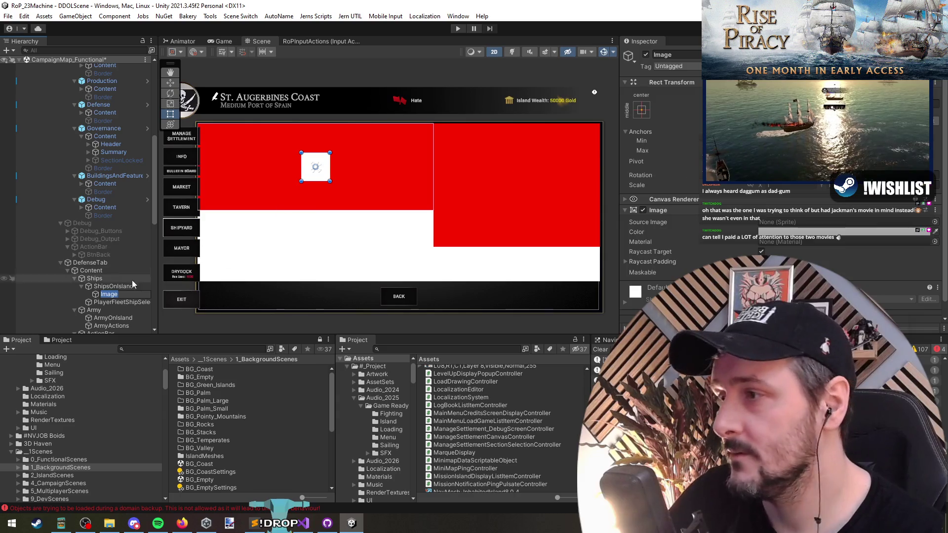
pyautogui.press('Delete')
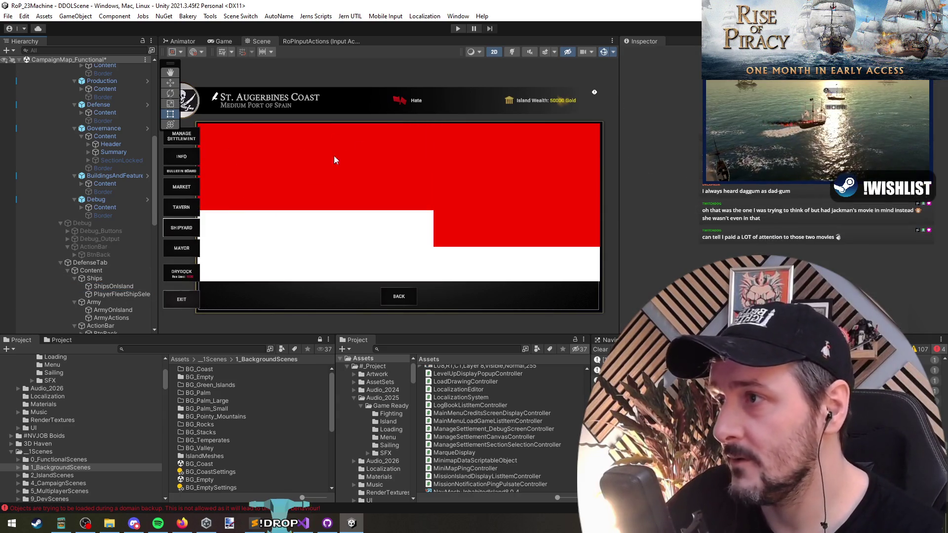
pyautogui.scroll(-3, 302, 228)
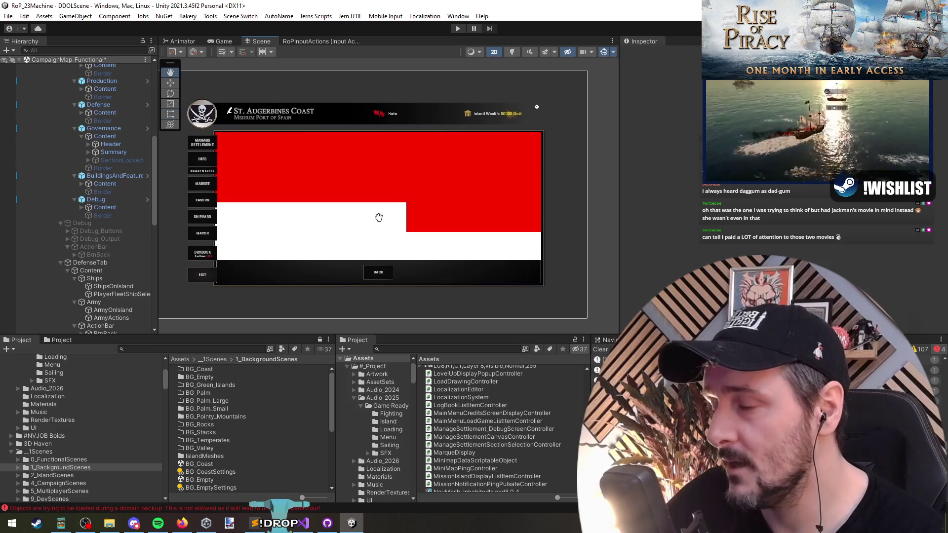
pyautogui.click(124, 248)
# - Collapse the scene hierarchy and expand BottomBarPopups down to FleetCanvas
pyautogui.click(95, 168)
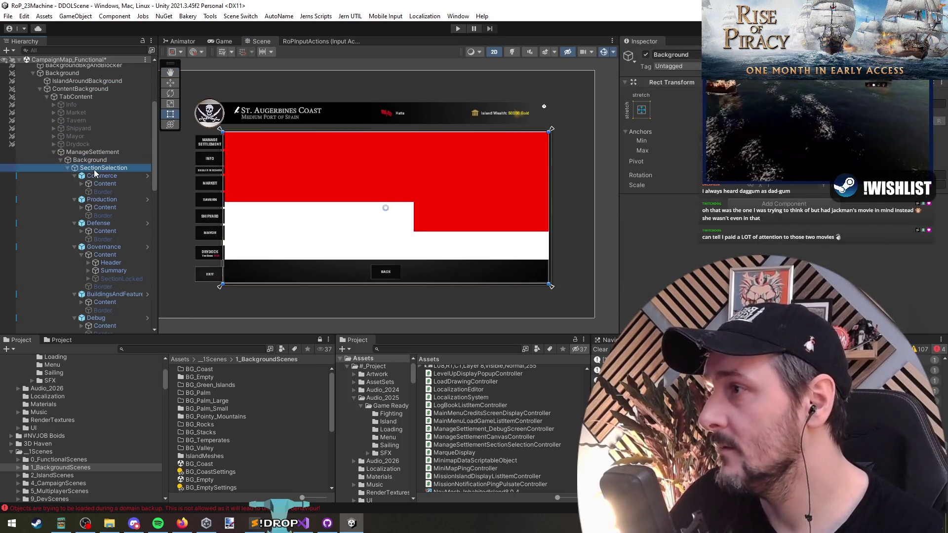
pyautogui.press('Left')
pyautogui.press('Left')
pyautogui.press('Left')
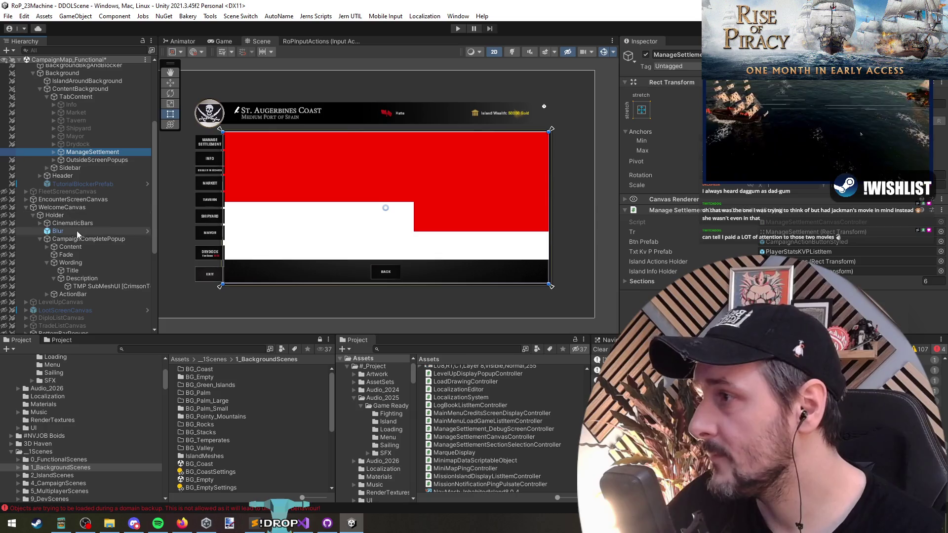
pyautogui.click(69, 207)
pyautogui.press('Left')
pyautogui.press('Down')
pyautogui.press('Down')
pyautogui.press('Down')
pyautogui.press('Down')
pyautogui.press('Down')
pyautogui.press('Right')
pyautogui.press('Down')
pyautogui.press('Down')
pyautogui.press('Right')
pyautogui.press('Down')
pyautogui.press('Down')
pyautogui.press('Right')
pyautogui.press('Up')
pyautogui.press('Up')
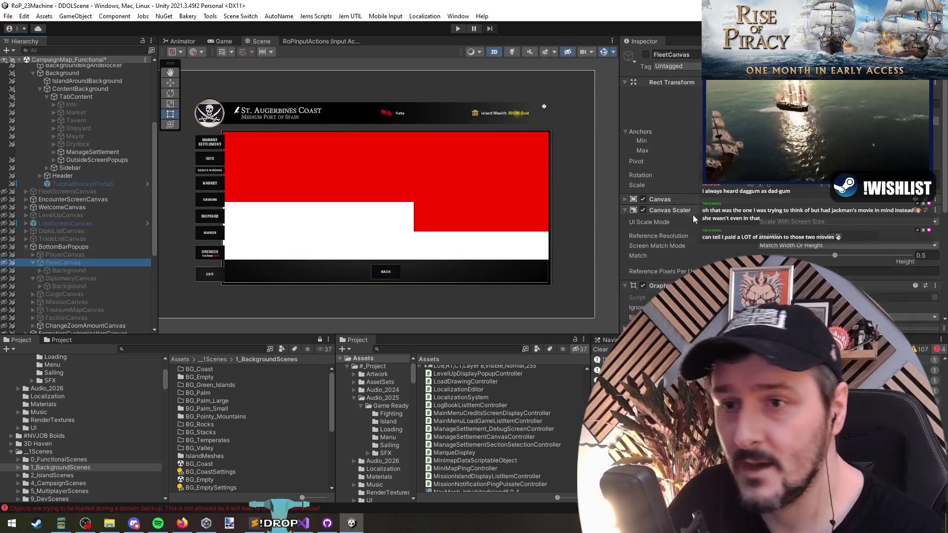
# - Locate the FleetListItem prefab in CampaignUI via FleetCanvas's Fleet List Item Prefab field
pyautogui.scroll(-5, 693, 219)
pyautogui.click(795, 197)
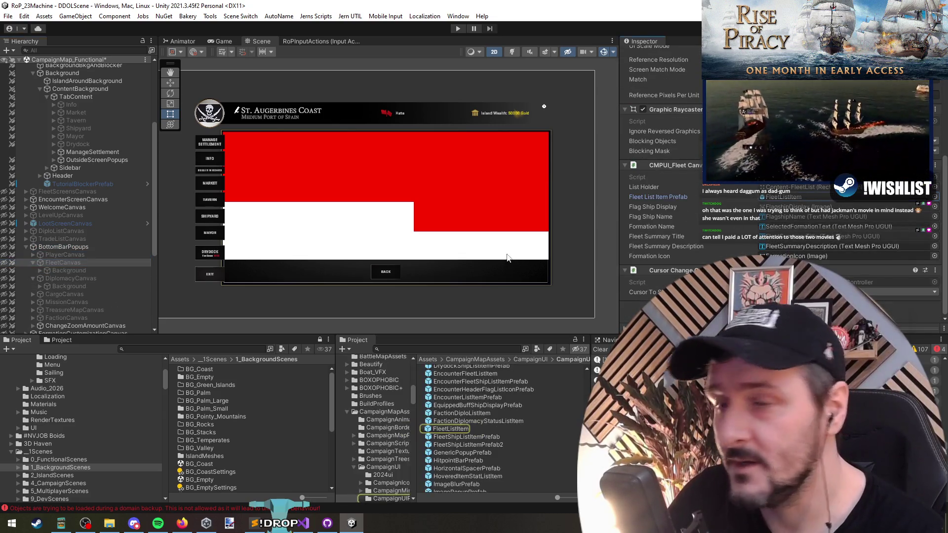
pyautogui.click(469, 429)
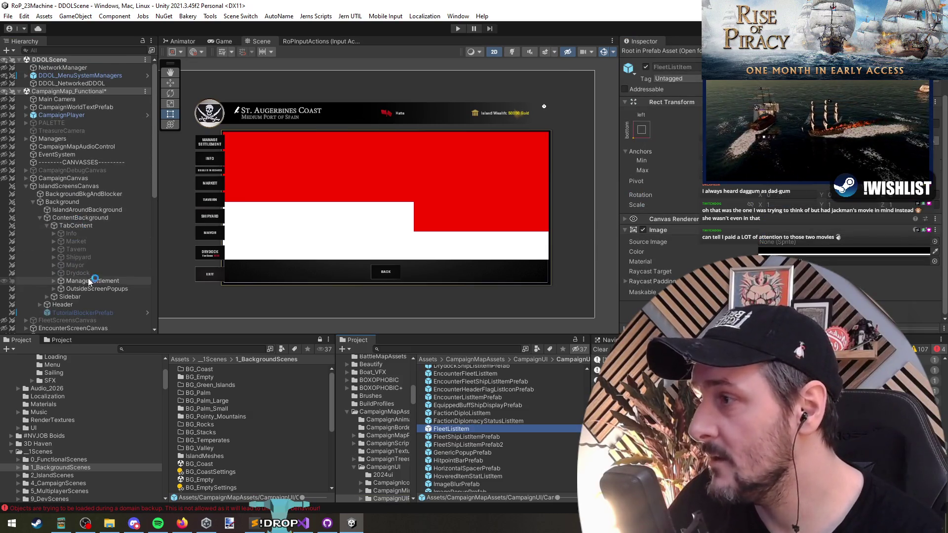
pyautogui.scroll(1, 88, 277)
pyautogui.moveTo(60, 202); pyautogui.dragTo(55, 170)
pyautogui.click(344, 168)
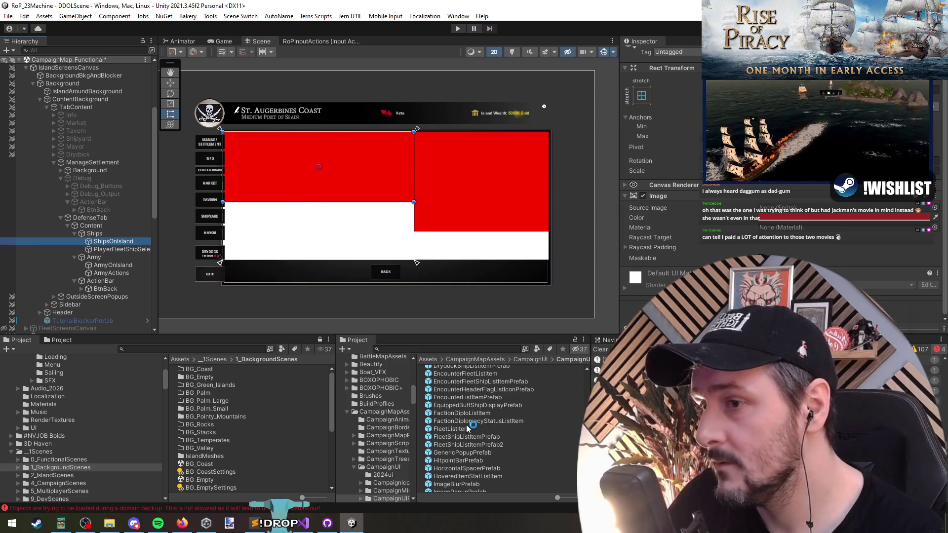
# - Place a FleetListItem instance inside ShipsOnIsland and give ShipsOnIsland a Vertical Layout Group
pyautogui.moveTo(475, 433); pyautogui.dragTo(113, 241)
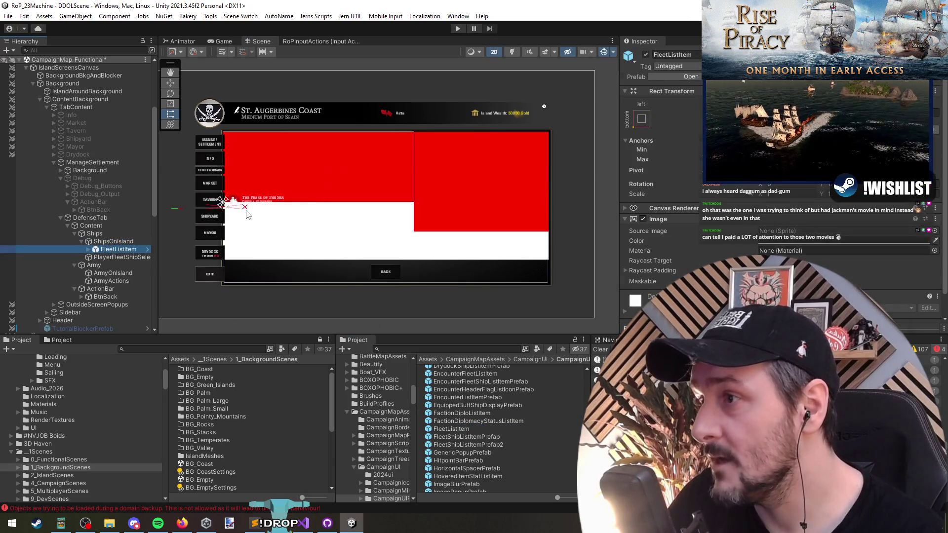
pyautogui.click(113, 241)
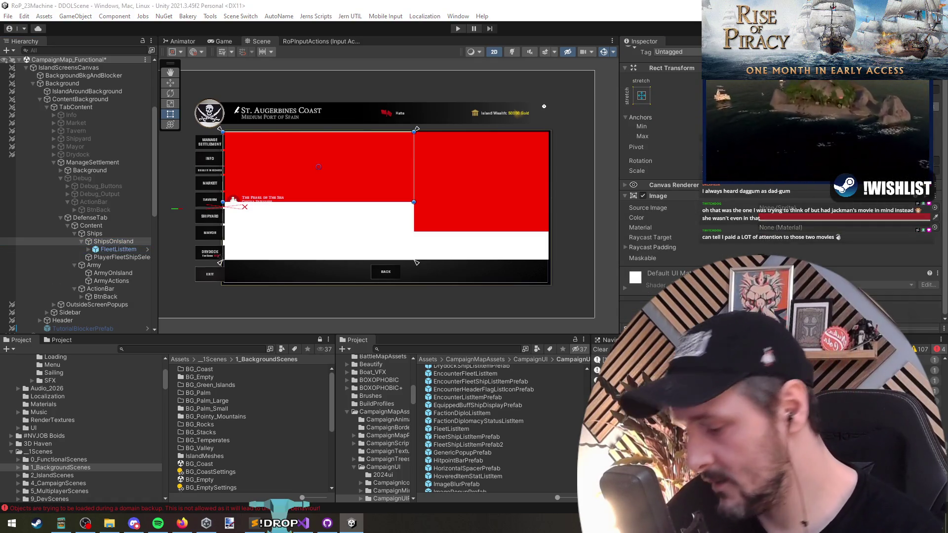
pyautogui.press('Return')
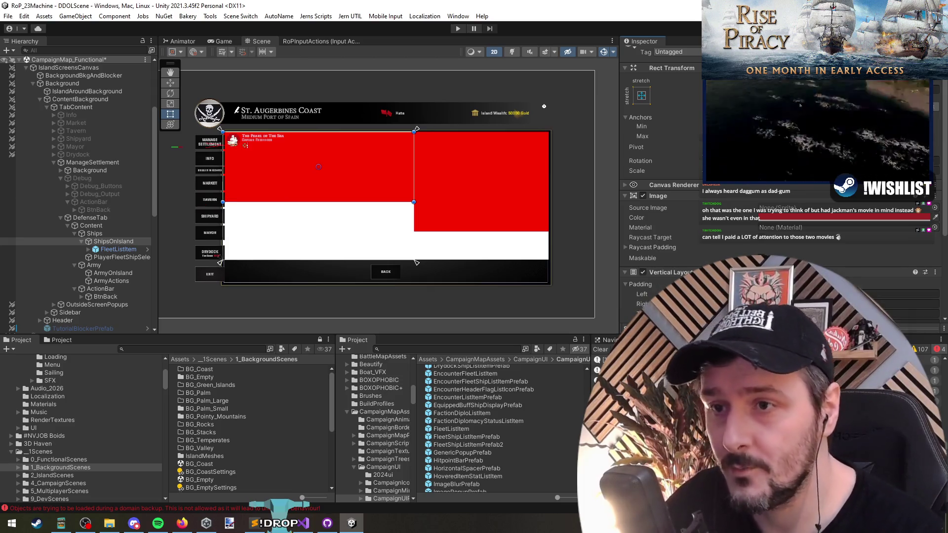
pyautogui.scroll(-5, 805, 242)
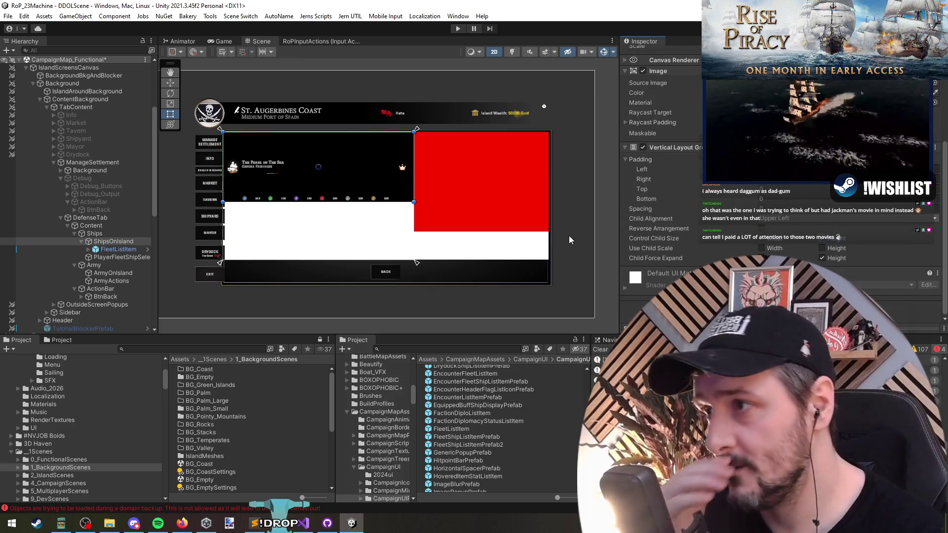
pyautogui.scroll(3, 253, 192)
pyautogui.moveTo(350, 92); pyautogui.dragTo(349, 127)
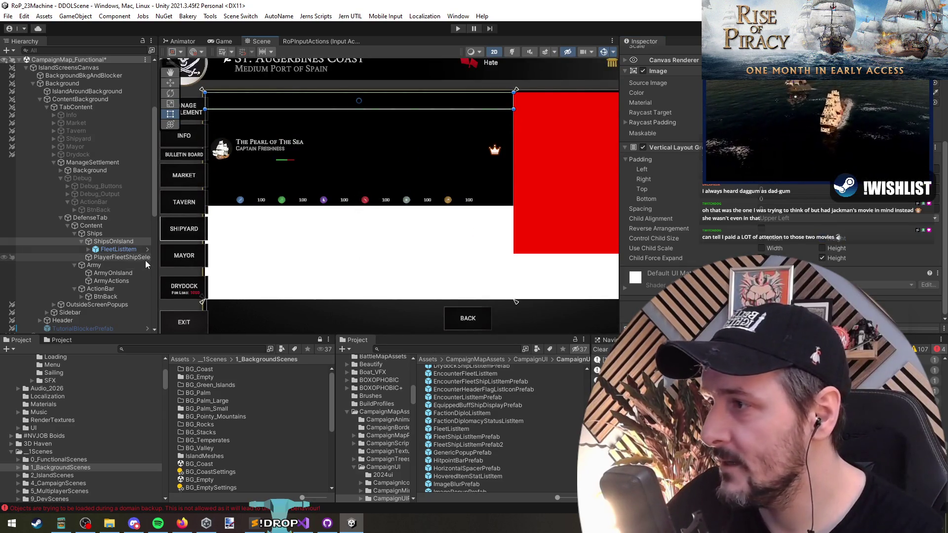
# - Reveal the FleetListItem source prefab and open the placed instance for editing in context
pyautogui.click(119, 250)
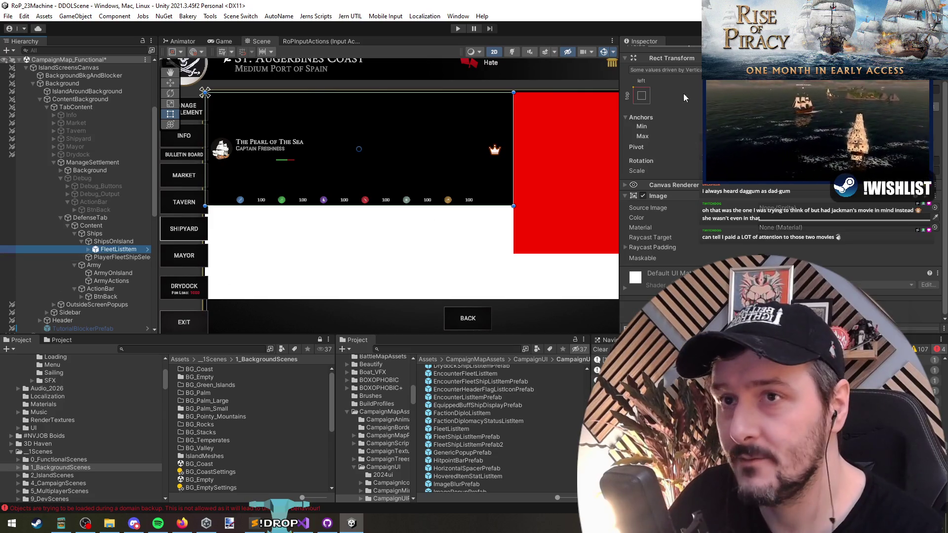
pyautogui.click(719, 77)
pyautogui.moveTo(446, 429)
pyautogui.mouseDown()
pyautogui.moveTo(98, 274)
pyautogui.moveTo(133, 253)
pyautogui.moveTo(117, 242)
pyautogui.mouseUp()
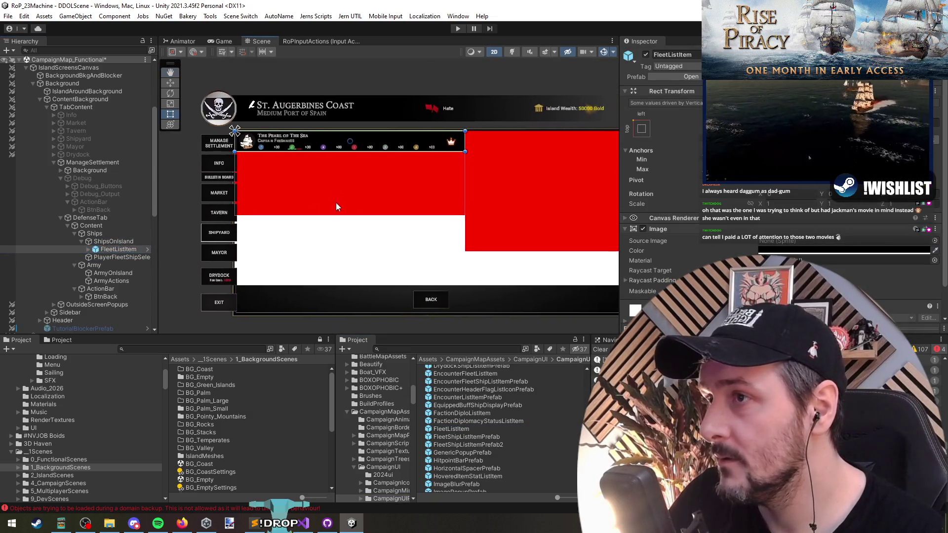
pyautogui.scroll(3, 336, 203)
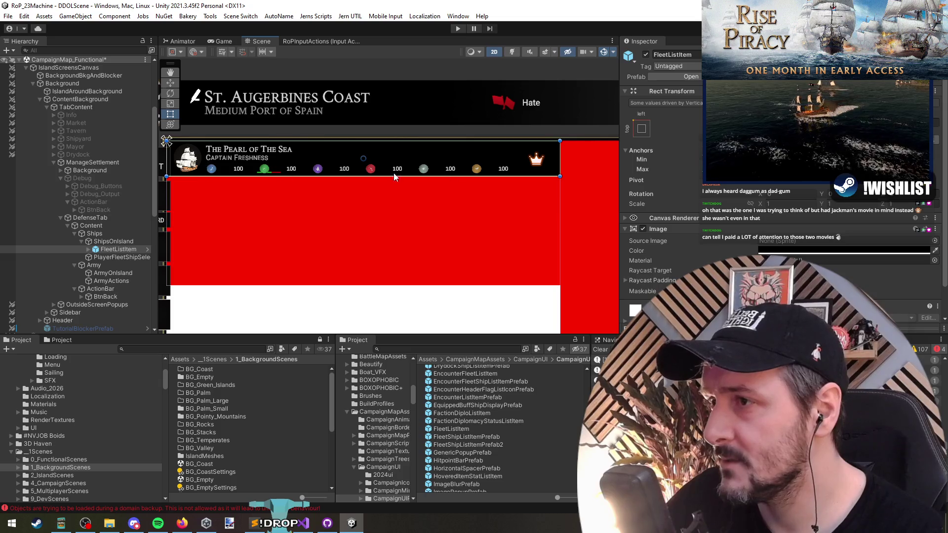
pyautogui.scroll(3, 267, 165)
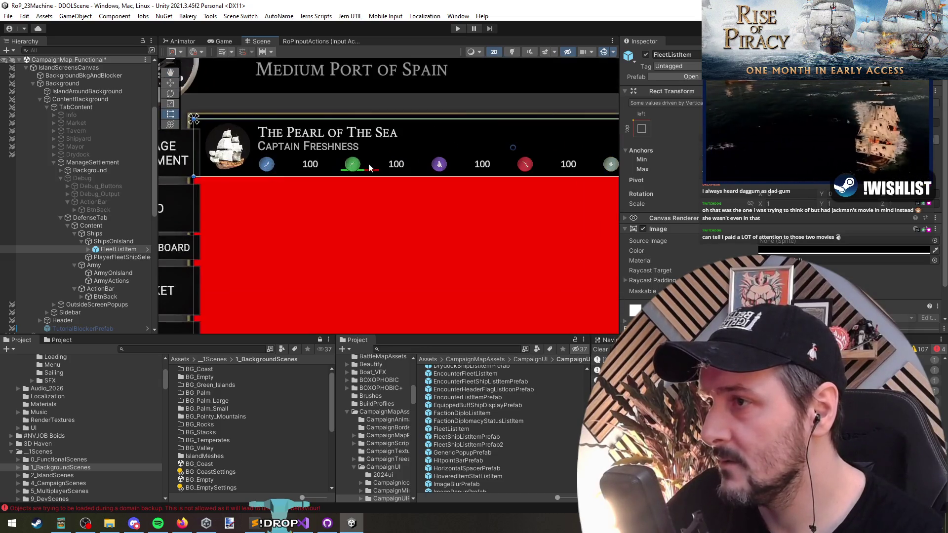
pyautogui.scroll(-3, 390, 200)
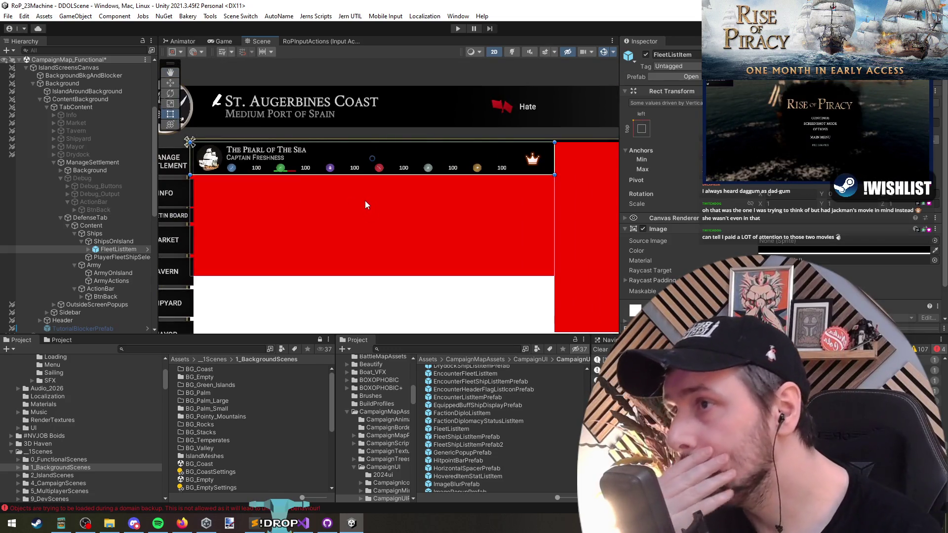
pyautogui.click(131, 249)
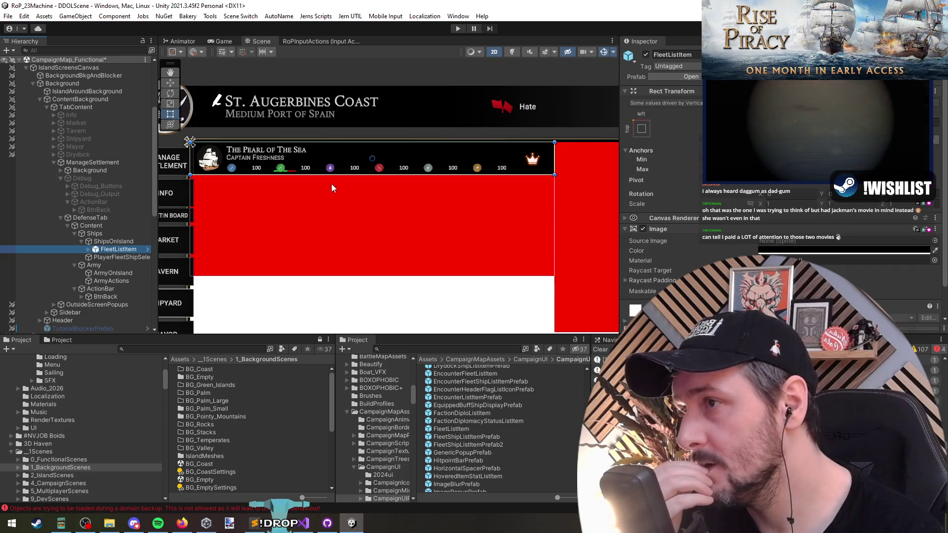
pyautogui.click(147, 250)
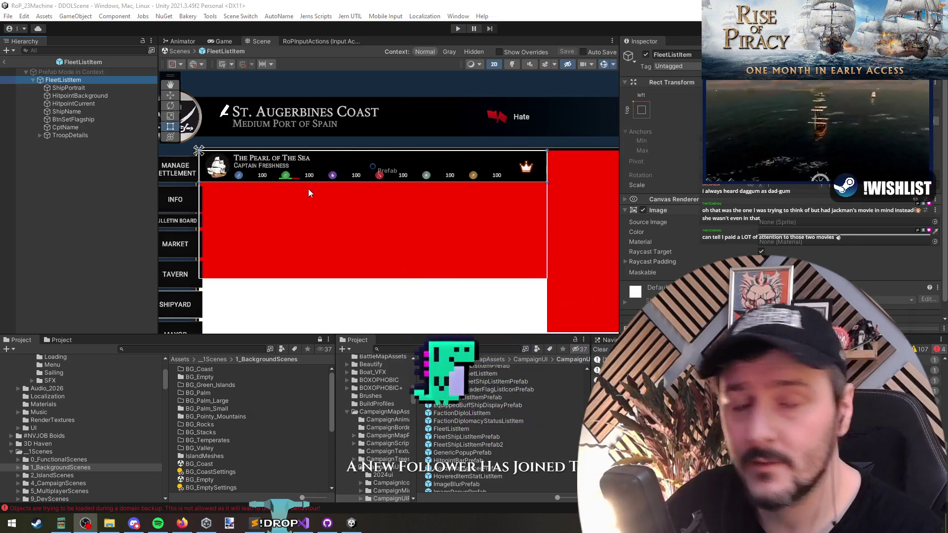
# - Parent HitpointBackground and HitpointCurrent under ShipPortrait, anchored bottom-stretch
pyautogui.click(81, 89)
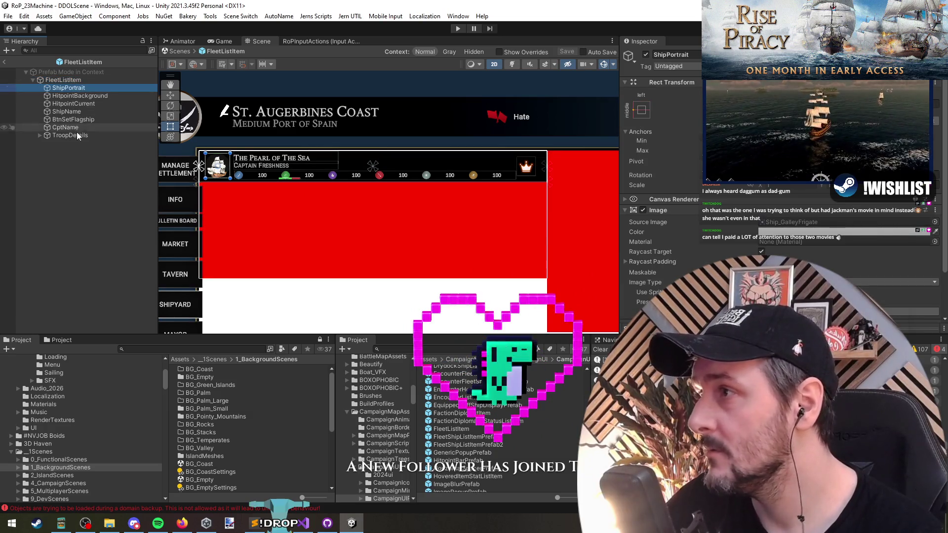
pyautogui.click(79, 103)
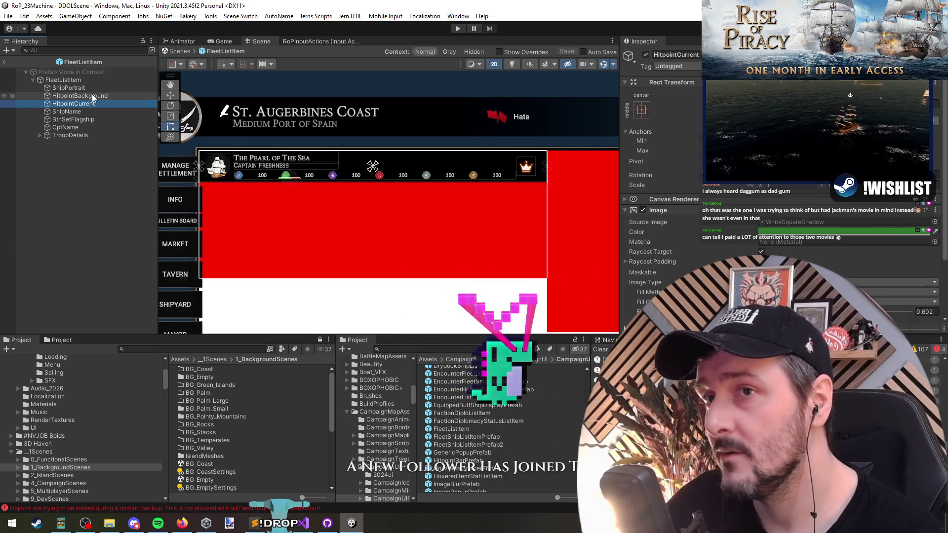
pyautogui.click(88, 89)
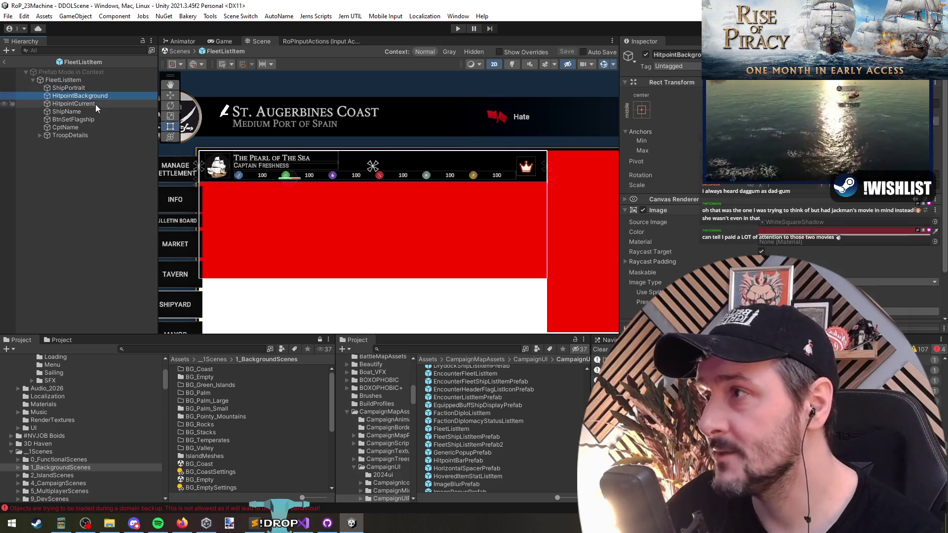
pyautogui.click(90, 94)
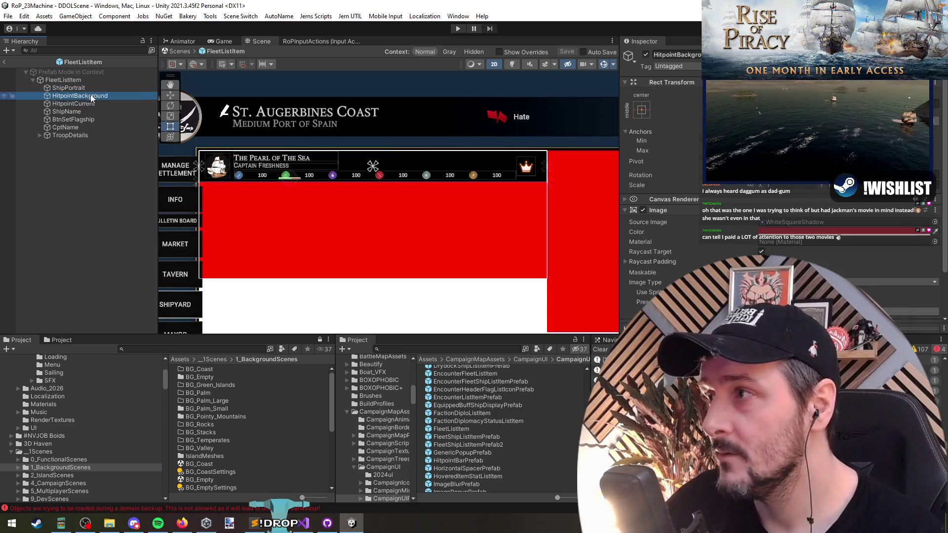
pyautogui.moveTo(91, 99); pyautogui.dragTo(85, 89)
pyautogui.click(641, 109)
pyautogui.keyDown('alt'); pyautogui.keyDown('shift'); pyautogui.click(716, 193); pyautogui.keyUp('shift'); pyautogui.keyUp('alt')
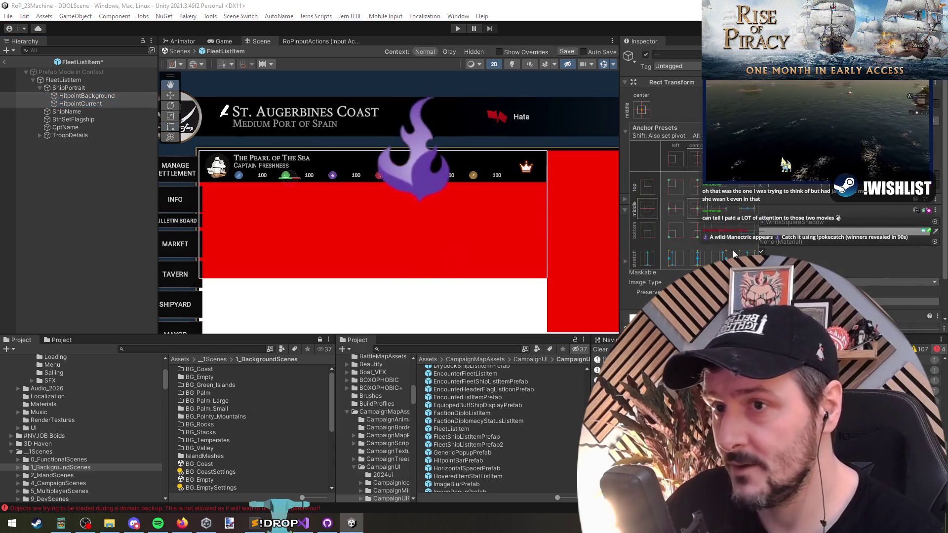
# - Reselect both hitpoint bars and save the FleetListItem prefab
pyautogui.scroll(5, 210, 169)
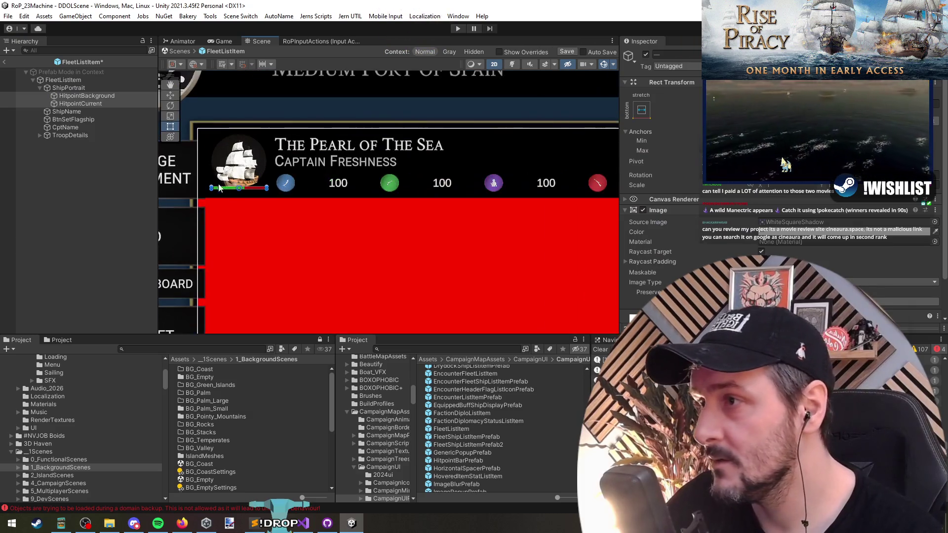
pyautogui.click(85, 209)
pyautogui.scroll(-5, 271, 214)
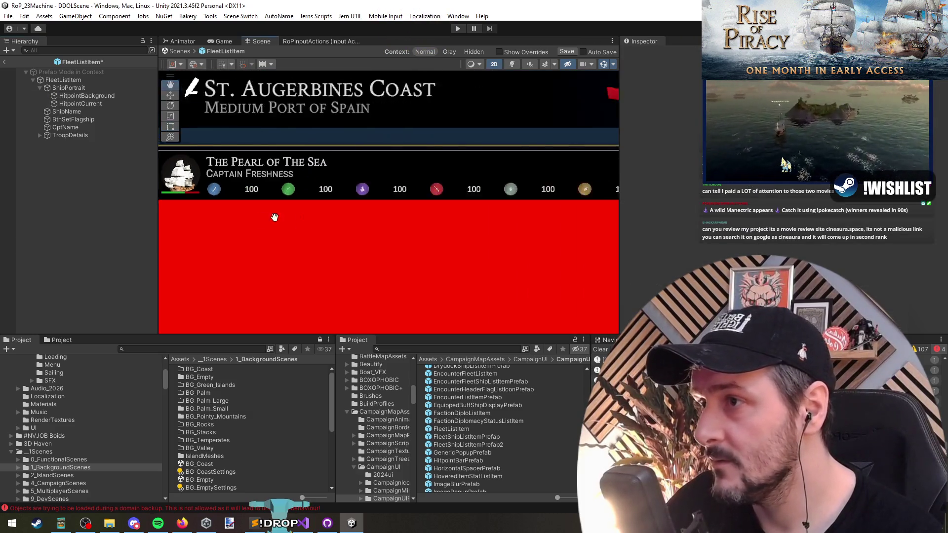
pyautogui.click(83, 104)
pyautogui.keyDown('shift'); pyautogui.click(87, 96); pyautogui.keyUp('shift')
pyautogui.press('w')
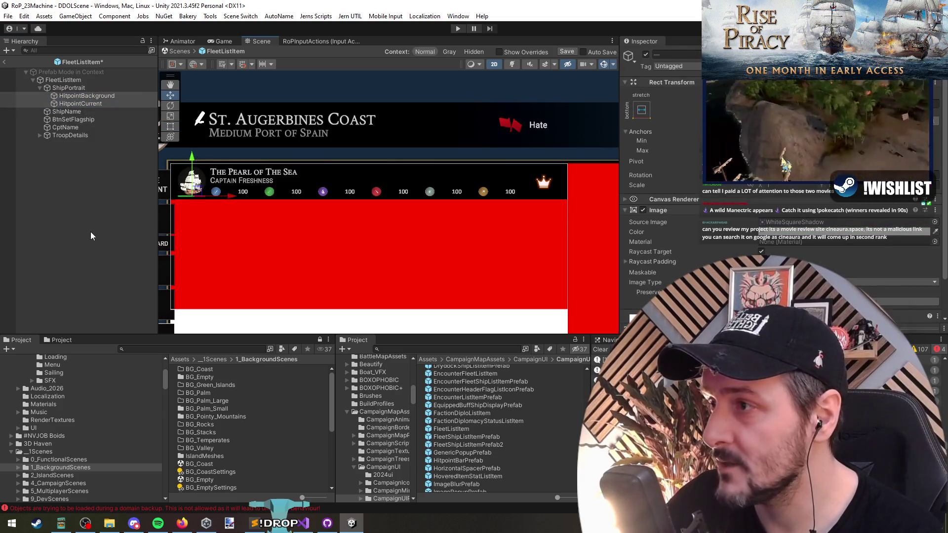
pyautogui.click(91, 236)
pyautogui.hotkey('ctrl', 'z')
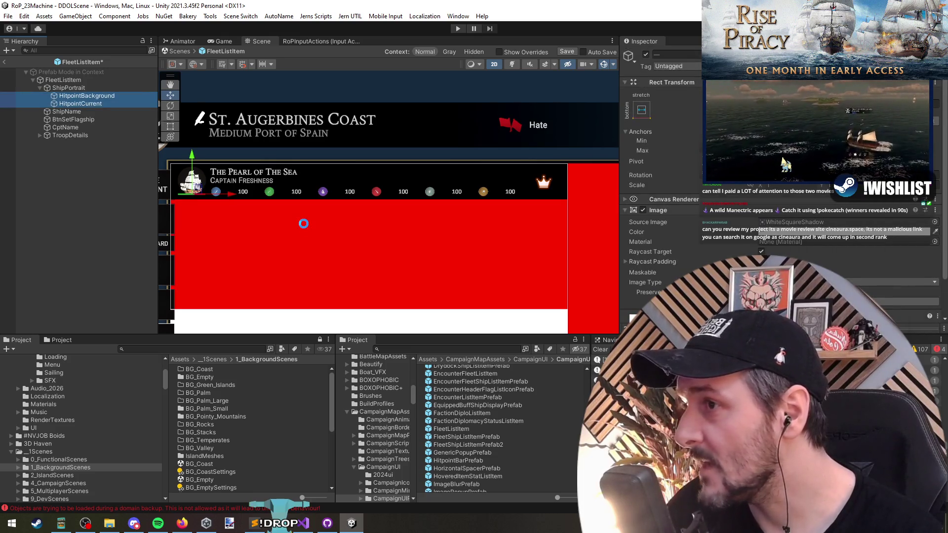
pyautogui.hotkey('ctrl', 's')
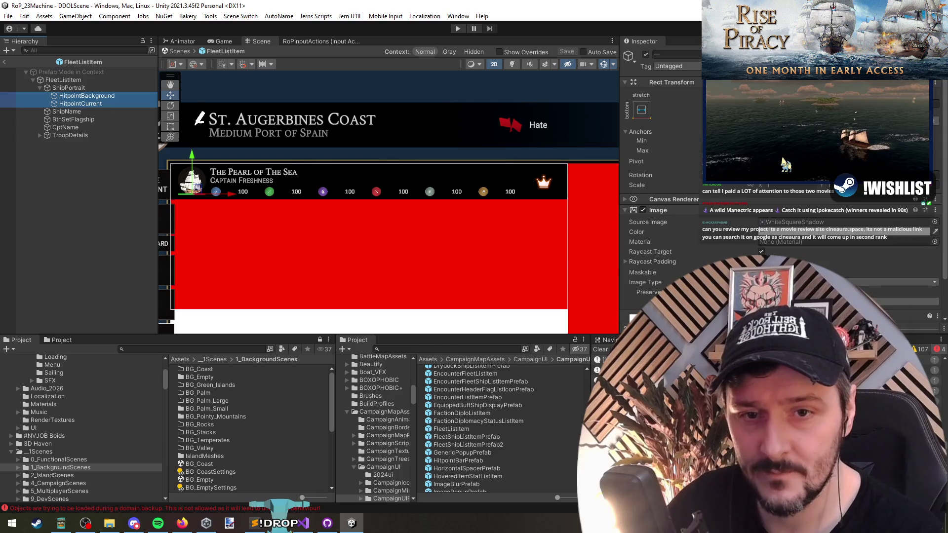
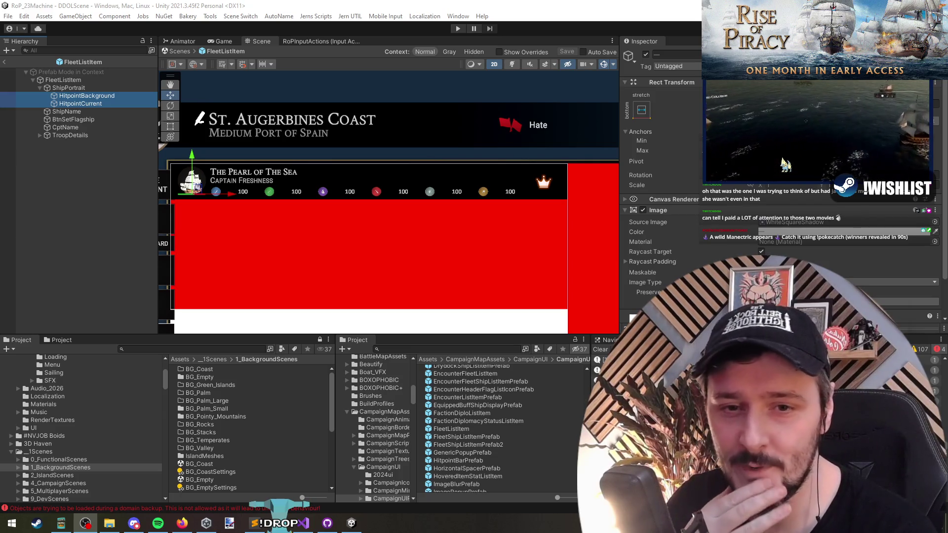
# - Inspect FleetListItem's CptName, TroopDetails and ShipPortrait children, then return to the CampaignMap_Functional scene
pyautogui.click(417, 252)
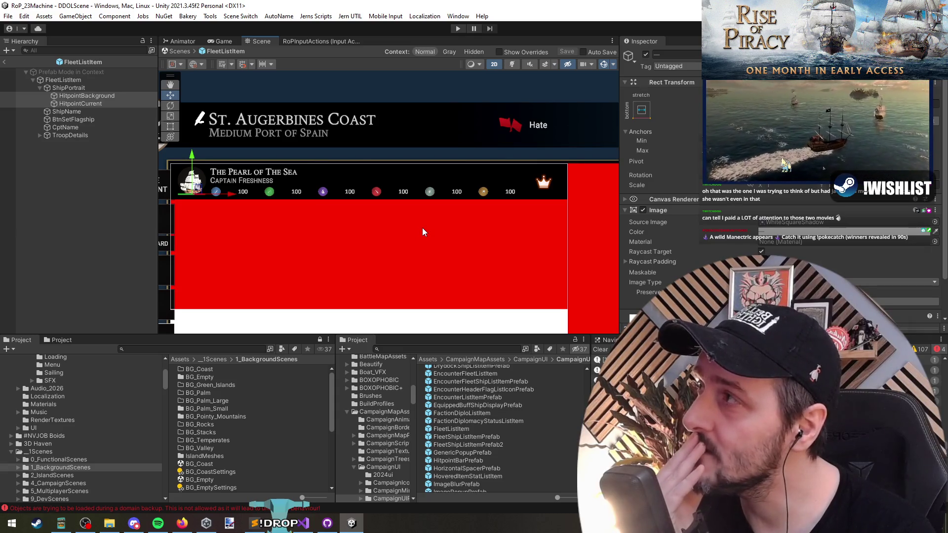
pyautogui.click(55, 169)
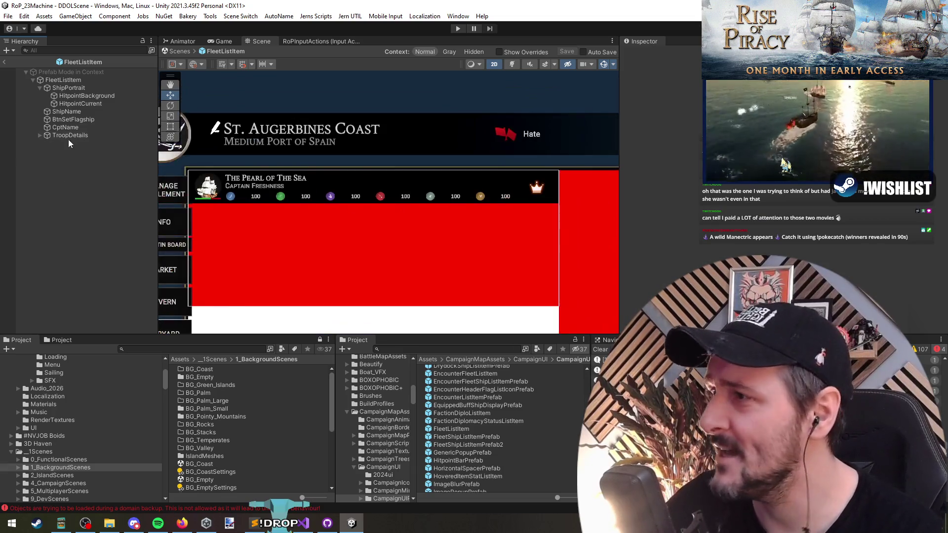
pyautogui.click(75, 127)
pyautogui.click(90, 136)
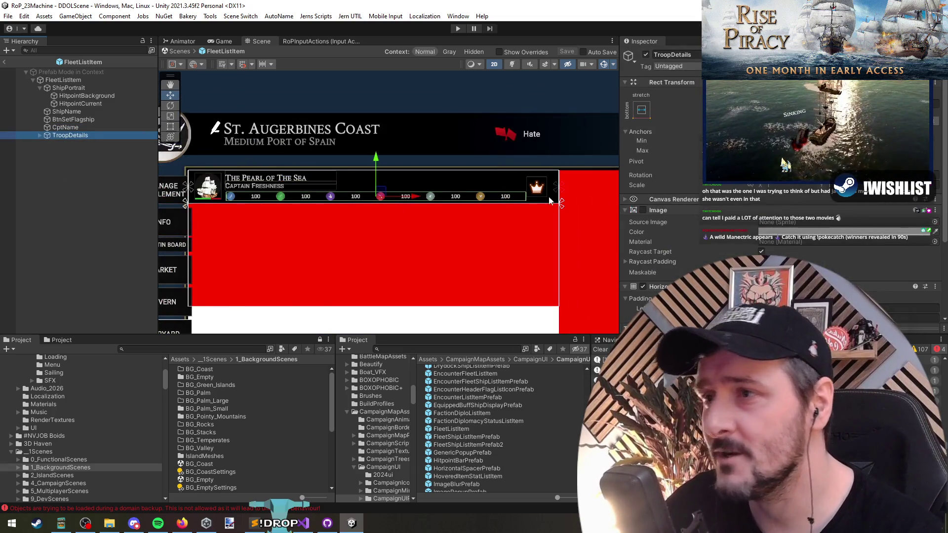
pyautogui.click(89, 78)
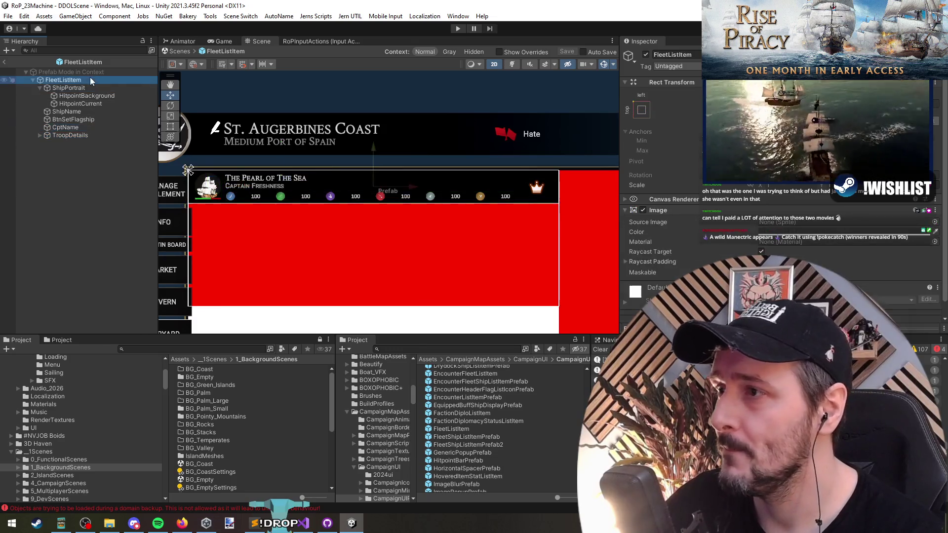
pyautogui.click(104, 87)
pyautogui.click(39, 88)
pyautogui.click(54, 80)
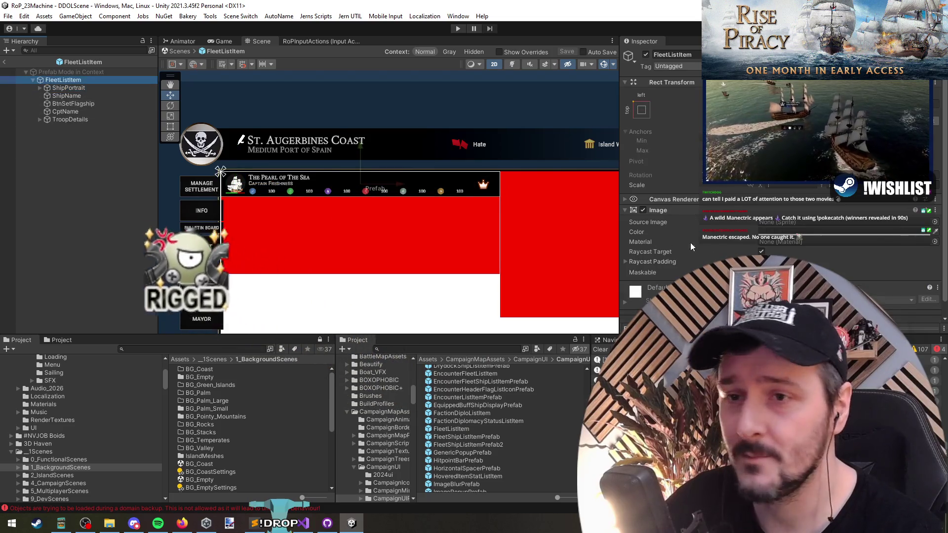
pyautogui.click(4, 62)
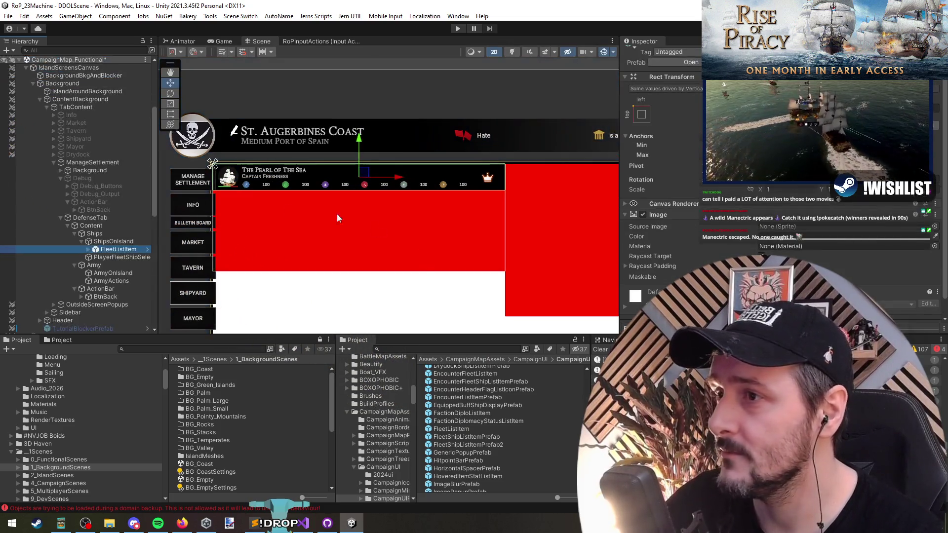
# - Adjust the list's left padding and duplicate the FleetListItem ship row with Ctrl+D
pyautogui.scroll(-5, 665, 217)
pyautogui.moveTo(663, 168)
pyautogui.mouseDown()
pyautogui.moveTo(705, 171)
pyautogui.moveTo(685, 181)
pyautogui.moveTo(660, 179)
pyautogui.moveTo(656, 170)
pyautogui.mouseUp()
pyautogui.click(641, 170)
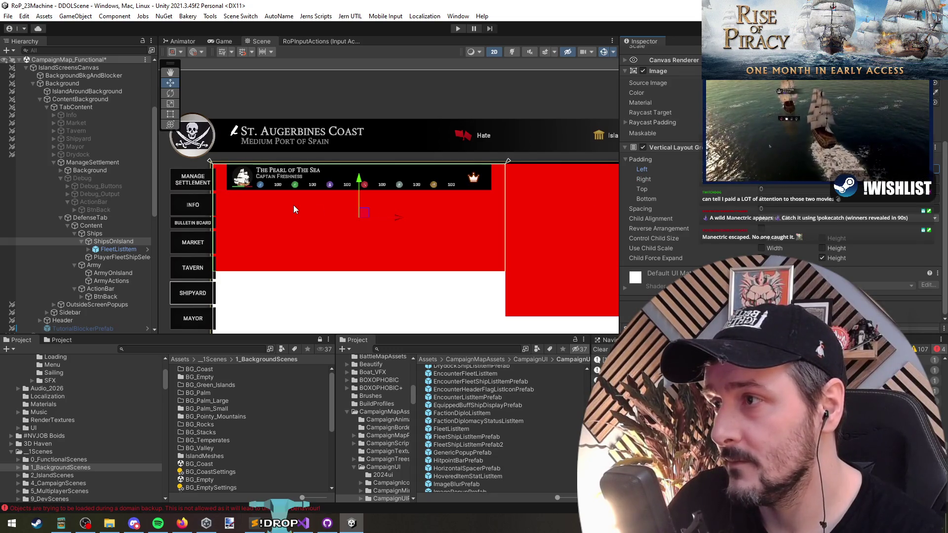
pyautogui.scroll(-2, 293, 205)
pyautogui.moveTo(302, 214); pyautogui.dragTo(306, 200)
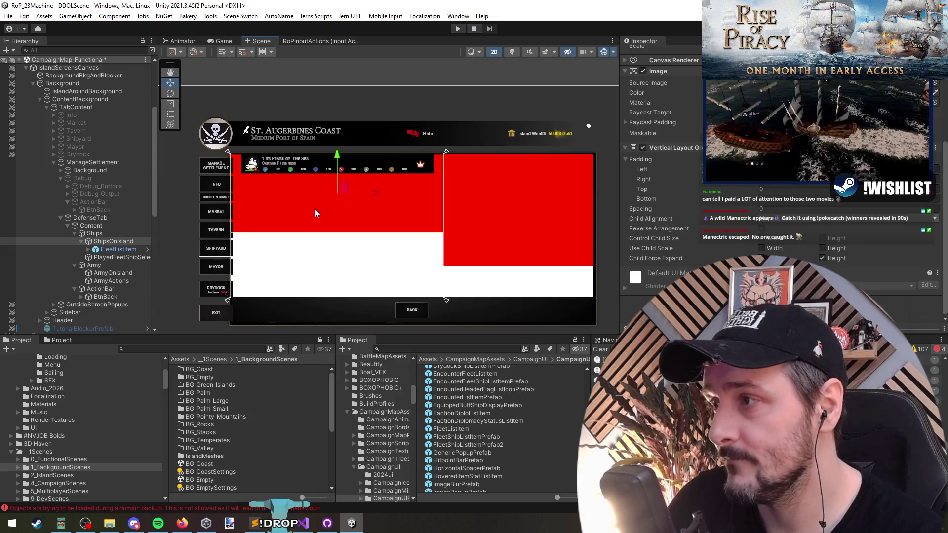
pyautogui.click(105, 250)
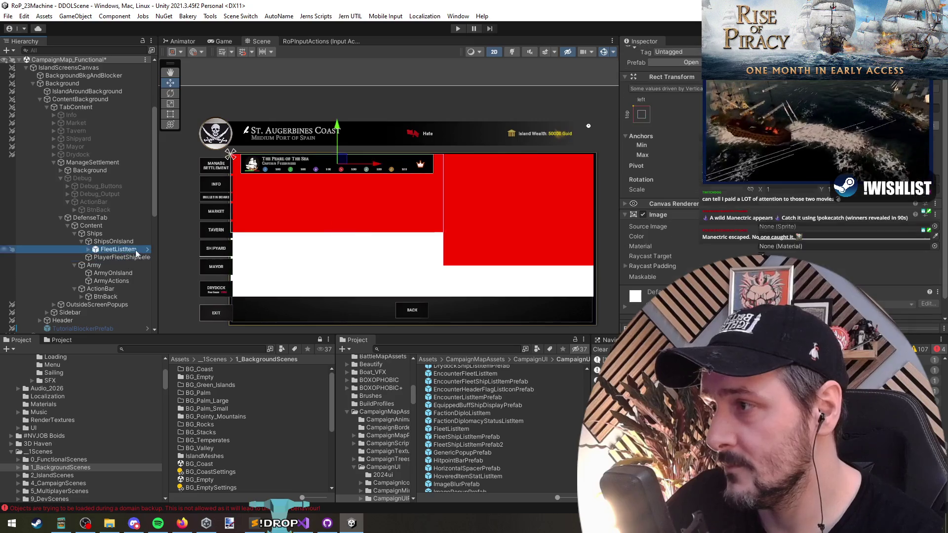
pyautogui.hotkey('ctrl', 'd')
# - On ShipsOnIsland's Vertical Layout Group, disable Child Force Expand Height and set Spacing 4, Padding Top 10
pyautogui.click(114, 241)
pyautogui.scroll(-3, 661, 197)
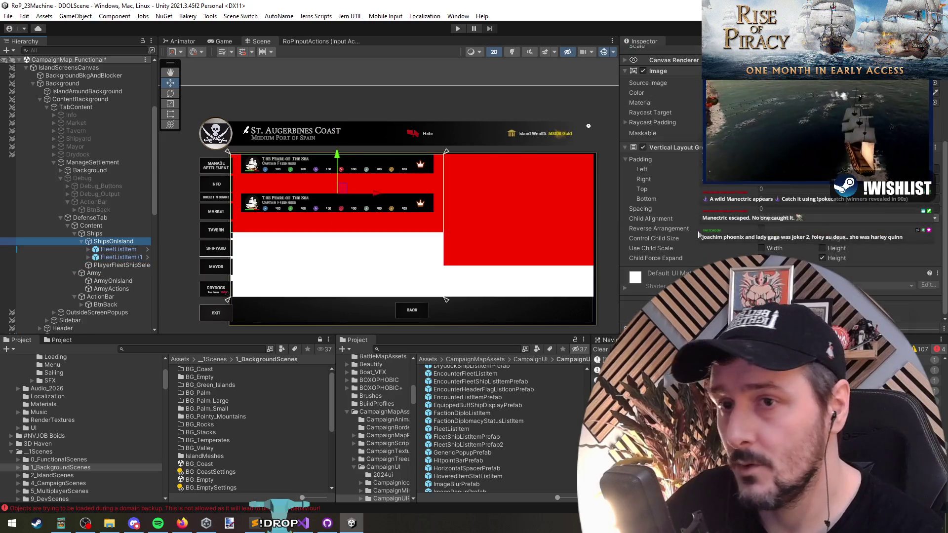
pyautogui.click(821, 258)
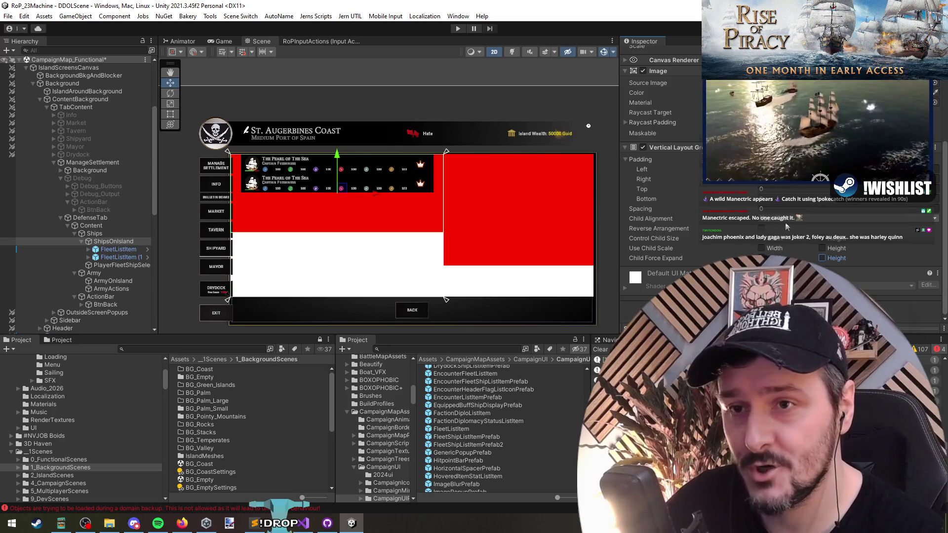
pyautogui.click(822, 258)
pyautogui.click(775, 209)
pyautogui.write('4')
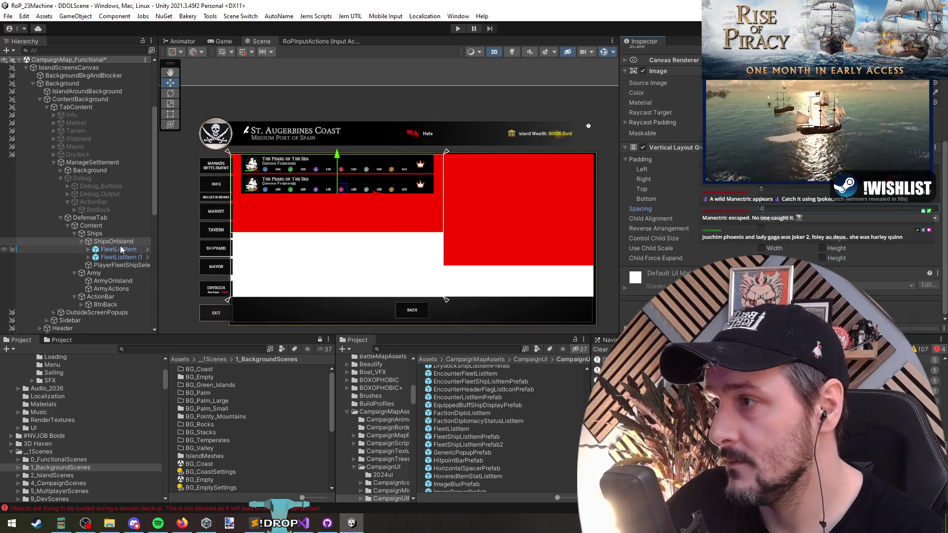
pyautogui.click(113, 241)
pyautogui.scroll(5, 624, 182)
pyautogui.scroll(-5, 624, 183)
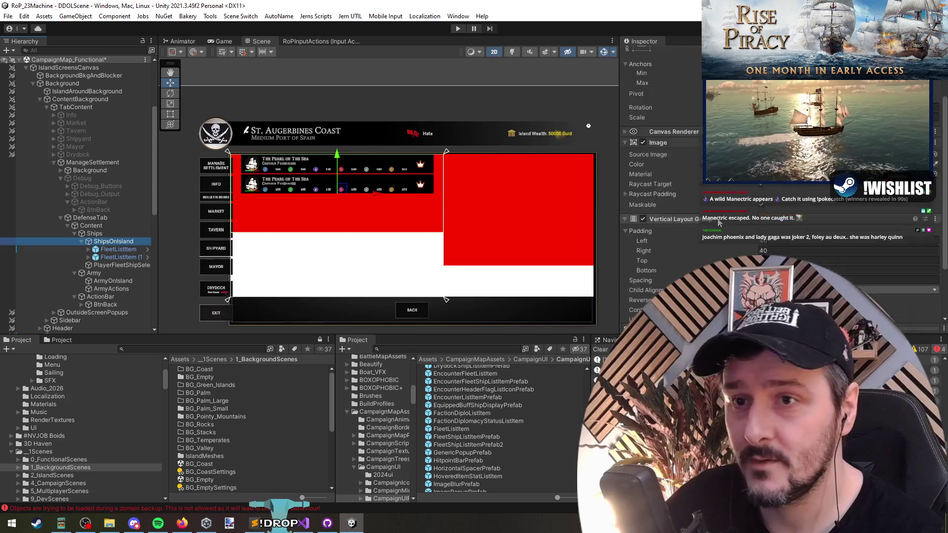
pyautogui.moveTo(679, 192); pyautogui.dragTo(690, 193)
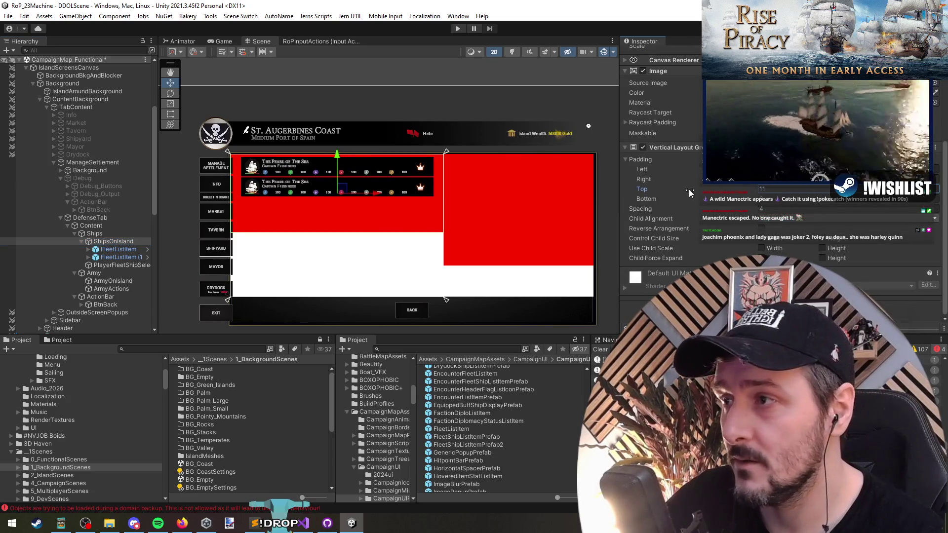
pyautogui.write('10')
pyautogui.press('Return')
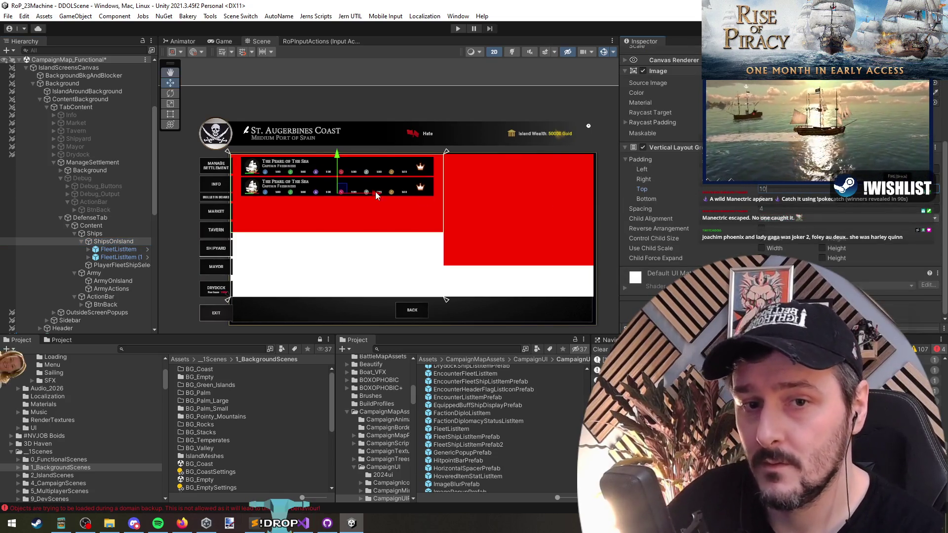
pyautogui.scroll(1, 337, 232)
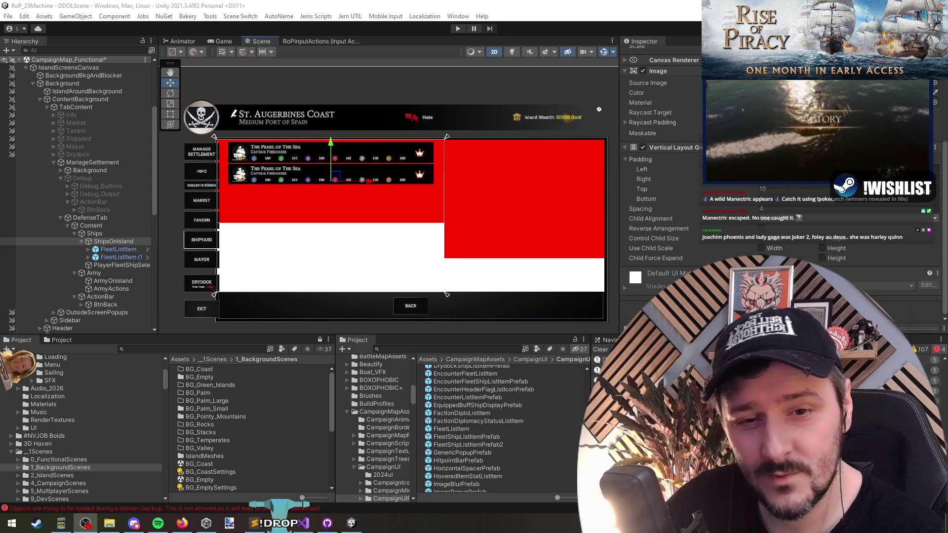
# - Duplicate the FleetListItem row twice more, stacking extra Pearl of the Sea rows in ShipsOnIsland
pyautogui.hotkey('alt', 'Tab')
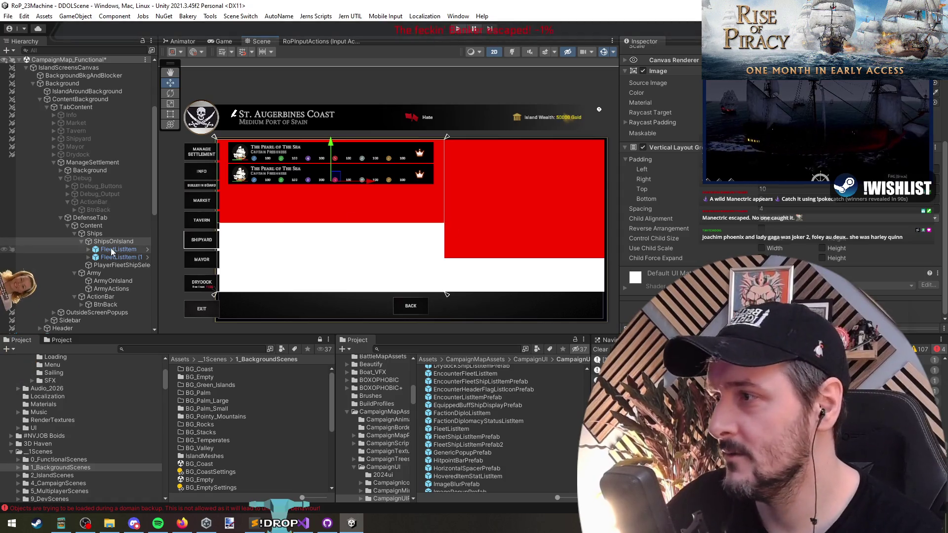
pyautogui.click(414, 182)
pyautogui.scroll(2, 306, 192)
pyautogui.hotkey('ctrl', 'd')
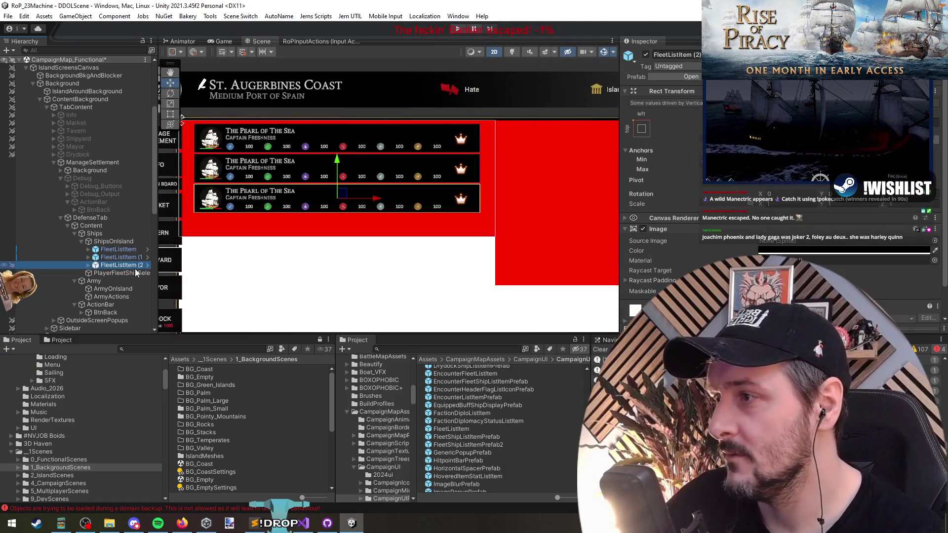
pyautogui.hotkey('ctrl', 'd')
pyautogui.hotkey('ctrl', 'd')
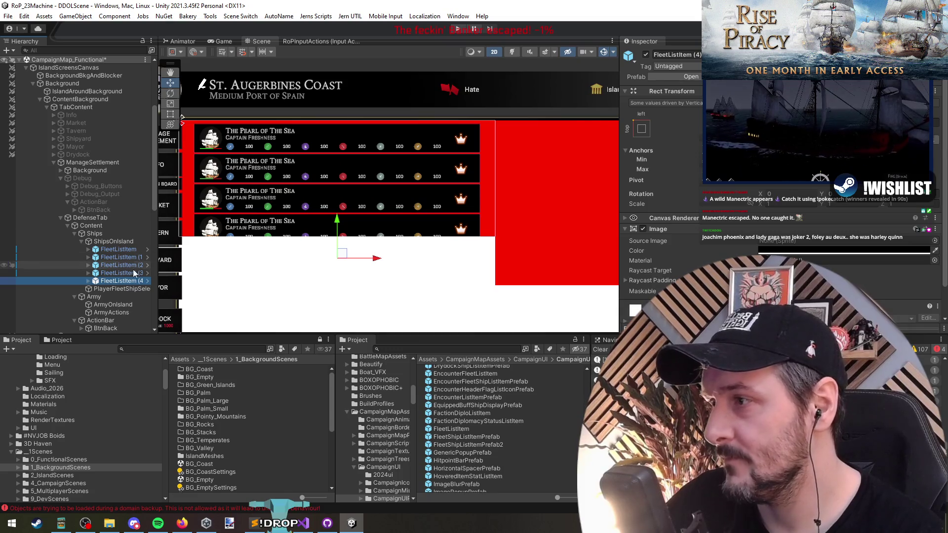
pyautogui.click(116, 241)
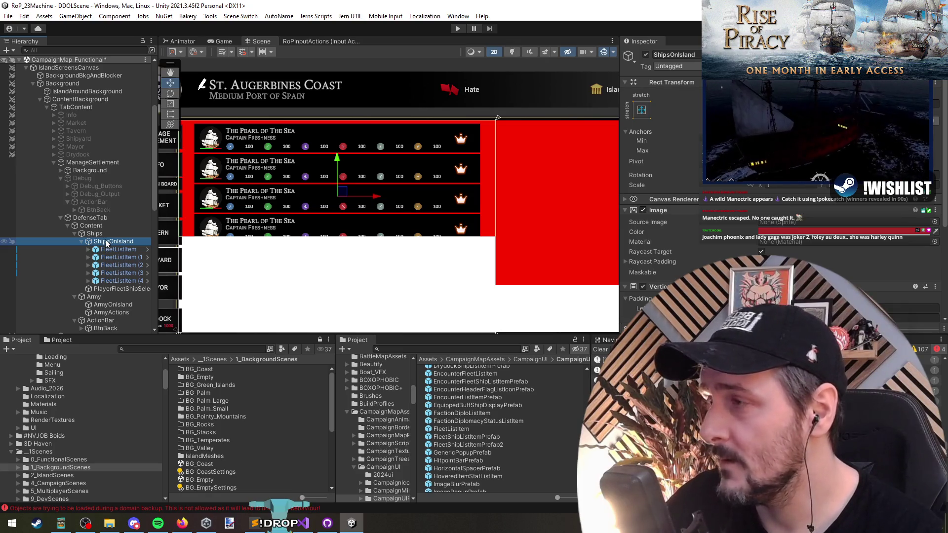
pyautogui.click(88, 122)
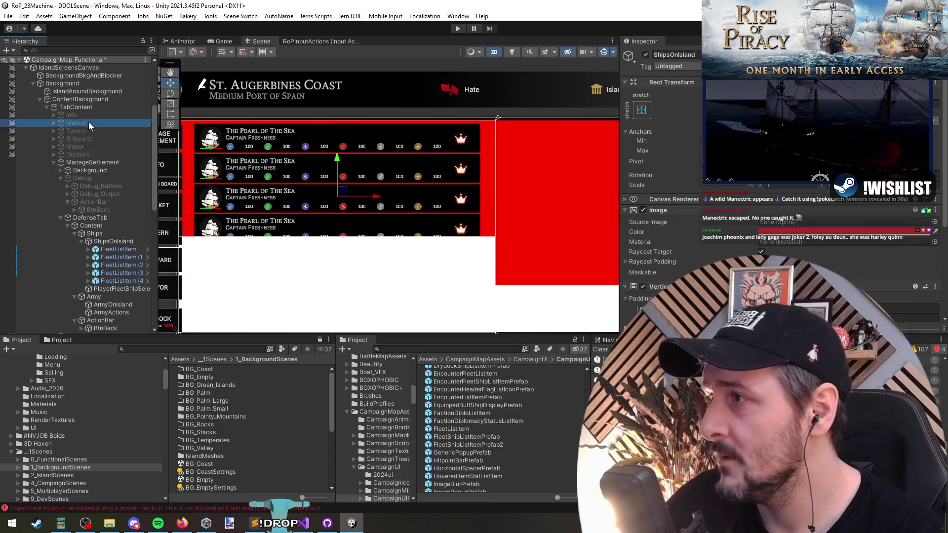
# - Duplicate the Market tab's Scroll View and move the copy under ShipsOnIsland
pyautogui.press('Right')
pyautogui.press('Down')
pyautogui.press('Right')
pyautogui.press('Down')
pyautogui.press('Down')
pyautogui.press('Right')
pyautogui.press('Down')
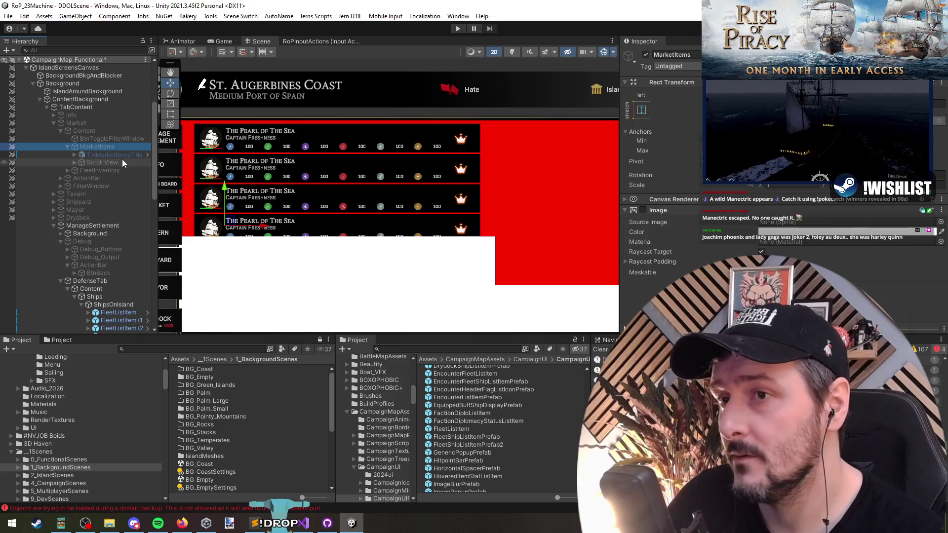
pyautogui.press('Down')
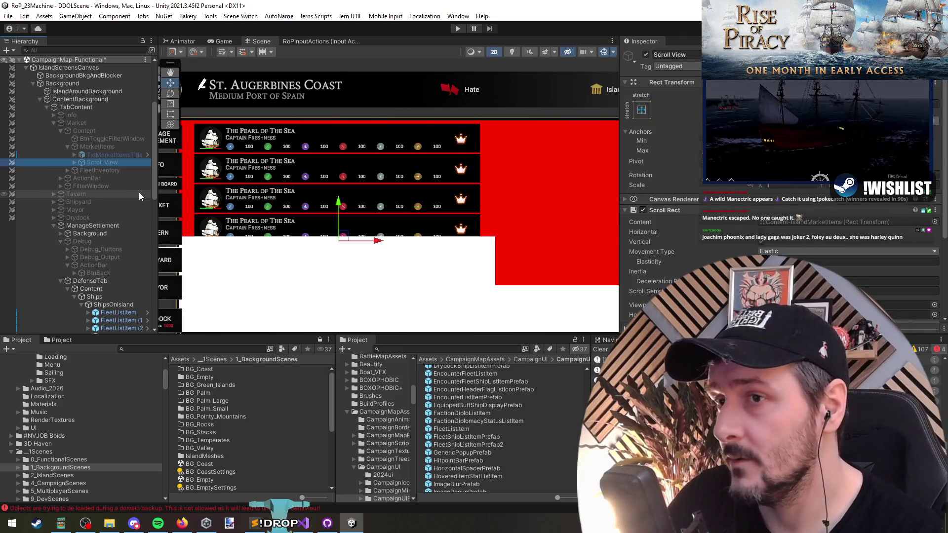
pyautogui.scroll(-3, 138, 191)
pyautogui.hotkey('ctrl', 'd')
pyautogui.moveTo(102, 111); pyautogui.dragTo(109, 256)
# - Remove the Vertical Layout Group and Image components from ShipsOnIsland
pyautogui.click(113, 245)
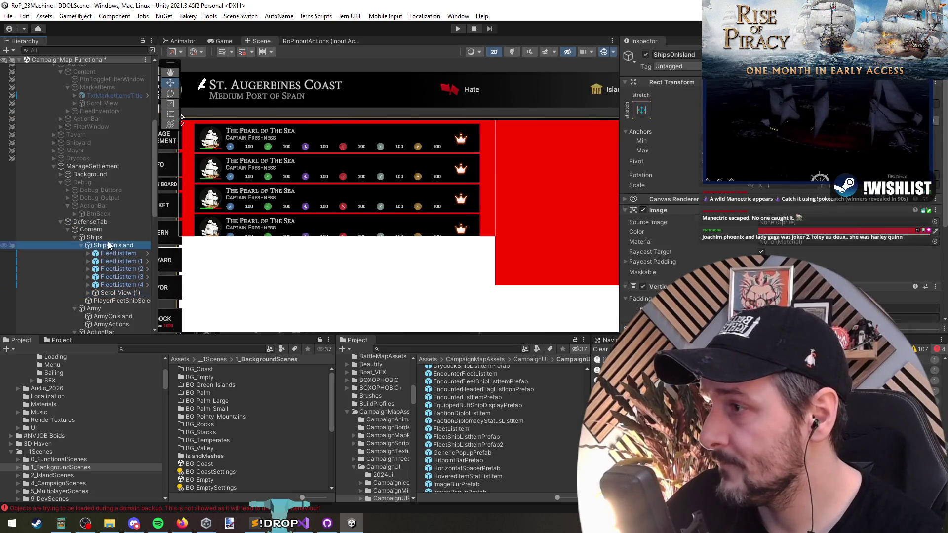
pyautogui.scroll(-4, 650, 219)
pyautogui.rightClick(684, 182)
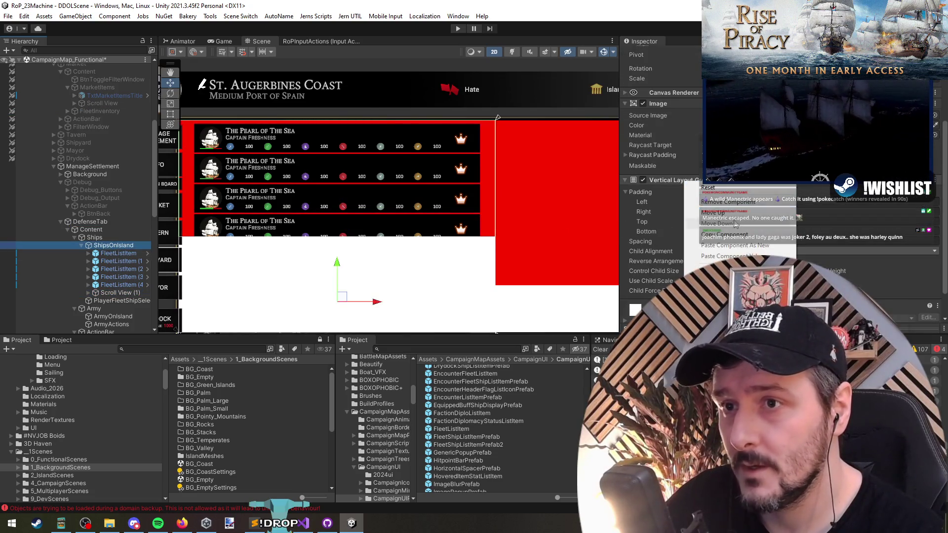
pyautogui.click(727, 201)
pyautogui.rightClick(666, 193)
pyautogui.click(716, 213)
pyautogui.rightClick(674, 204)
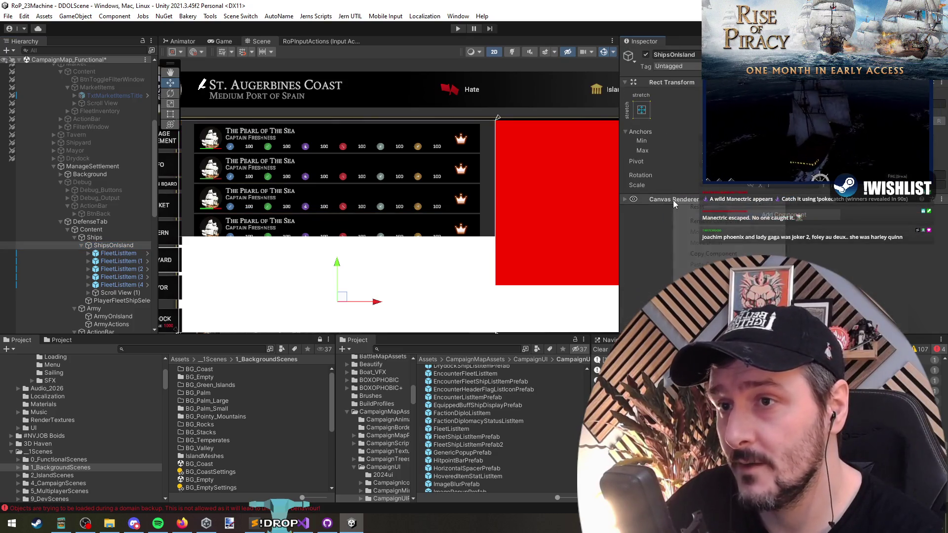
pyautogui.click(715, 220)
# - Set Scroll View (1) anchors to stretch and inspect its Viewport and Content-Island children
pyautogui.moveTo(118, 287); pyautogui.dragTo(105, 275)
pyautogui.click(641, 110)
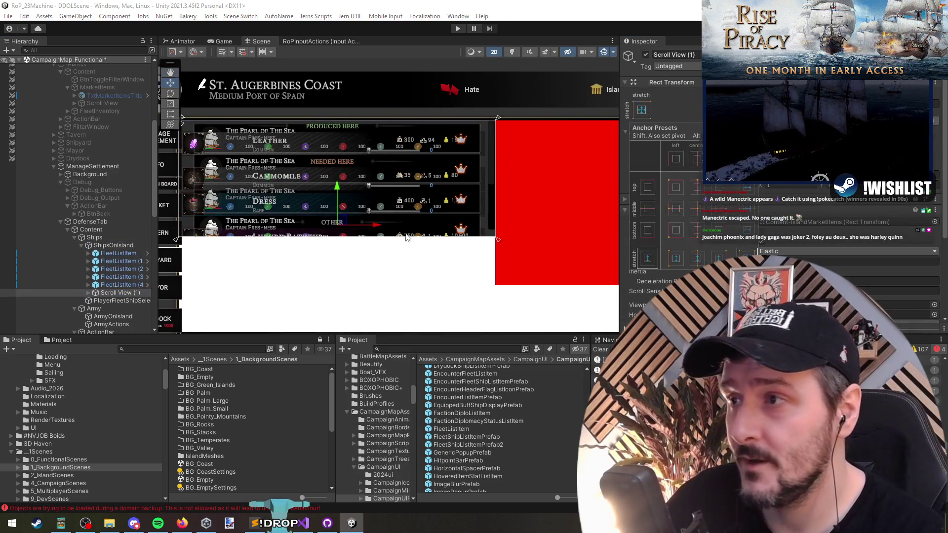
pyautogui.doubleClick(132, 293)
pyautogui.press('Right')
pyautogui.press('Down')
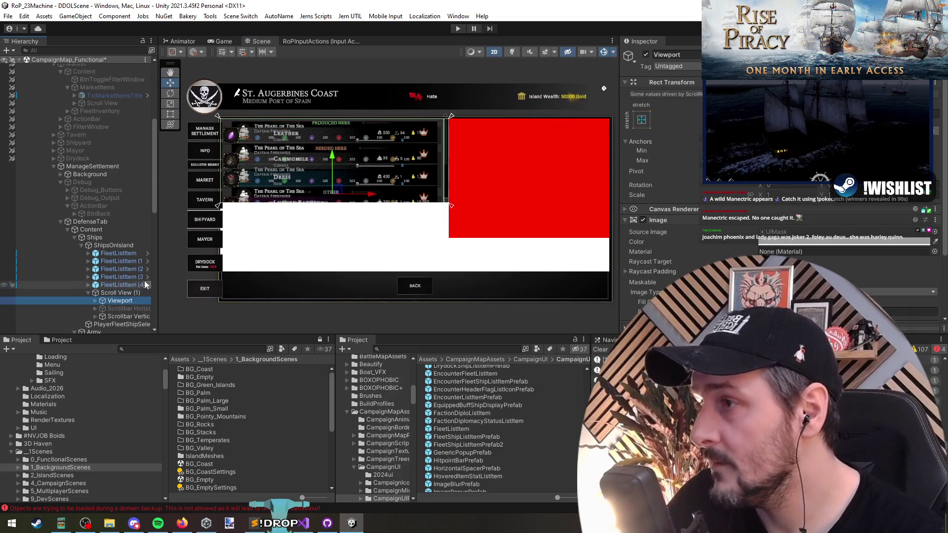
pyautogui.press('Up')
pyautogui.scroll(-5, 667, 254)
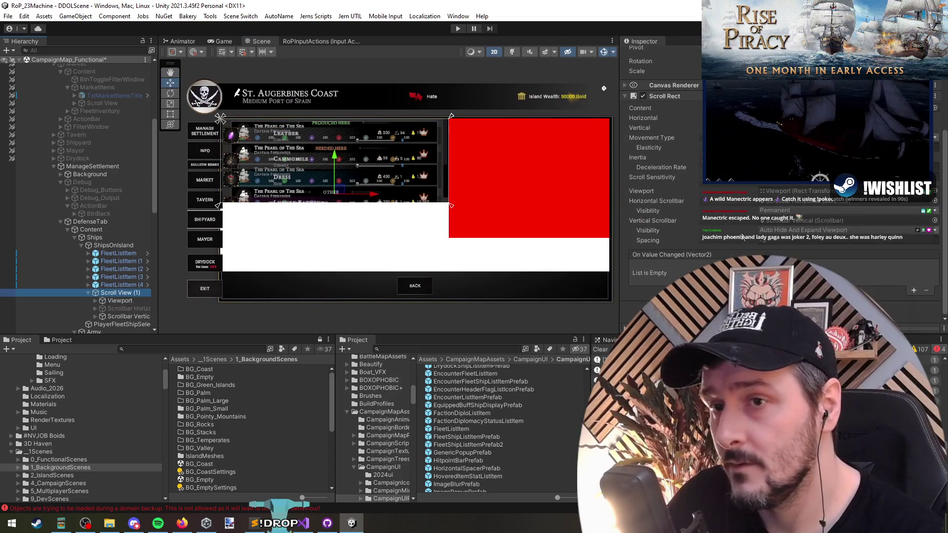
pyautogui.press('Down')
pyautogui.press('Right')
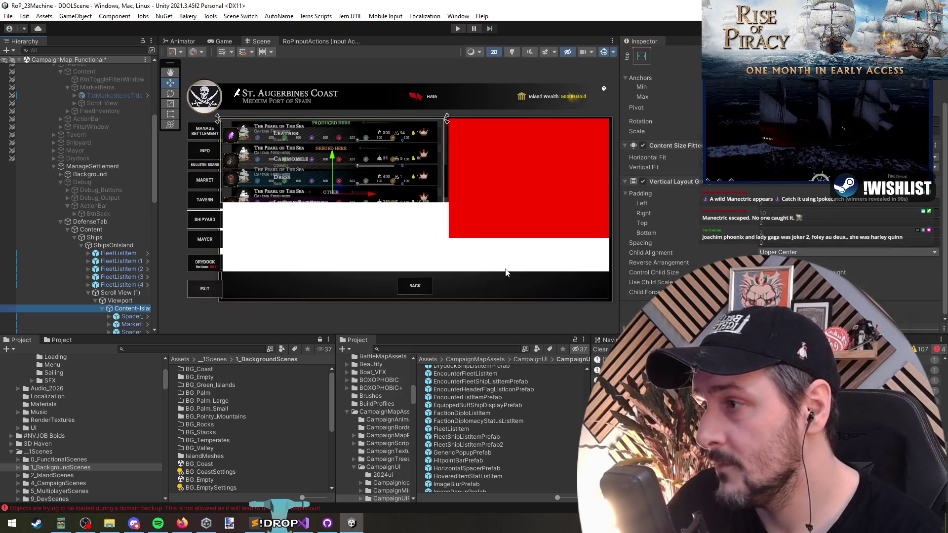
pyautogui.press('Down')
pyautogui.press('Right')
pyautogui.press('Down')
pyautogui.press('Left')
pyautogui.press('Left')
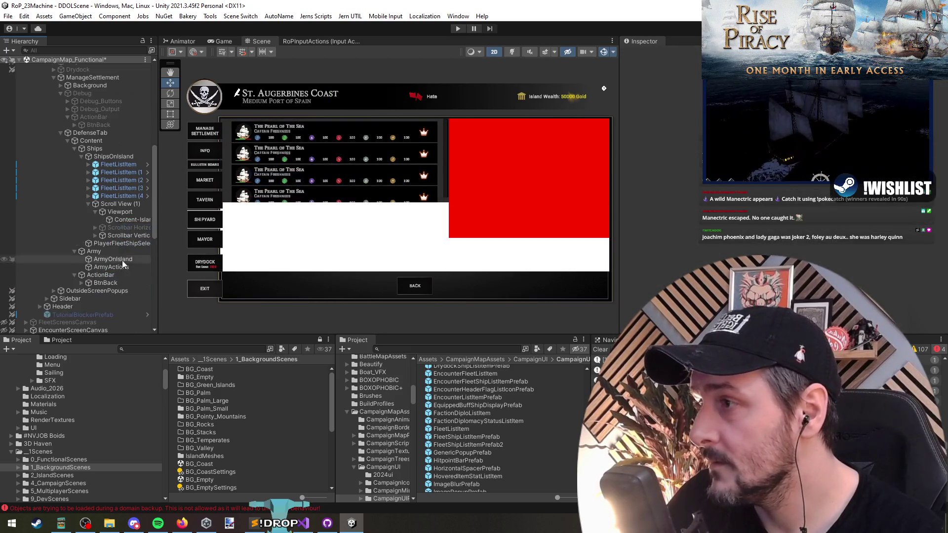
# - Move the five FleetListItem ship rows into the scroll view's Content-Island
pyautogui.click(120, 196)
pyautogui.keyDown('shift'); pyautogui.click(119, 165); pyautogui.keyUp('shift')
pyautogui.moveTo(118, 175); pyautogui.dragTo(128, 220)
pyautogui.click(305, 197)
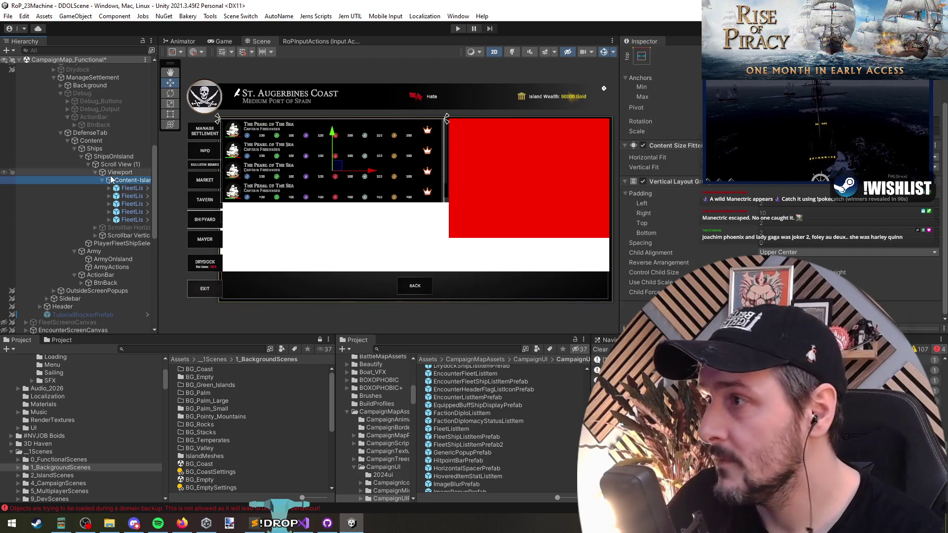
# - Raise Scroll View (1)'s bottom edge slightly and rename it to Scroll View
pyautogui.doubleClick(116, 164)
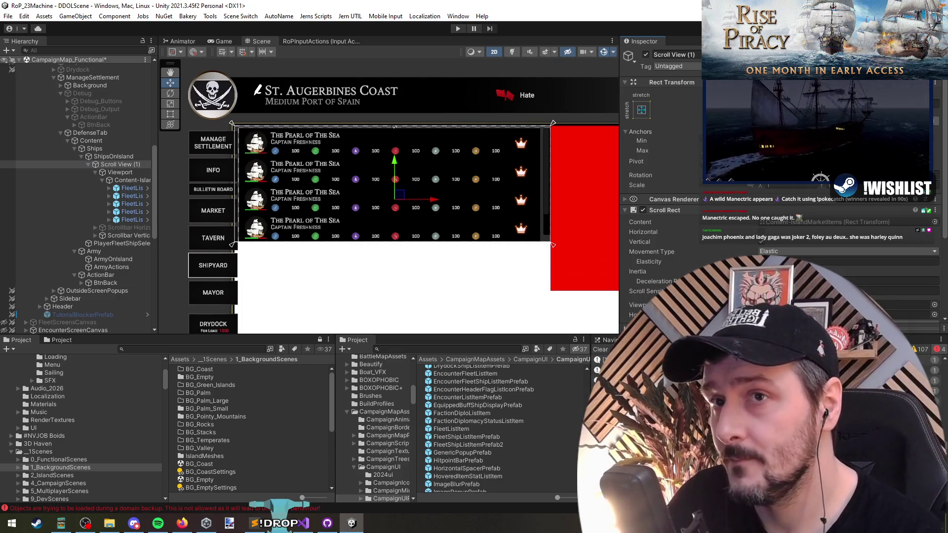
pyautogui.moveTo(393, 244); pyautogui.dragTo(394, 241)
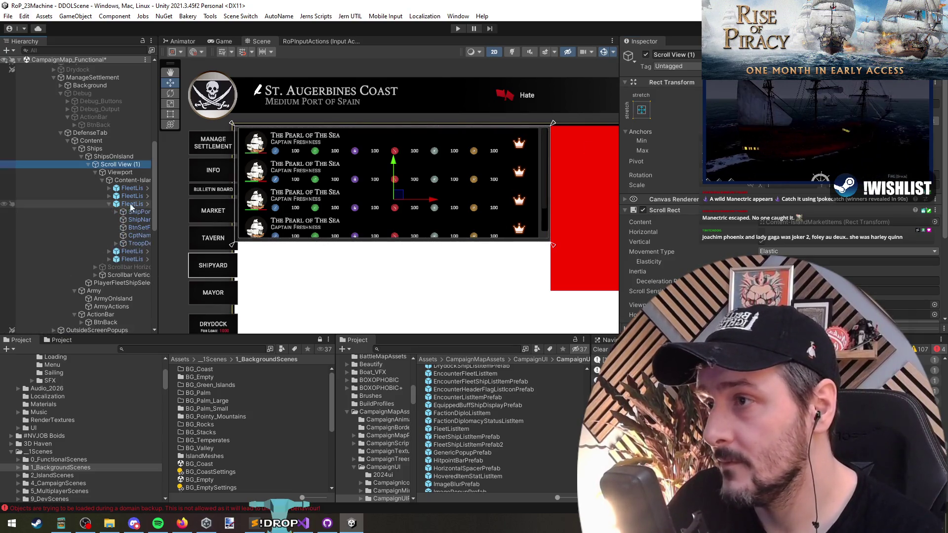
pyautogui.scroll(-3, 416, 205)
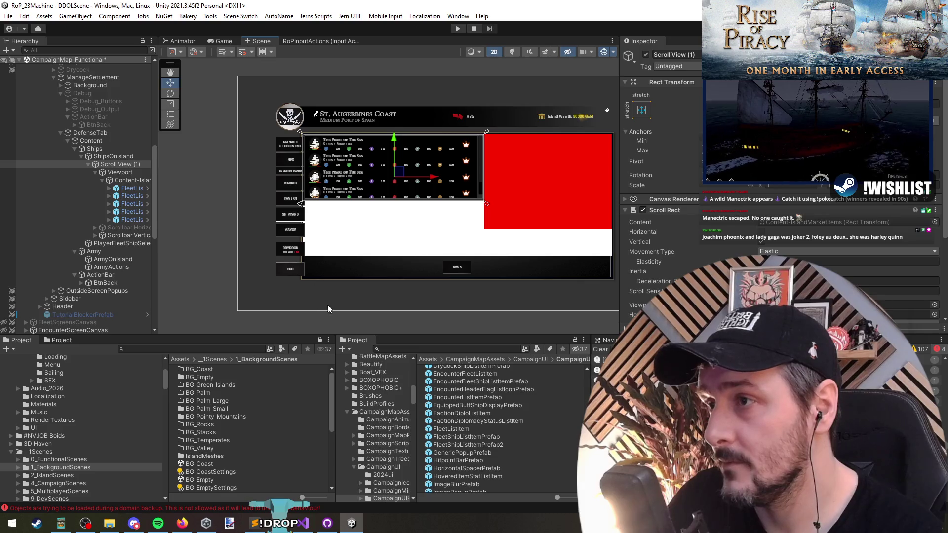
pyautogui.scroll(3, 407, 194)
pyautogui.click(131, 181)
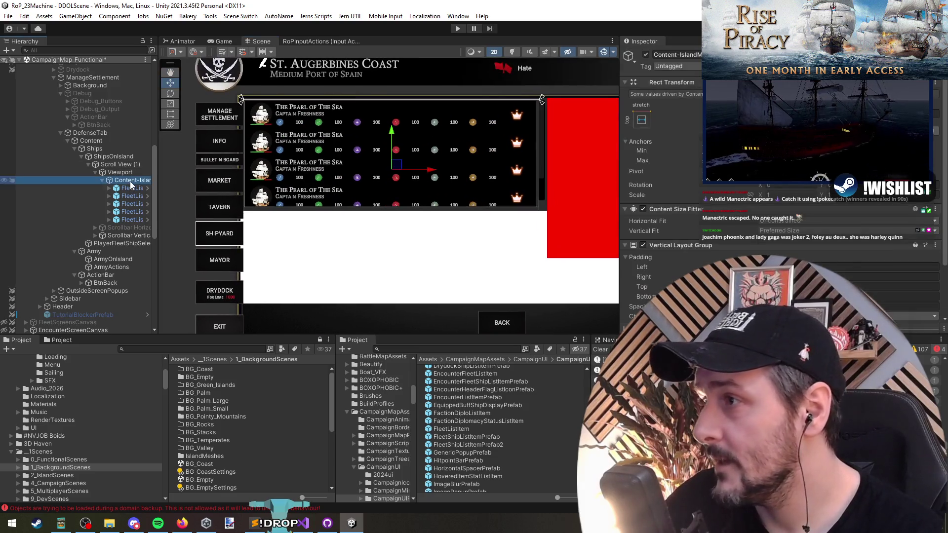
pyautogui.click(118, 165)
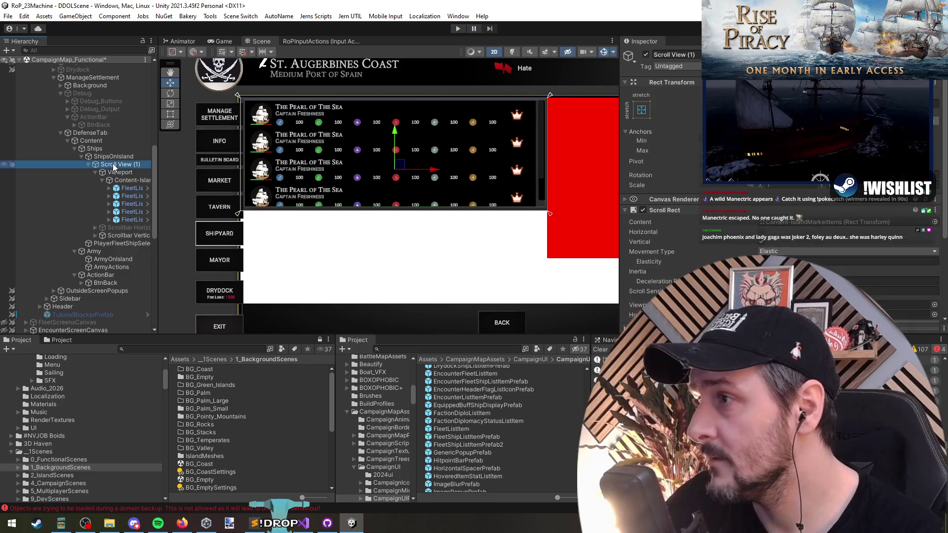
pyautogui.press('Right')
pyautogui.press('Return')
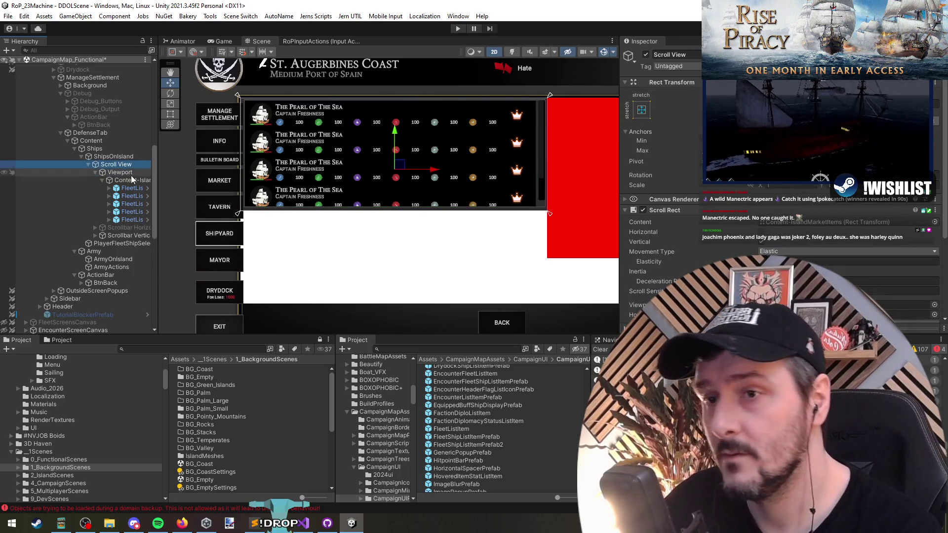
pyautogui.scroll(-5, 735, 202)
pyautogui.scroll(-3, 313, 173)
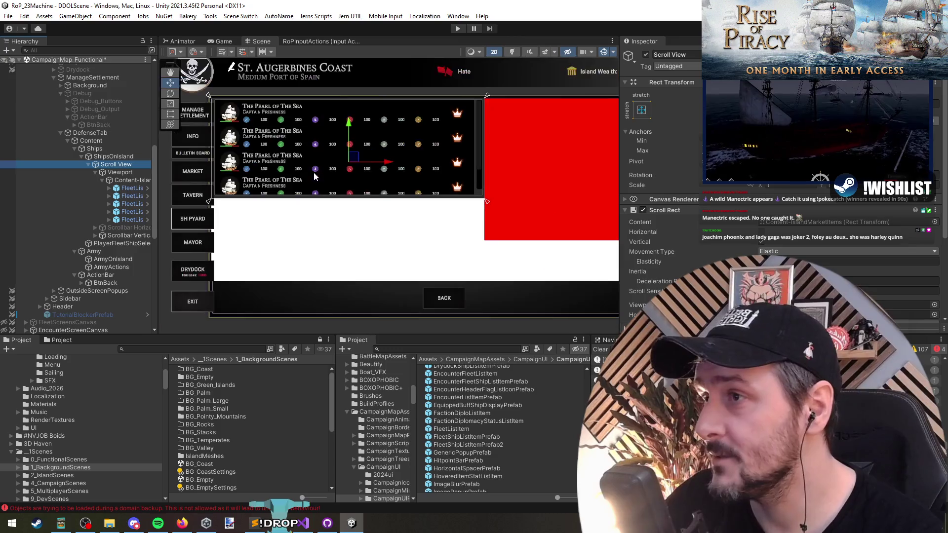
pyautogui.click(106, 156)
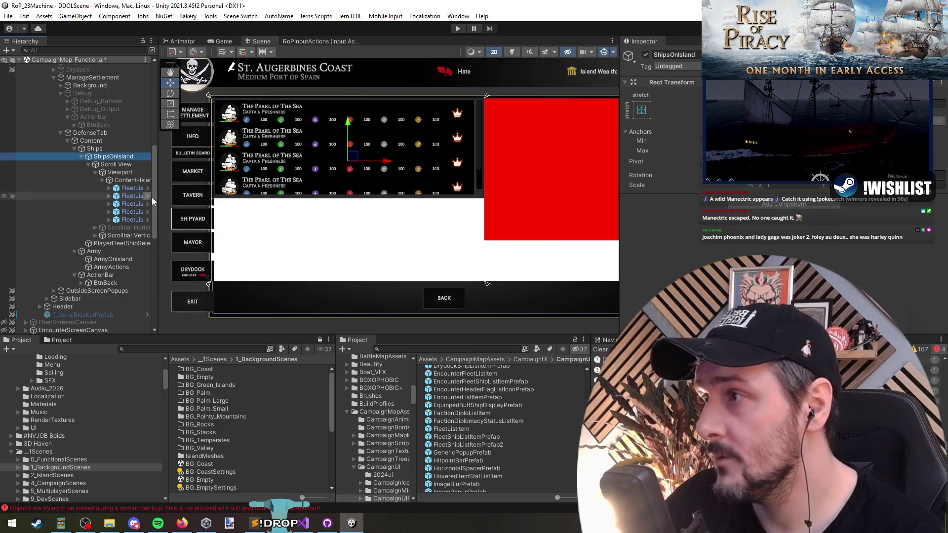
# - With the Rect tool, stretch ShipsOnIsland's bottom edge further down the defence tab
pyautogui.press('t')
pyautogui.moveTo(374, 197); pyautogui.dragTo(376, 209)
pyautogui.scroll(-2, 383, 235)
pyautogui.scroll(3, 346, 208)
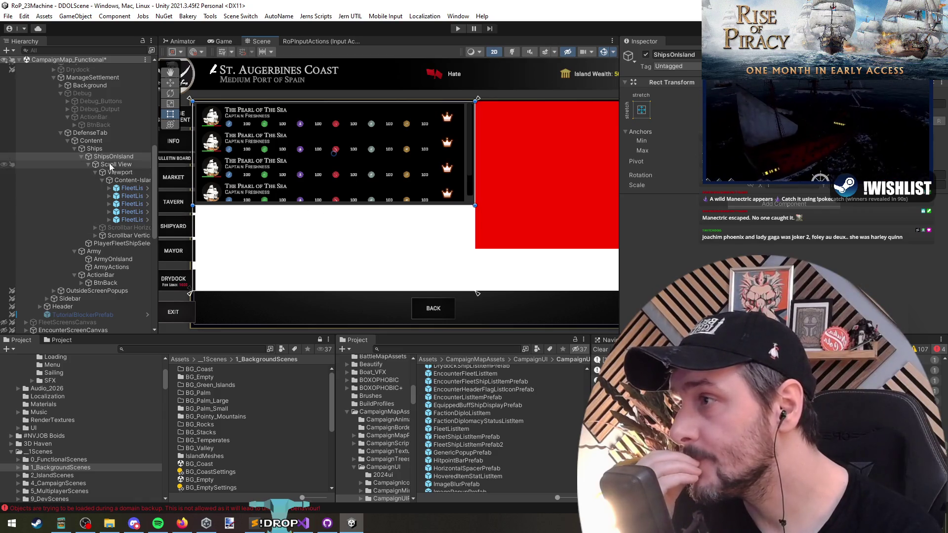
pyautogui.click(110, 149)
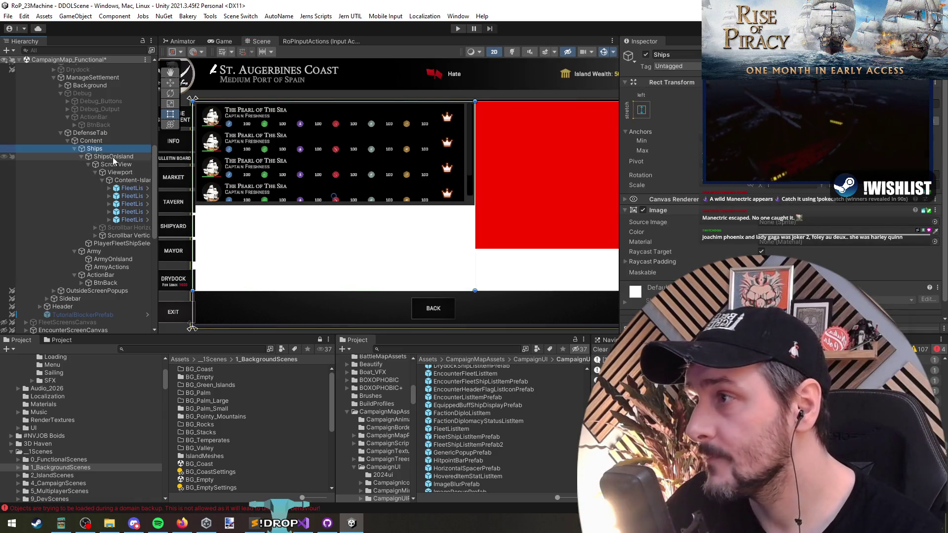
pyautogui.click(114, 156)
pyautogui.moveTo(289, 206)
pyautogui.mouseDown()
pyautogui.moveTo(289, 238)
pyautogui.moveTo(260, 205)
pyautogui.moveTo(267, 159)
pyautogui.moveTo(268, 223)
pyautogui.mouseUp()
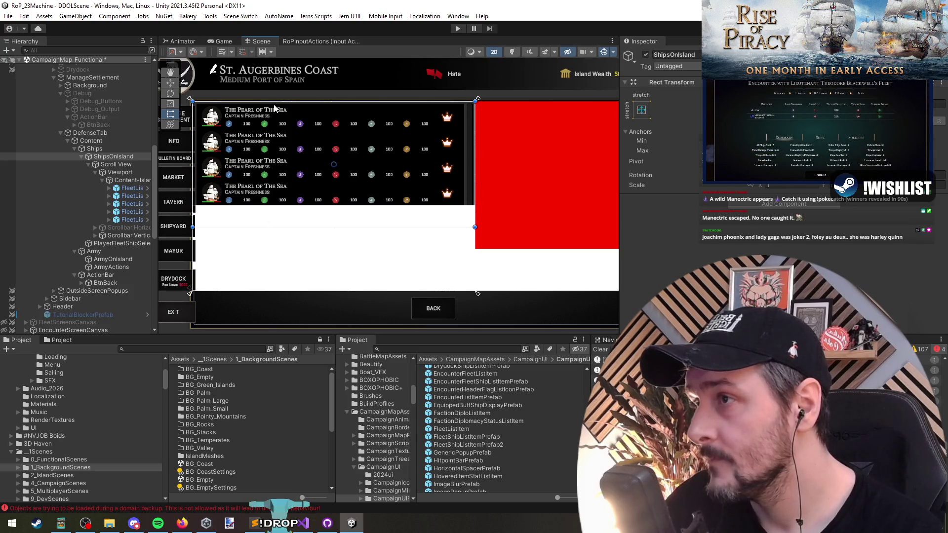
pyautogui.moveTo(274, 102); pyautogui.dragTo(274, 119)
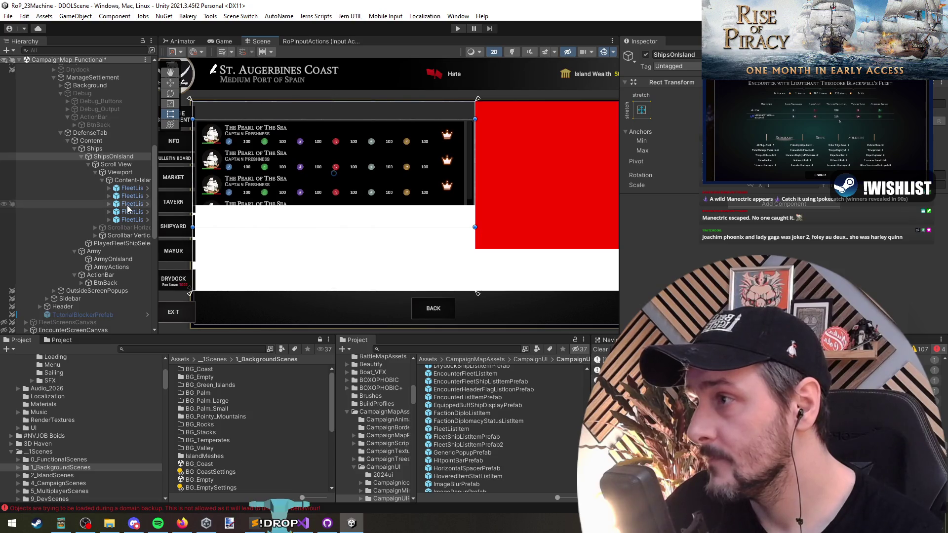
# - Raise ShipsOnIsland's top edge back up and dismiss the Create menus without adding anything
pyautogui.click(130, 175)
pyautogui.click(109, 149)
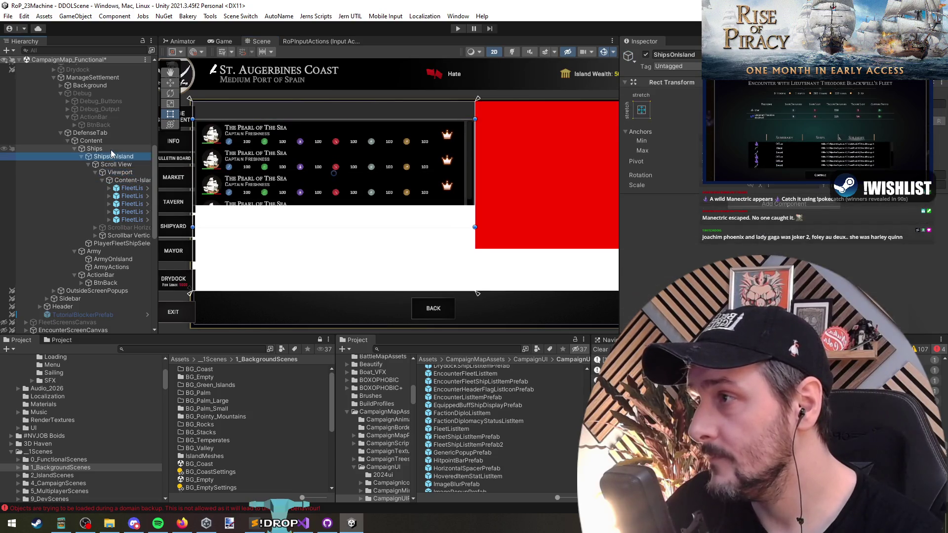
pyautogui.click(113, 156)
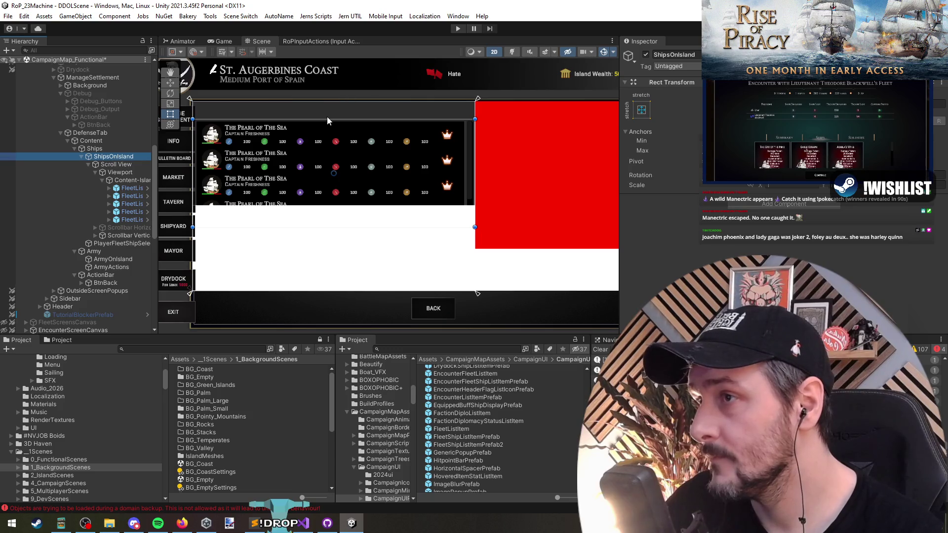
pyautogui.moveTo(327, 119)
pyautogui.mouseDown()
pyautogui.moveTo(327, 101)
pyautogui.moveTo(311, 120)
pyautogui.mouseUp()
pyautogui.click(117, 164)
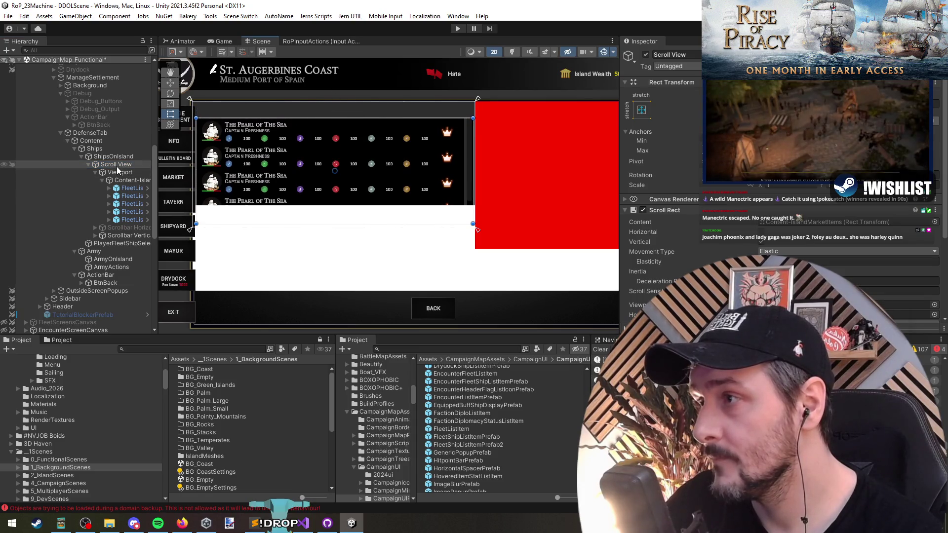
pyautogui.rightClick(117, 166)
pyautogui.click(114, 149)
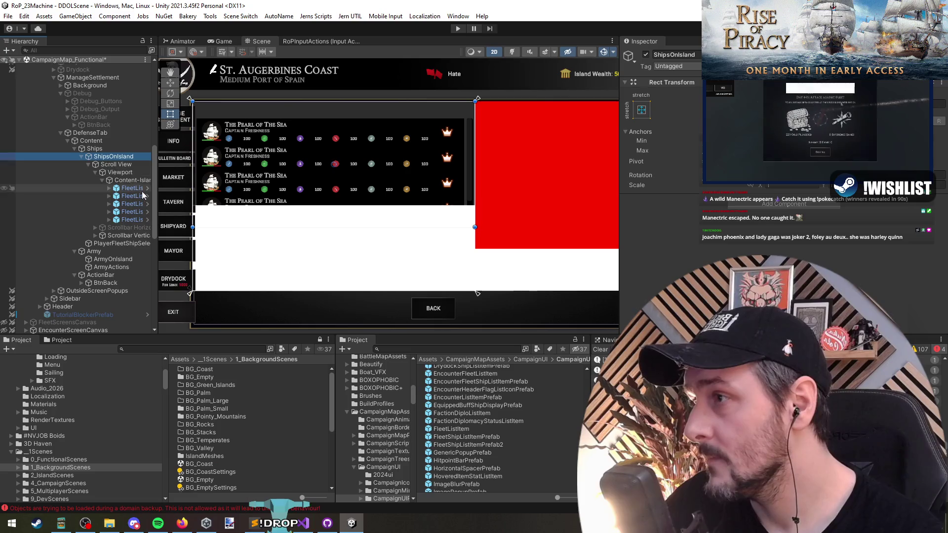
pyautogui.click(119, 156)
pyautogui.rightClick(113, 156)
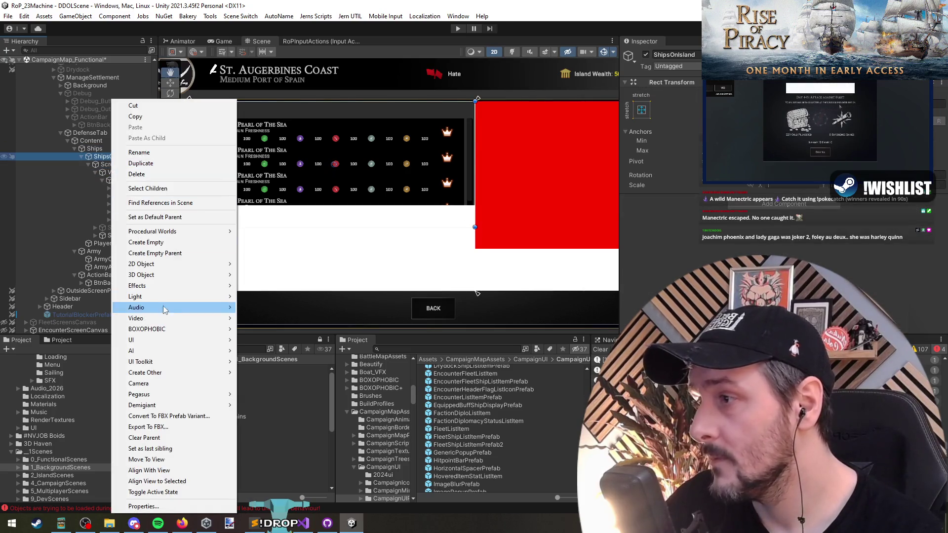
pyautogui.click(286, 83)
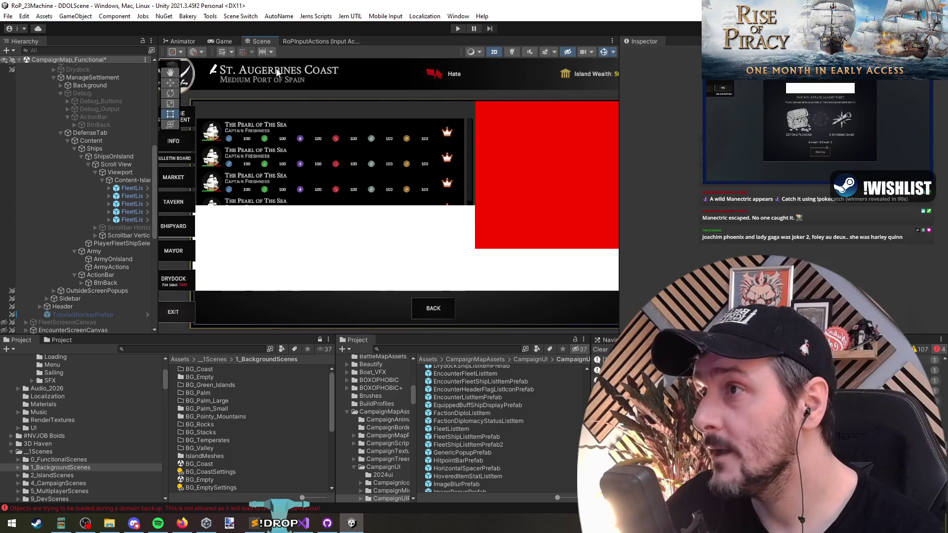
pyautogui.scroll(-1, 299, 97)
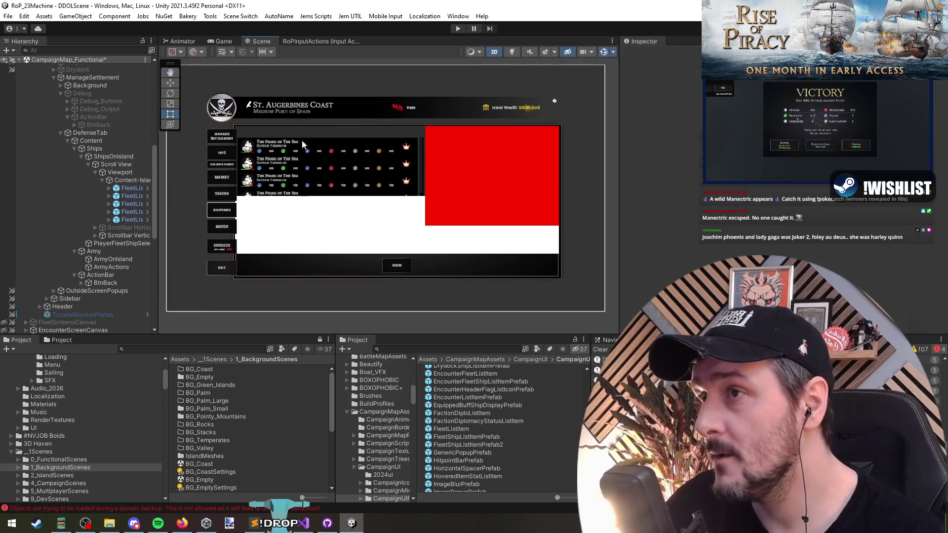
pyautogui.scroll(5, 110, 242)
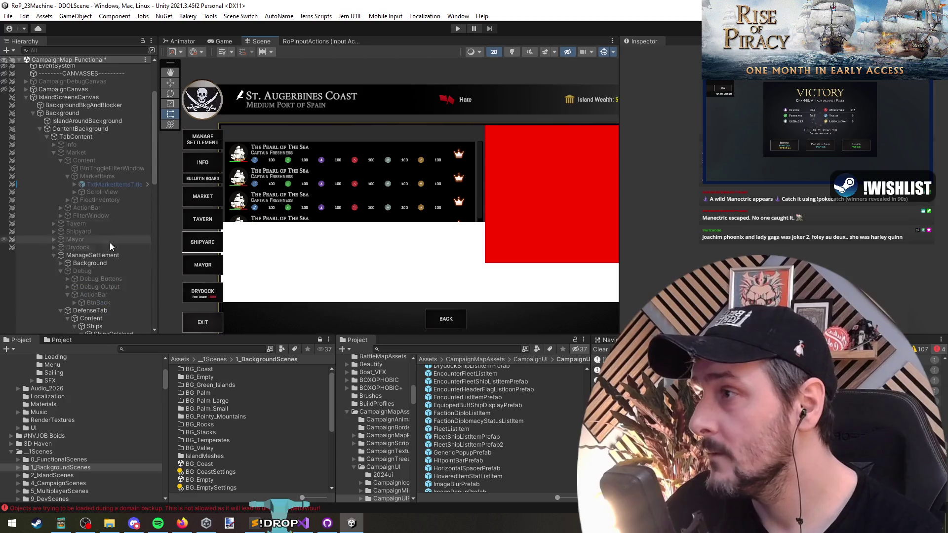
pyautogui.scroll(-5, 94, 120)
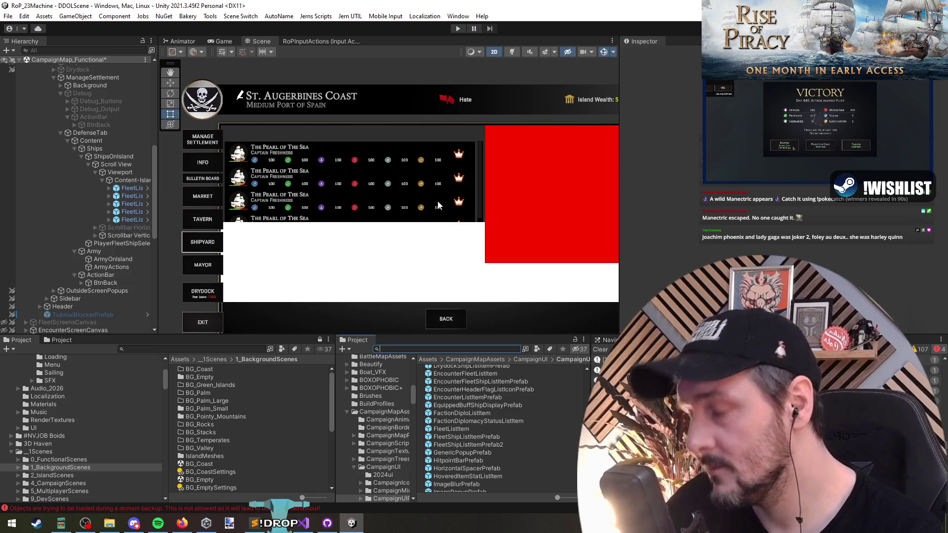
# - Add the OptionTitleStyled title prefab under Ships, anchored stretched across the top and slightly taller
pyautogui.write('titlestyle')
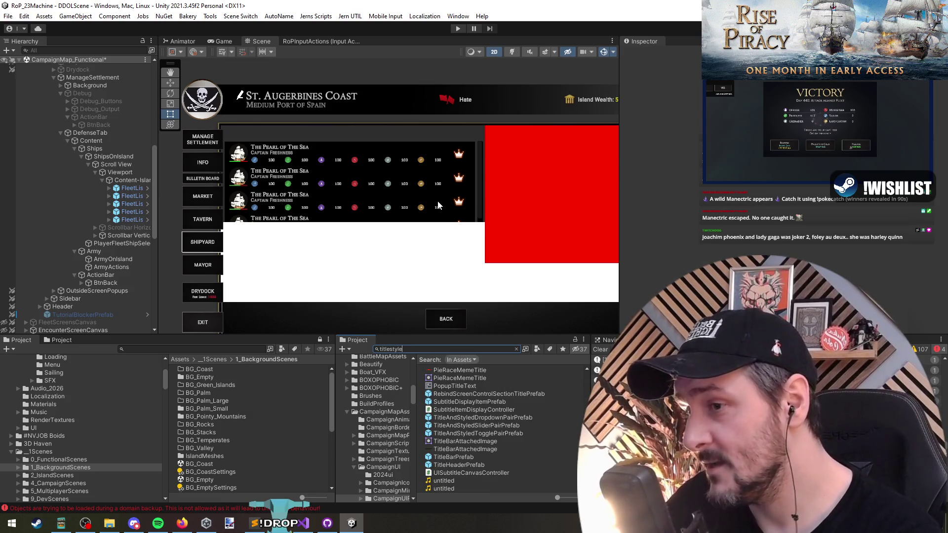
pyautogui.write('d')
pyautogui.moveTo(457, 369)
pyautogui.mouseDown()
pyautogui.moveTo(119, 179)
pyautogui.moveTo(113, 154)
pyautogui.mouseUp()
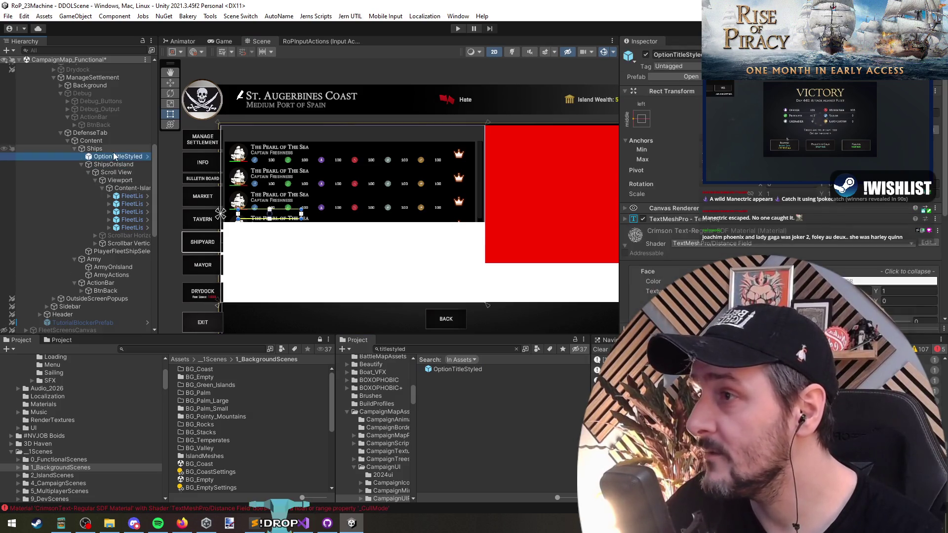
pyautogui.click(746, 195)
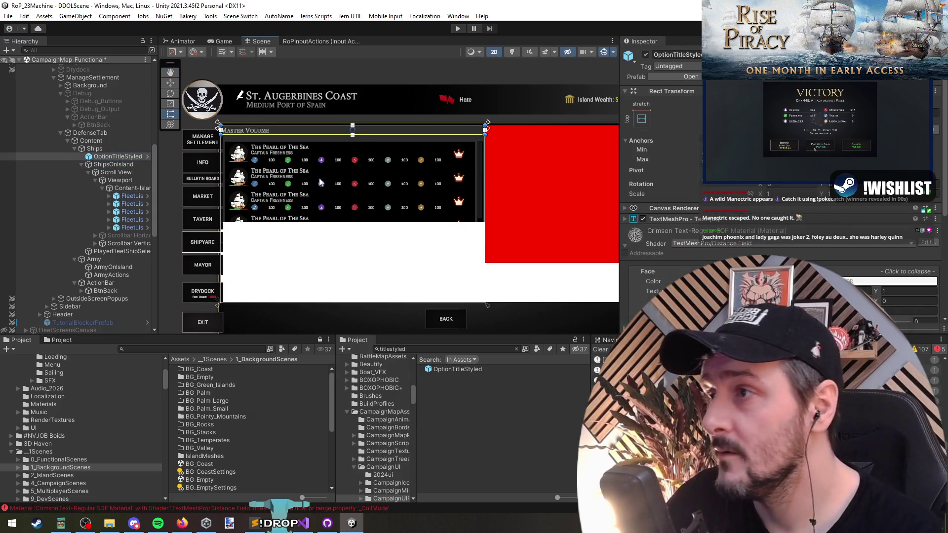
pyautogui.scroll(3, 319, 198)
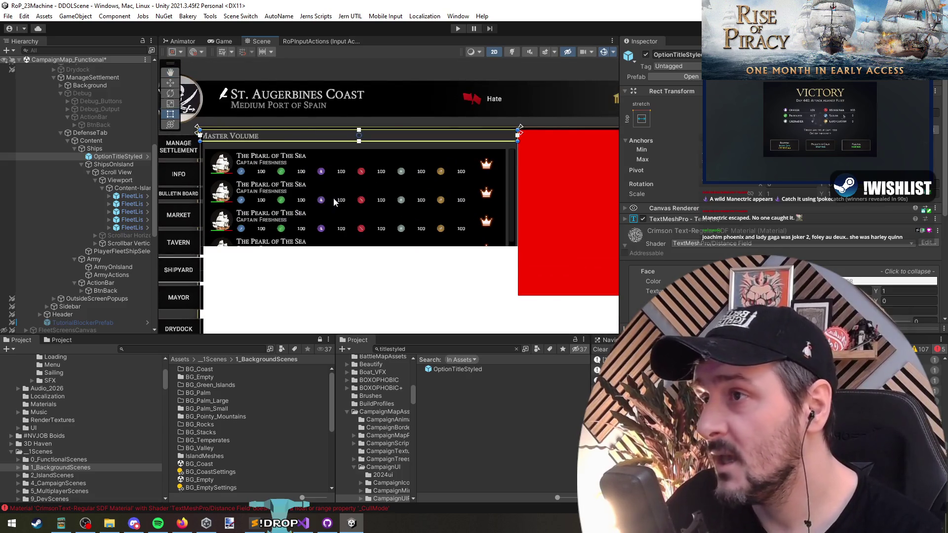
pyautogui.moveTo(209, 141); pyautogui.dragTo(222, 147)
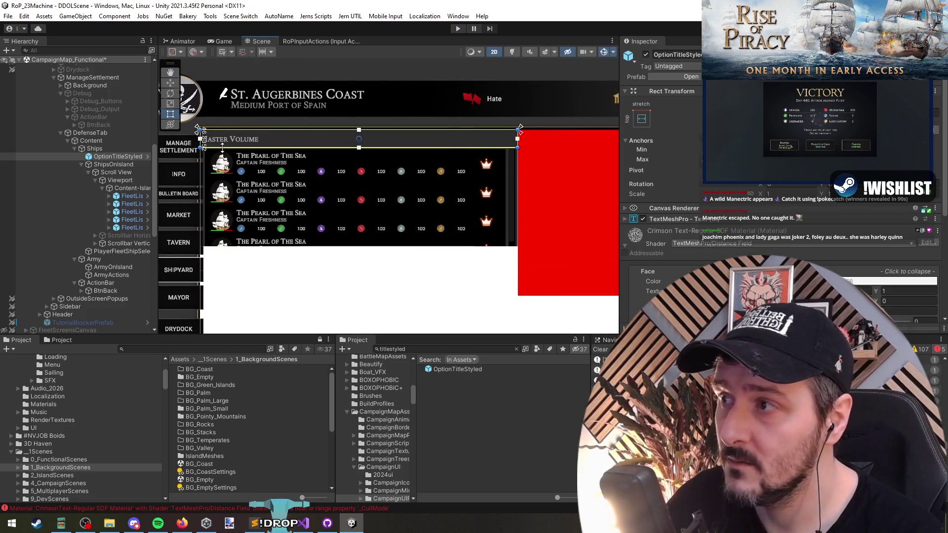
# - Set the title text to 'Ships Stationed At Island' and centre-align it
pyautogui.click(108, 157)
pyautogui.scroll(-3, 743, 250)
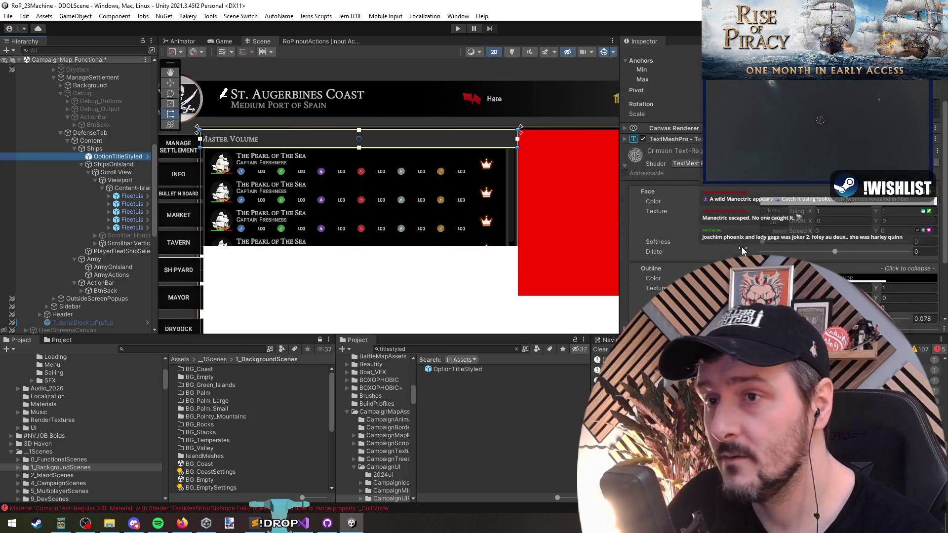
pyautogui.click(672, 140)
pyautogui.write('Ships ')
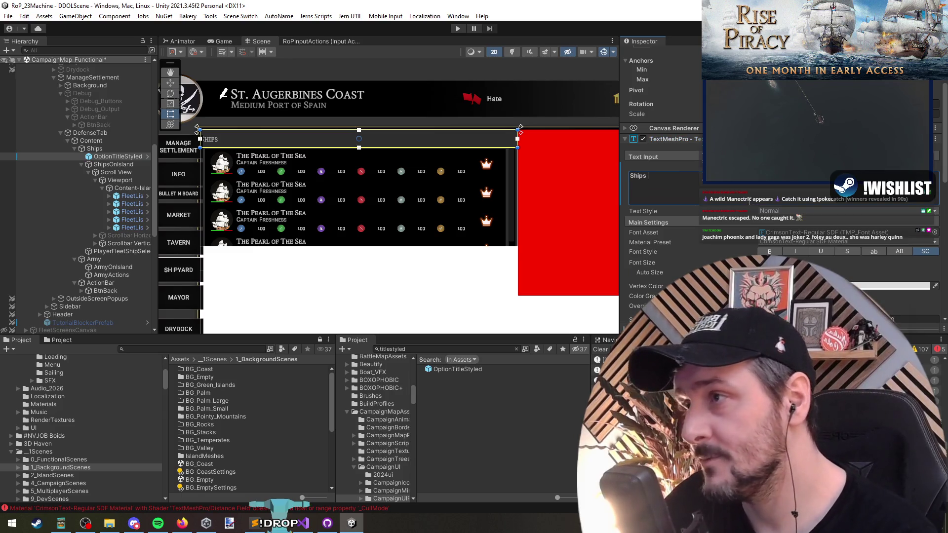
pyautogui.write('Stations')
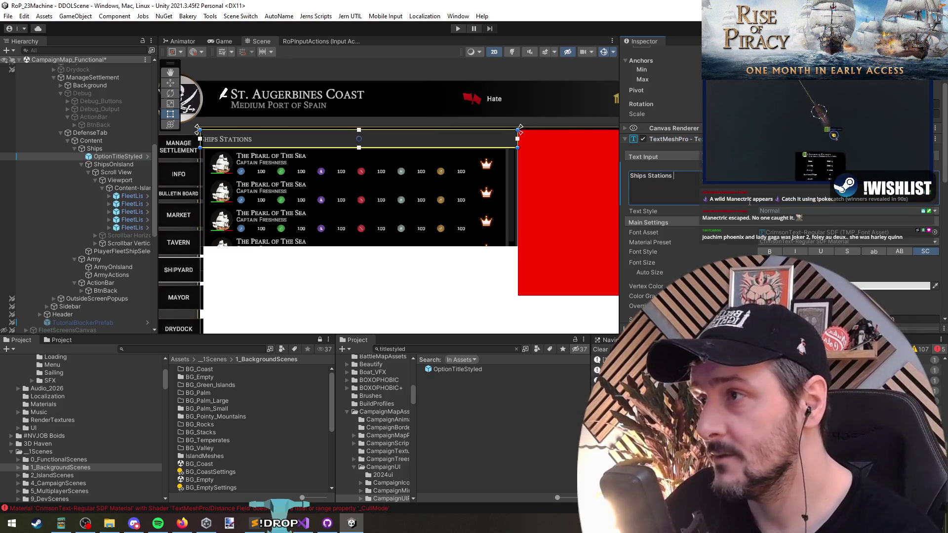
pyautogui.press('BackSpace')
pyautogui.write('ed At Island')
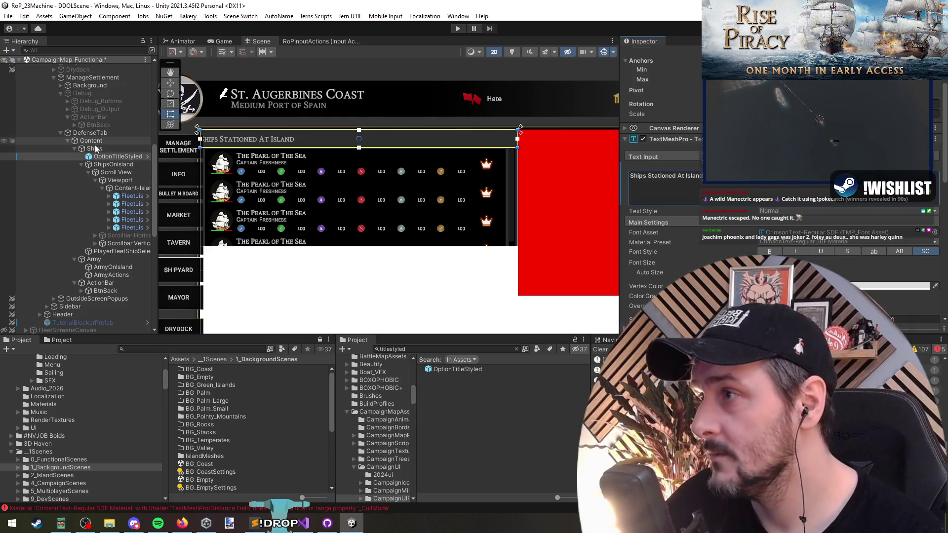
pyautogui.click(109, 157)
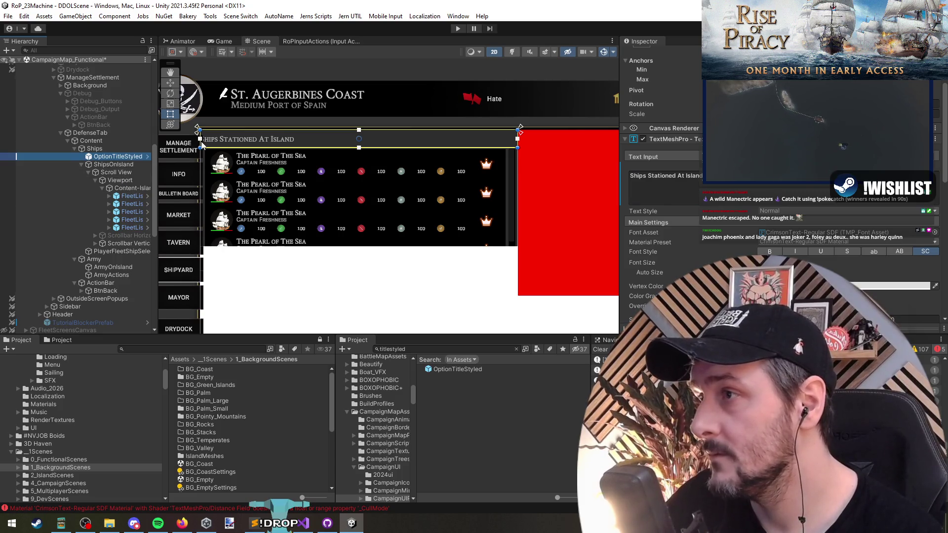
pyautogui.scroll(-5, 787, 226)
pyautogui.click(774, 209)
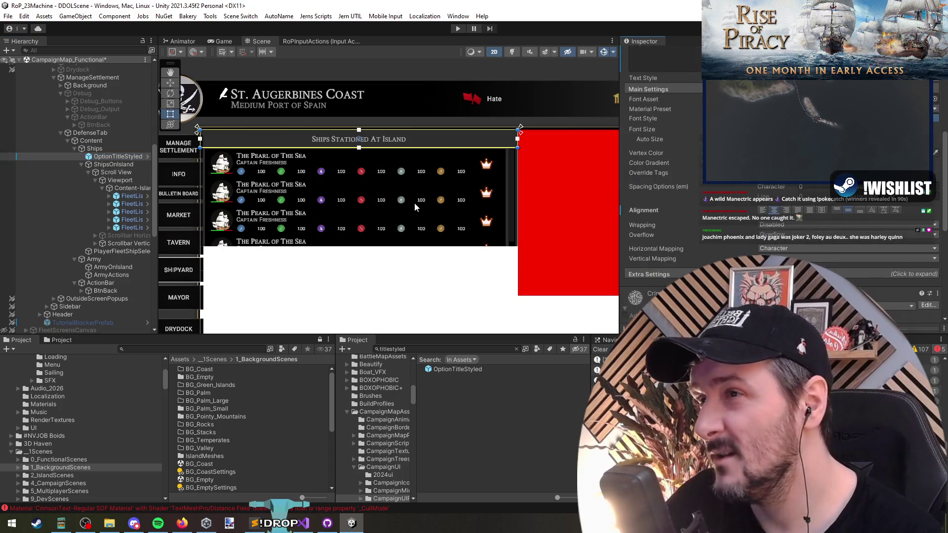
pyautogui.moveTo(417, 212)
pyautogui.mouseDown()
pyautogui.moveTo(398, 194)
pyautogui.moveTo(400, 180)
pyautogui.mouseUp()
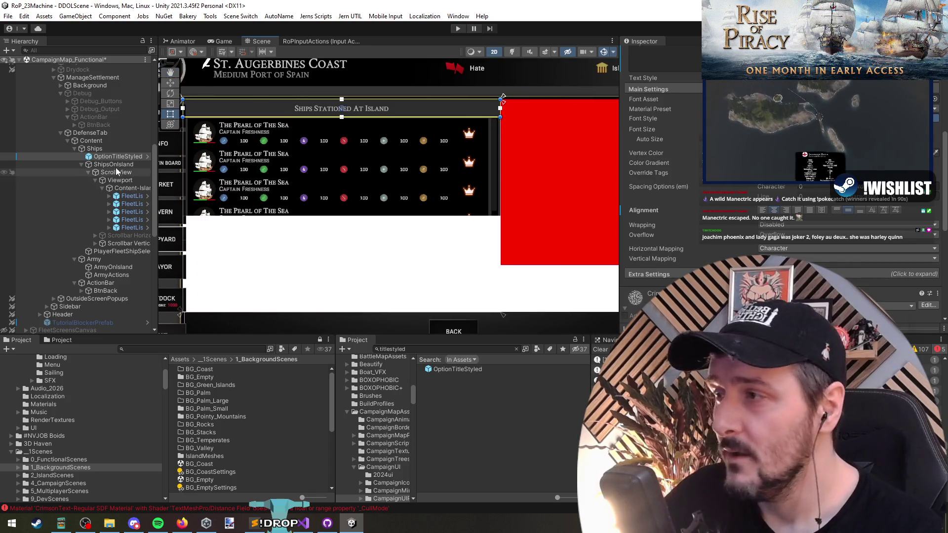
# - Duplicate Drydock's ShipSelectionHolder and move the copy under DefenseTab's PlayerFleetShipSelection
pyautogui.click(318, 236)
pyautogui.click(81, 164)
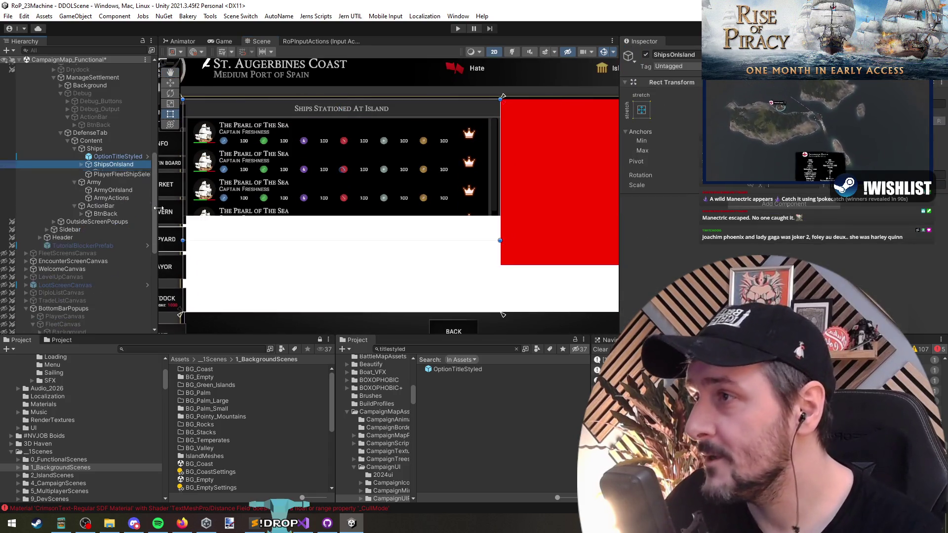
pyautogui.click(122, 173)
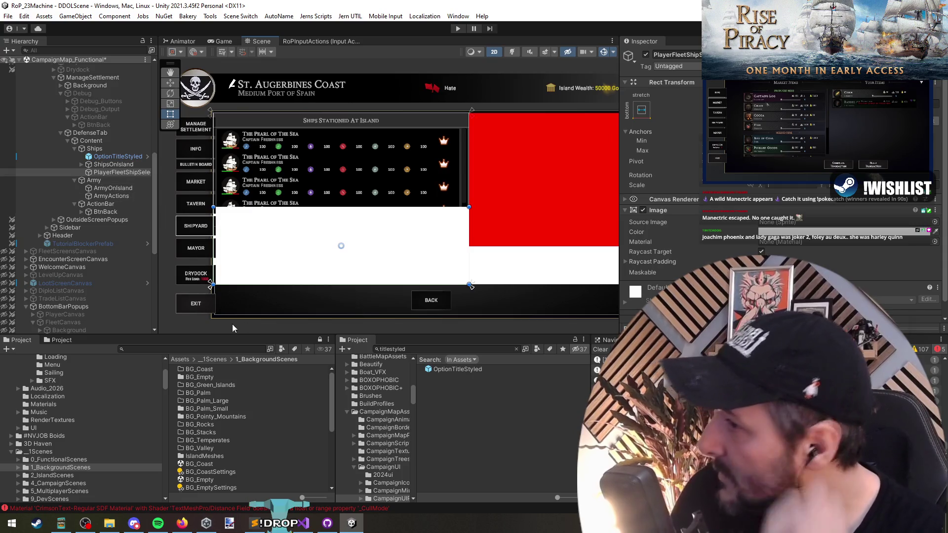
pyautogui.scroll(3, 82, 163)
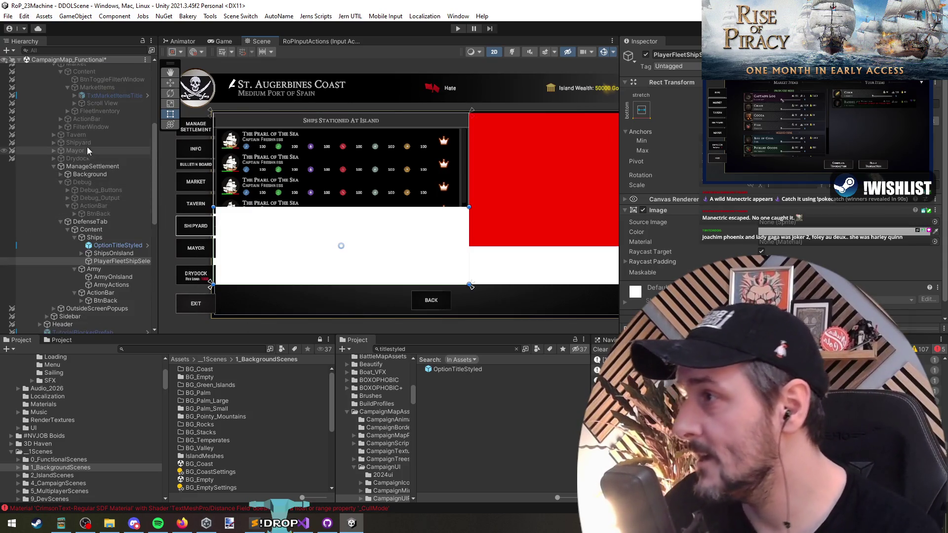
pyautogui.click(88, 160)
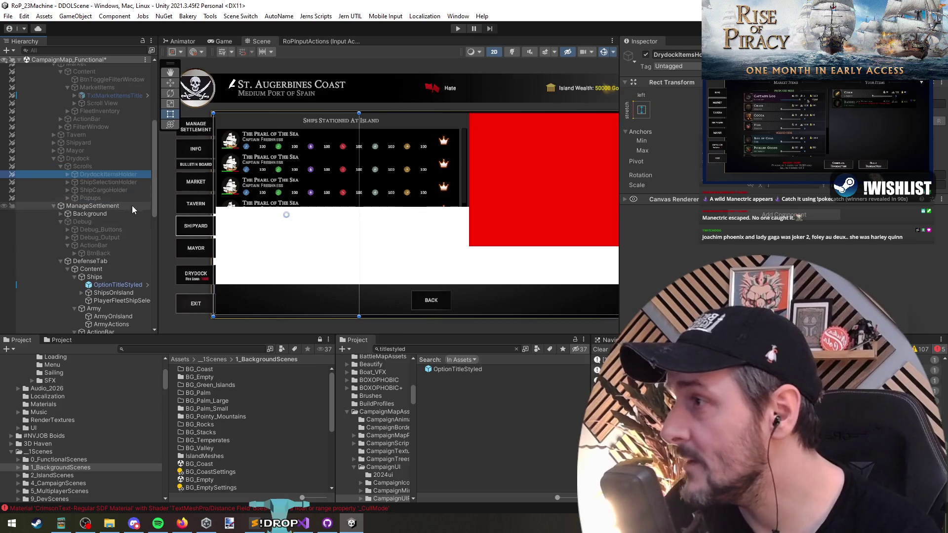
pyautogui.press('Down')
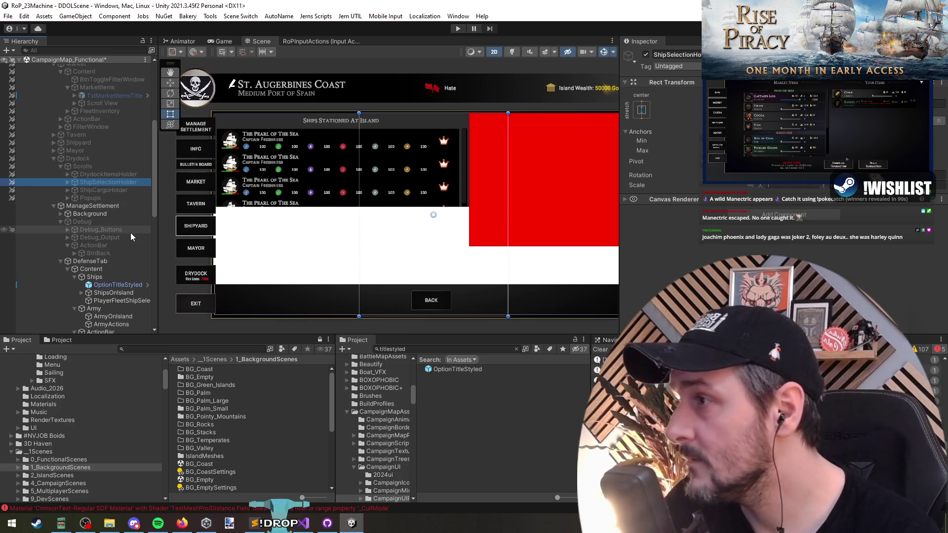
pyautogui.press('Right')
pyautogui.press('Left')
pyautogui.scroll(-3, 118, 227)
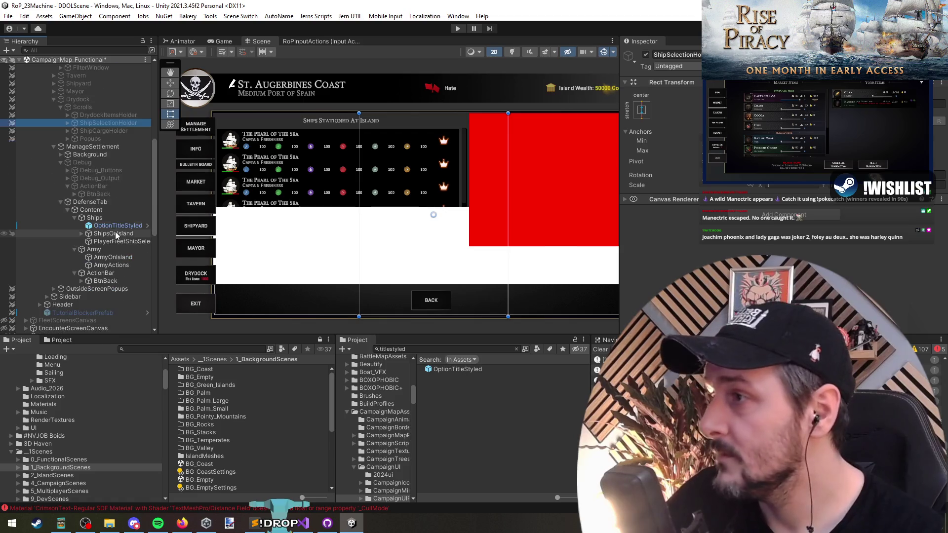
pyautogui.hotkey('ctrl', 'd')
pyautogui.scroll(-2, 108, 163)
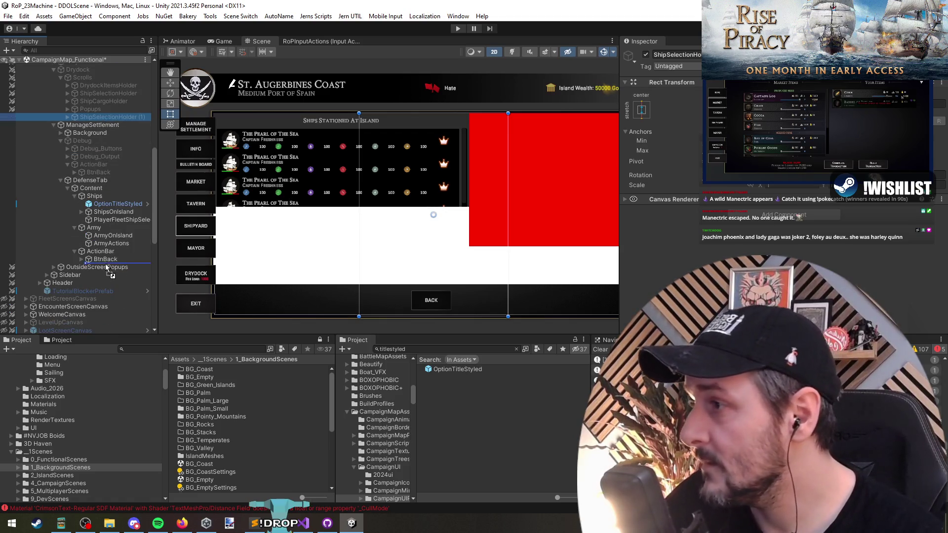
pyautogui.moveTo(85, 267); pyautogui.dragTo(102, 220)
# - Frame the copied panel, expand its TitleBar and check SelectedShipTitle's Selected Ship text
pyautogui.doubleClick(114, 220)
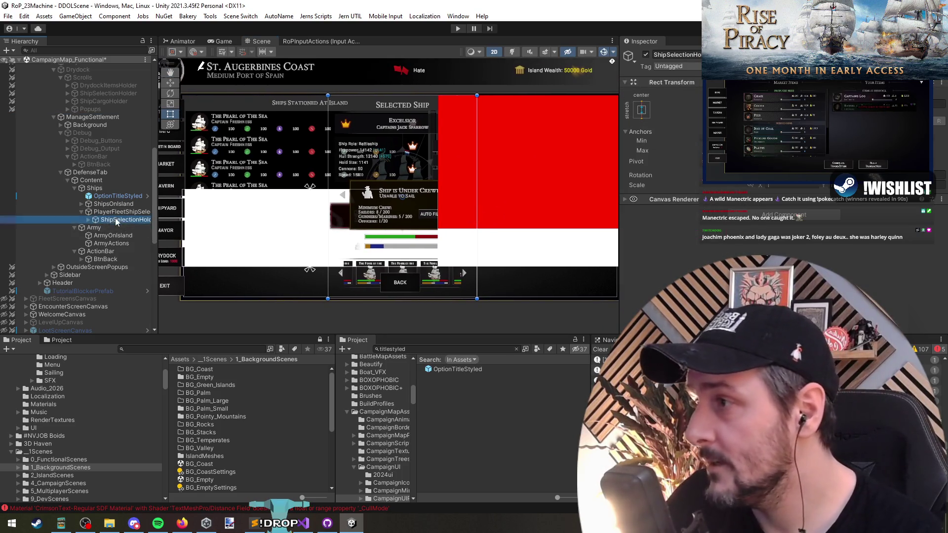
pyautogui.press('Right')
pyautogui.click(463, 212)
pyautogui.press('Right')
pyautogui.click(132, 235)
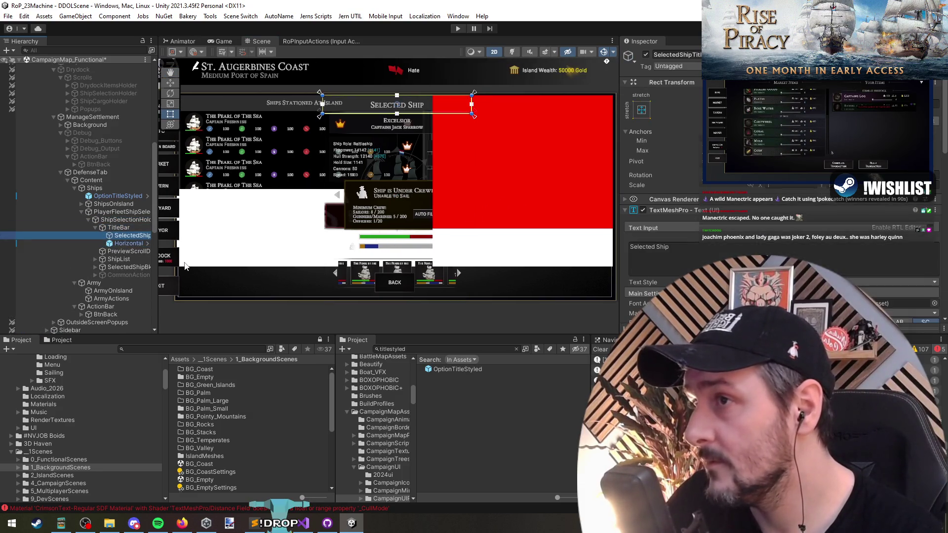
pyautogui.click(705, 249)
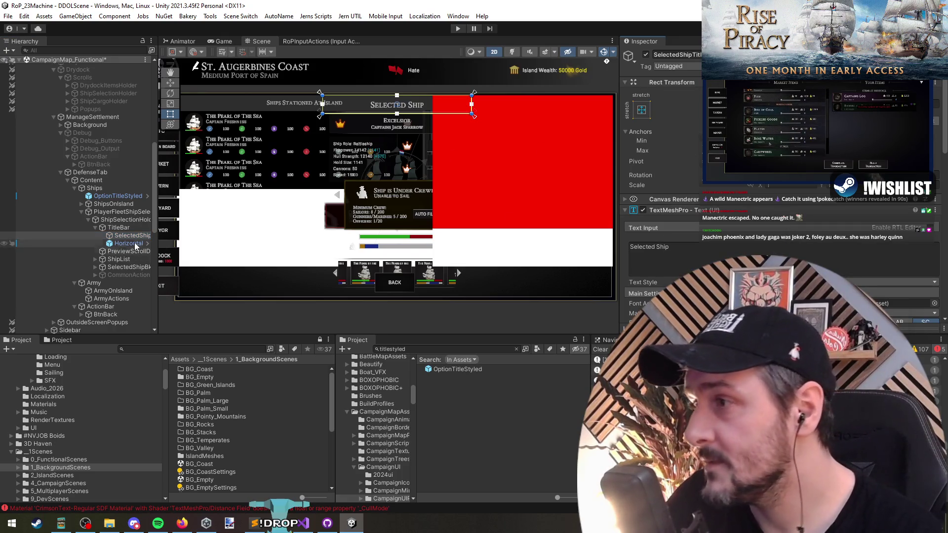
# - Widen the Hierarchy panel, pan the Scene view and select PreviewScrollDetector
pyautogui.moveTo(157, 240)
pyautogui.mouseDown()
pyautogui.moveTo(264, 240)
pyautogui.moveTo(189, 245)
pyautogui.mouseUp()
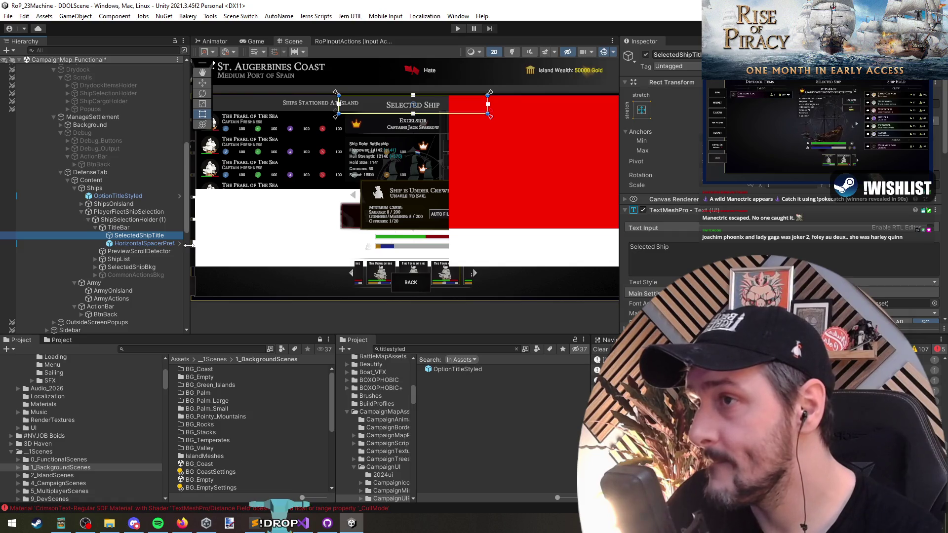
pyautogui.moveTo(349, 179); pyautogui.dragTo(377, 158)
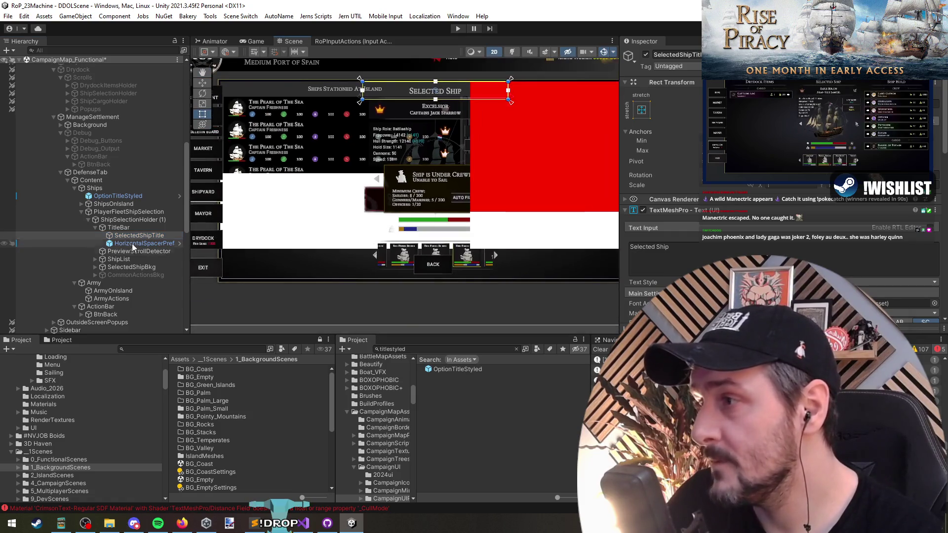
pyautogui.click(132, 244)
pyautogui.press('Left')
pyautogui.press('Left')
pyautogui.press('Down')
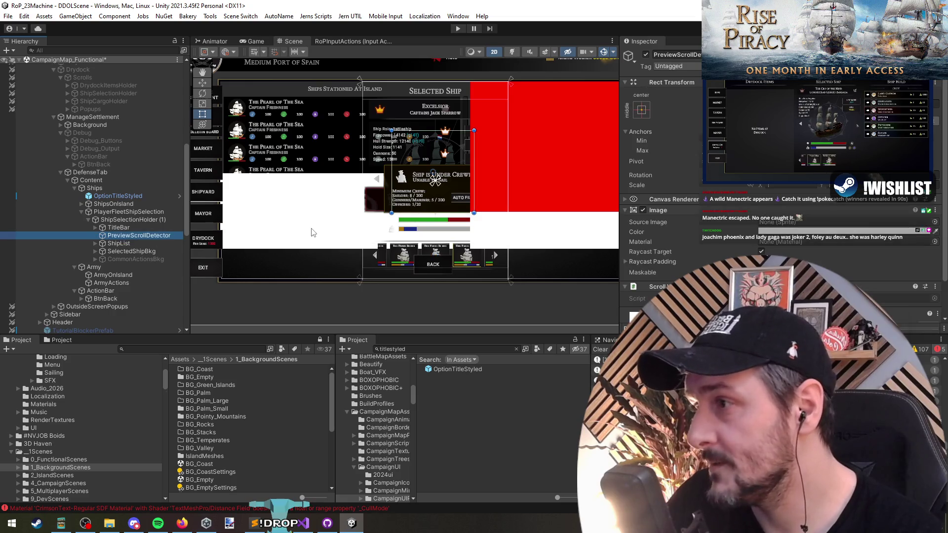
# - Delete PreviewScrollDetector and the ShipList ship strip from the copied holder
pyautogui.press('Delete')
pyautogui.click(119, 237)
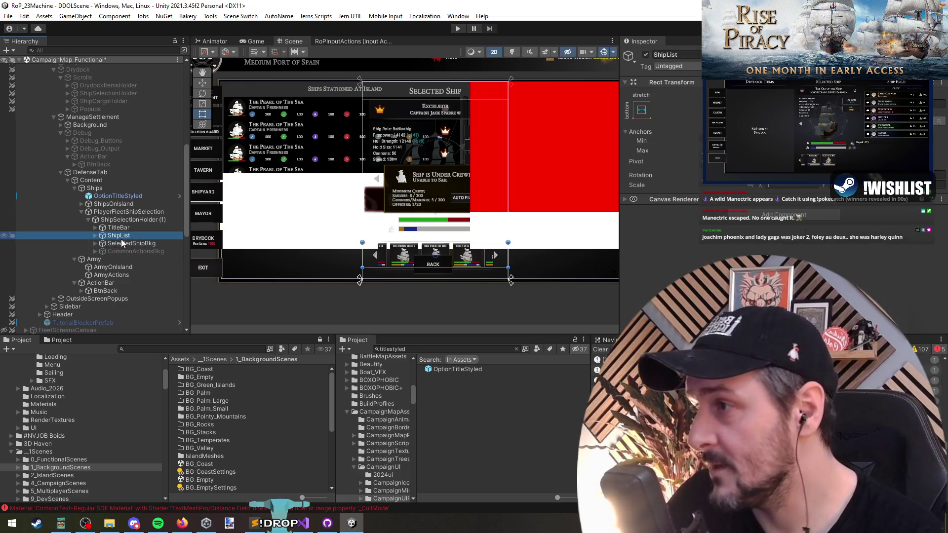
pyautogui.press('Delete')
# - Expand SelectedShipBkg and PreviewSection, stepping through BtnPreviousShip, TitleBkg and StatusBars
pyautogui.click(125, 234)
pyautogui.scroll(3, 372, 232)
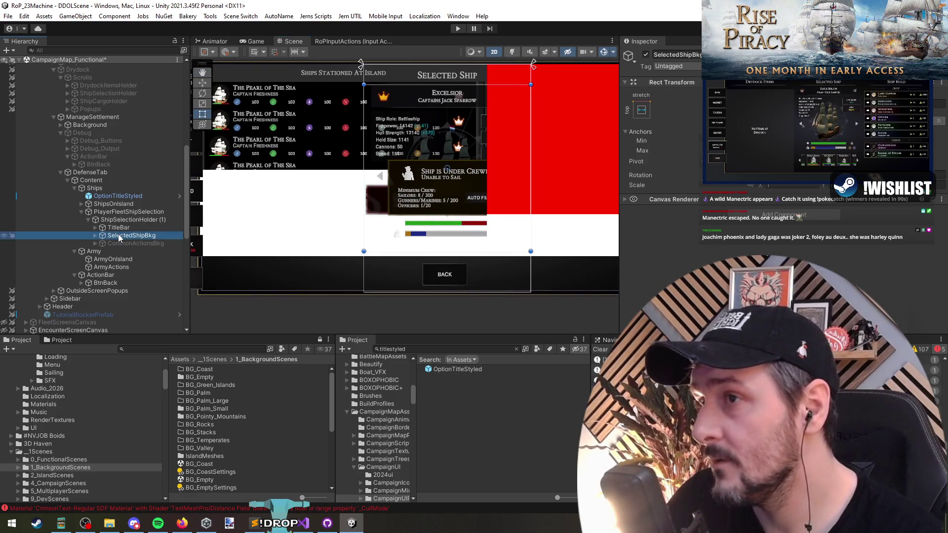
pyautogui.press('Right')
pyautogui.click(134, 250)
pyautogui.press('Right')
pyautogui.click(143, 258)
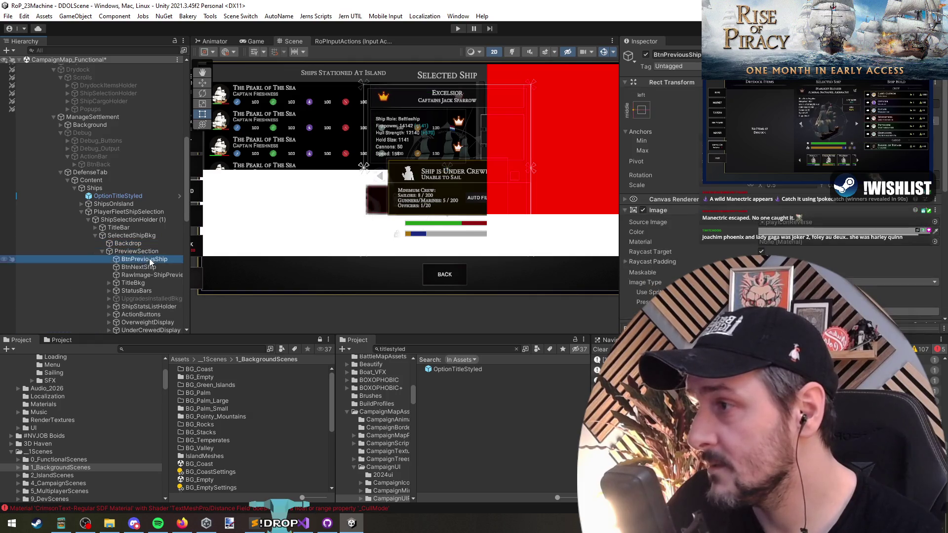
pyautogui.press('Down')
pyautogui.press('Down')
pyautogui.press('Down')
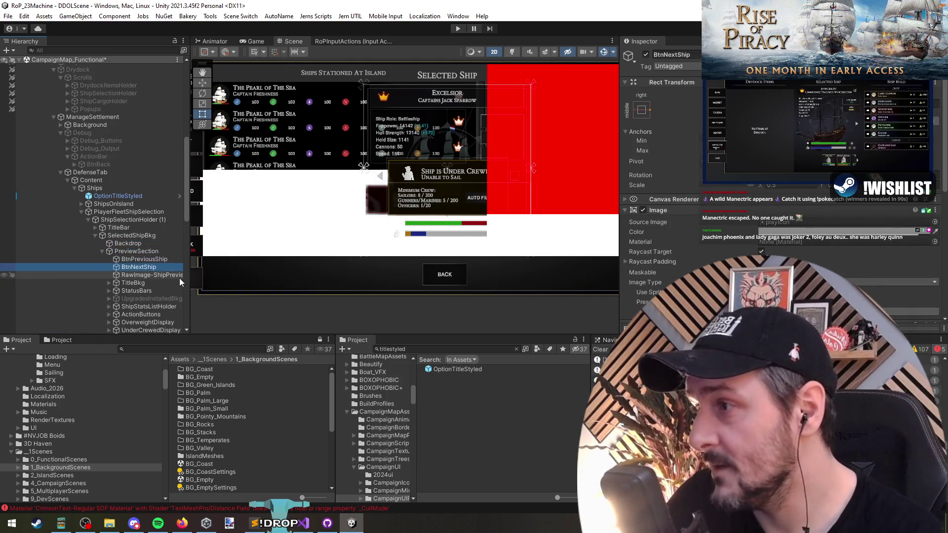
pyautogui.press('Down')
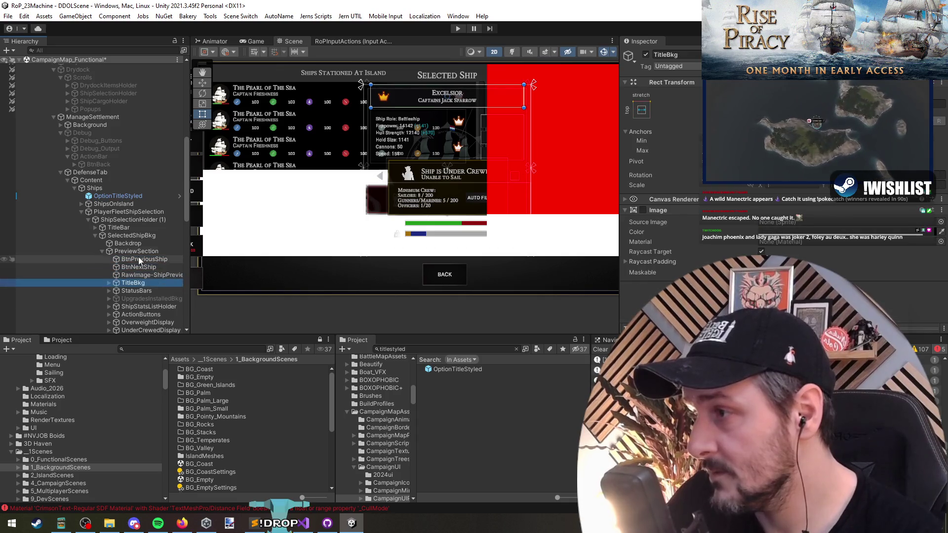
# - Check StatusBars' children, then move on to ShipStatsListHolder and ActionButtons
pyautogui.scroll(-3, 138, 257)
pyautogui.press('Right')
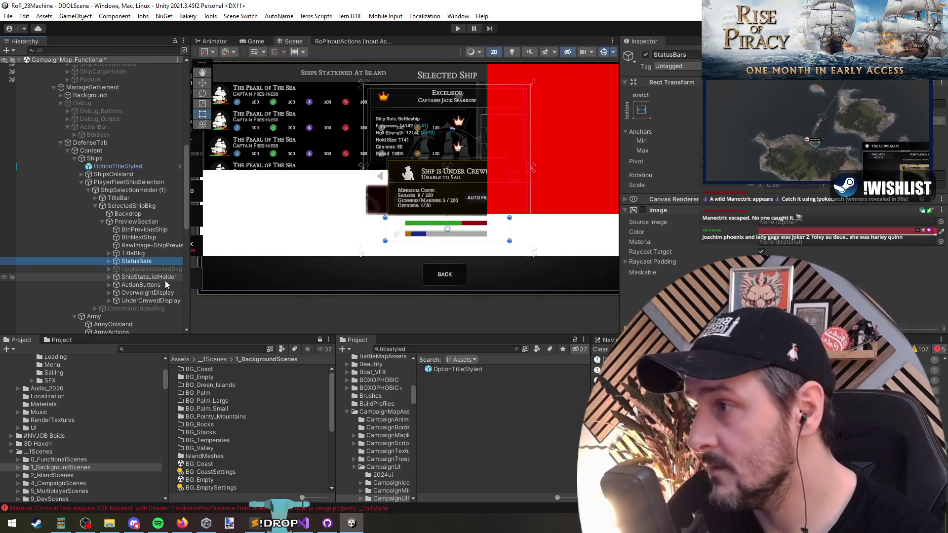
pyautogui.press('Left')
pyautogui.press('Down')
pyautogui.press('Down')
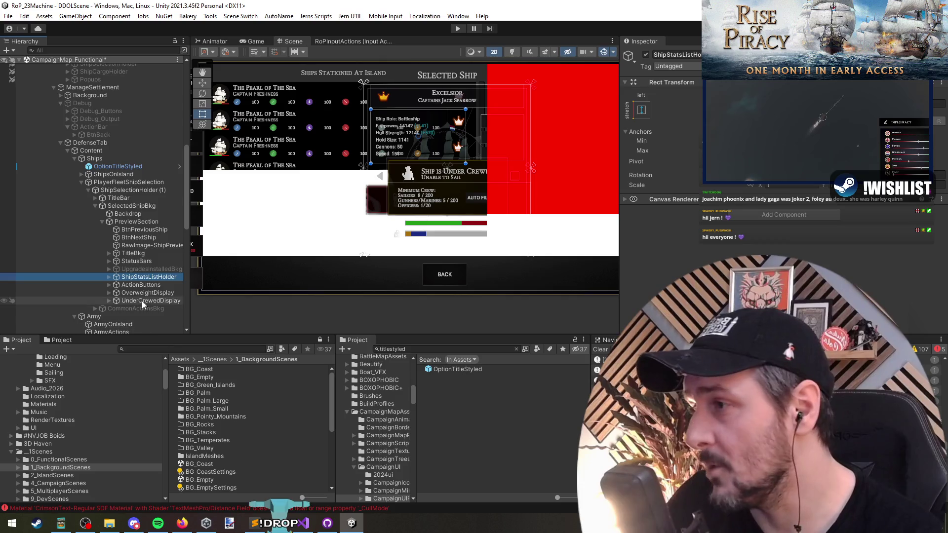
pyautogui.click(150, 286)
pyautogui.moveTo(210, 309); pyautogui.dragTo(200, 304)
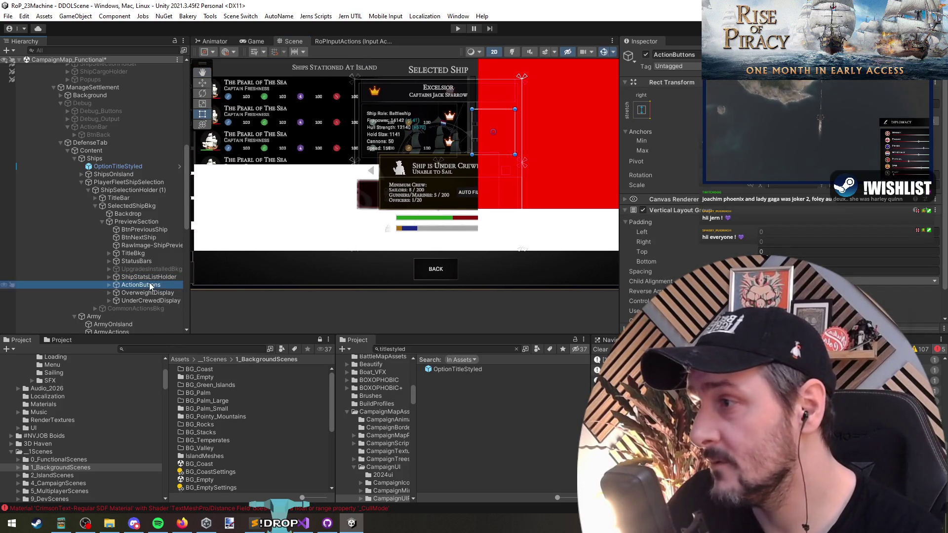
pyautogui.moveTo(357, 263); pyautogui.dragTo(370, 262)
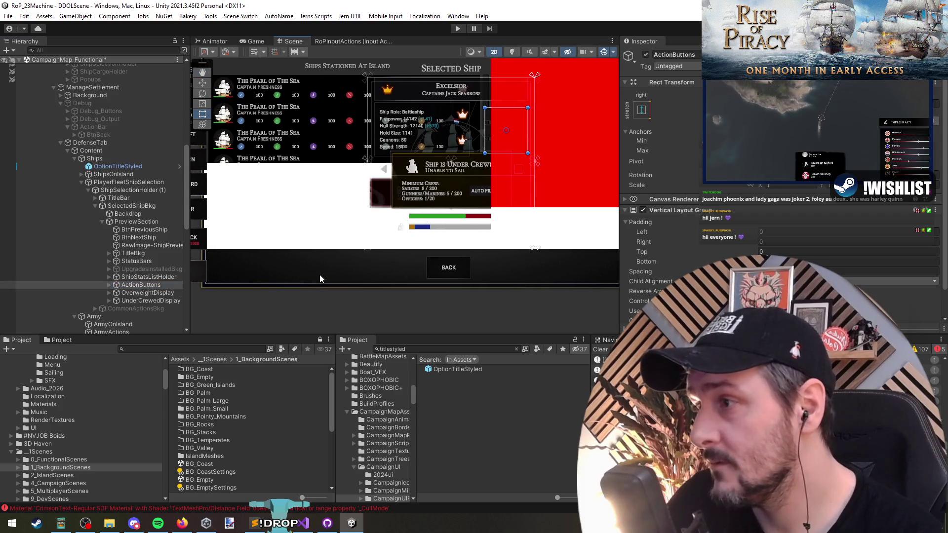
# - Delete the UnderCrewedDisplay and OverweightDisplay overlays
pyautogui.click(138, 298)
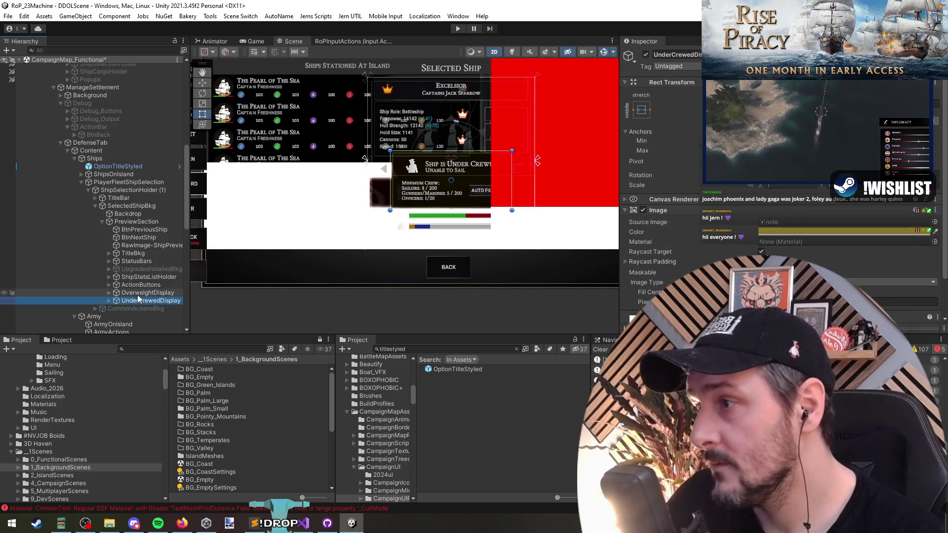
pyautogui.keyDown('ctrl'); pyautogui.click(139, 295); pyautogui.keyUp('ctrl')
pyautogui.press('Delete')
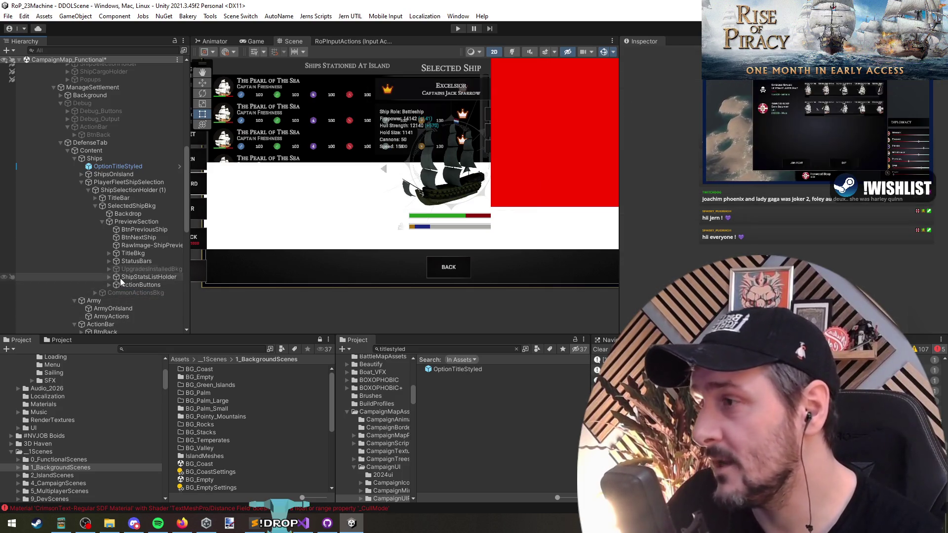
# - Collapse back to SelectedShipBkg, reselect ShipSelectionHolder (1) and switch to the Move tool
pyautogui.click(143, 284)
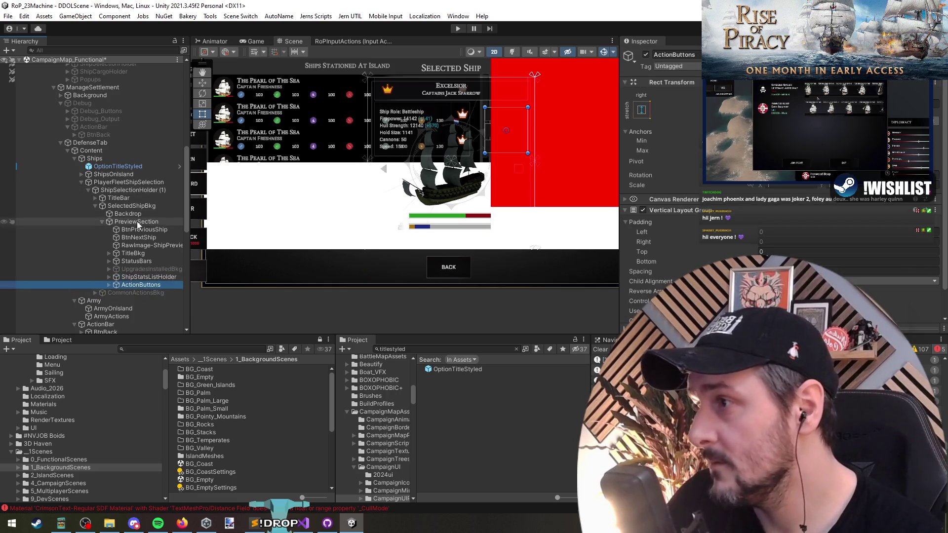
pyautogui.press('Left')
pyautogui.press('Left')
pyautogui.press('Left')
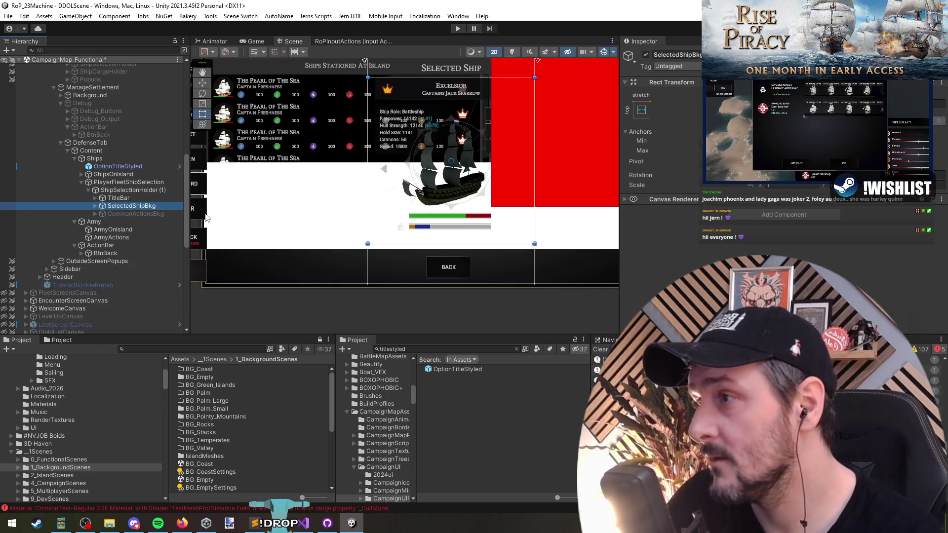
pyautogui.scroll(-2, 206, 218)
pyautogui.click(132, 182)
pyautogui.click(132, 190)
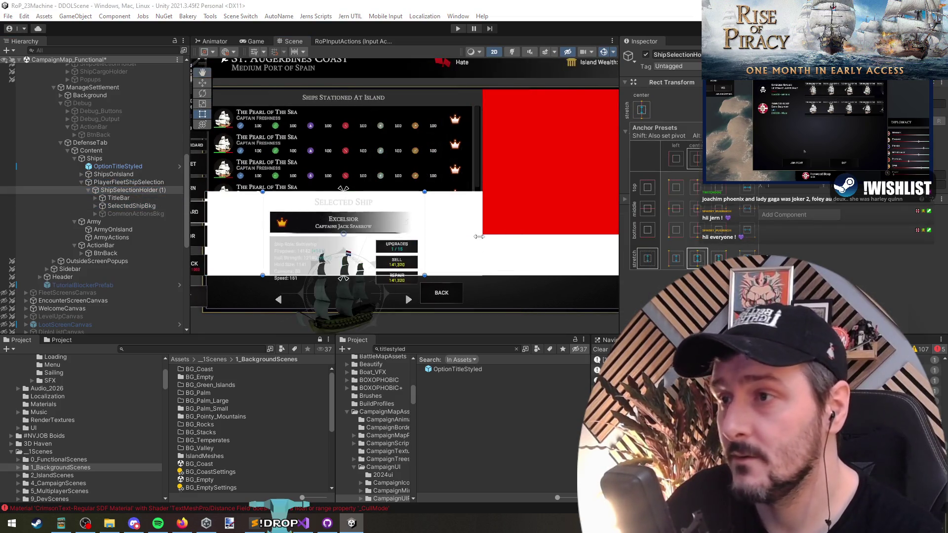
pyautogui.scroll(-2, 478, 213)
pyautogui.scroll(1, 478, 214)
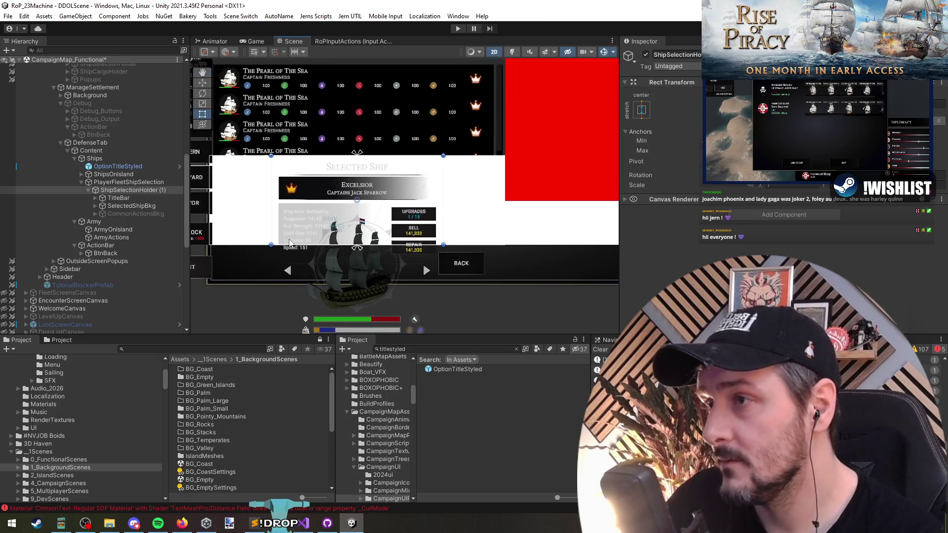
pyautogui.press('w')
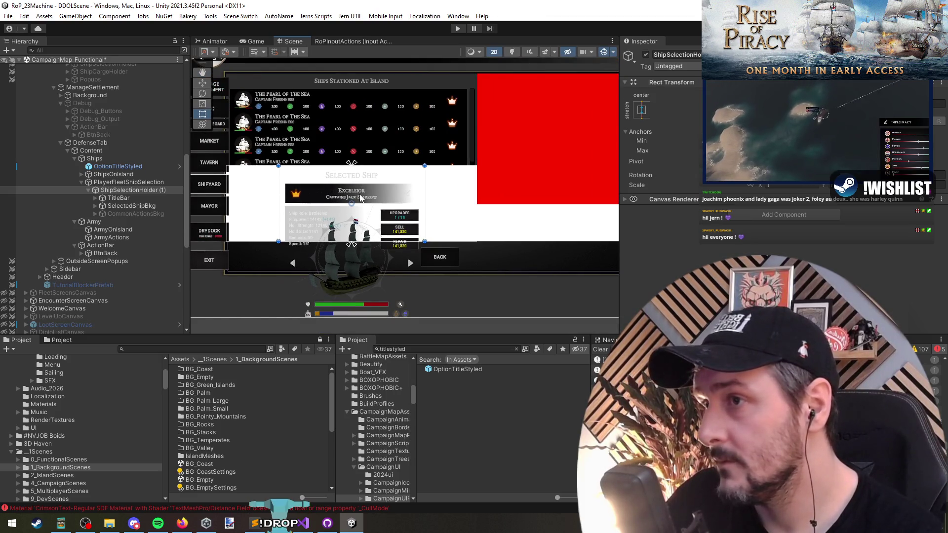
# - Tint the PlayerFleetShipSelection background light green
pyautogui.click(123, 183)
pyautogui.press('t')
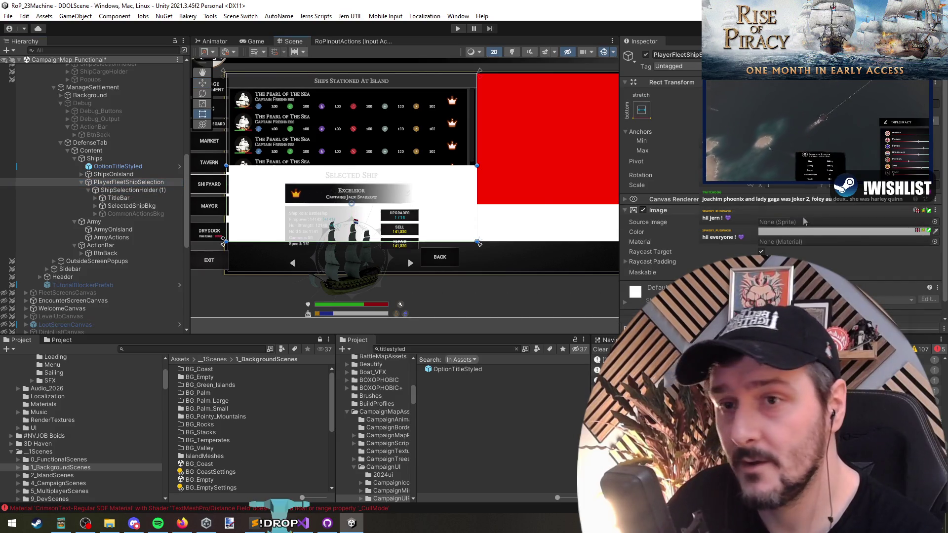
pyautogui.click(813, 232)
pyautogui.click(864, 267)
pyautogui.click(475, 208)
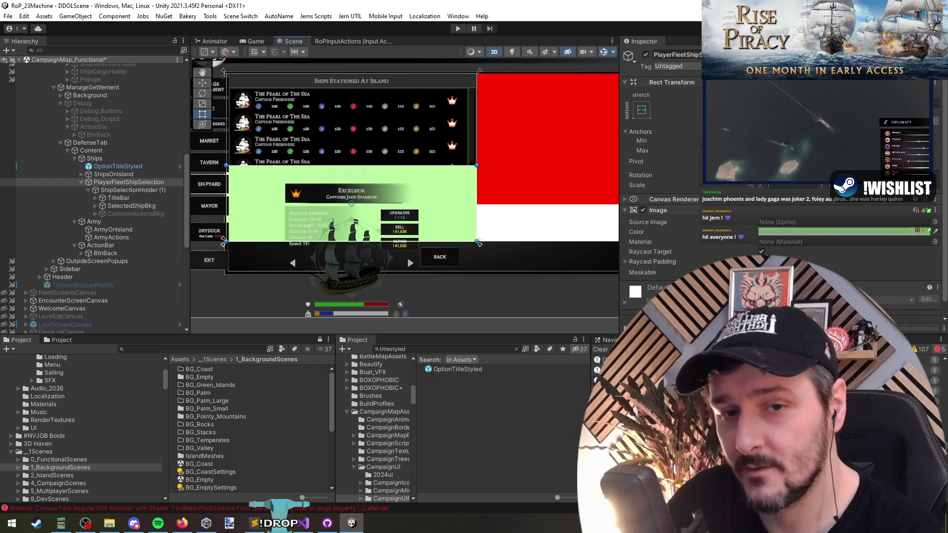
# - Frame and delete the TitleBar under ShipSelectionHolder (1)
pyautogui.scroll(-3, 125, 209)
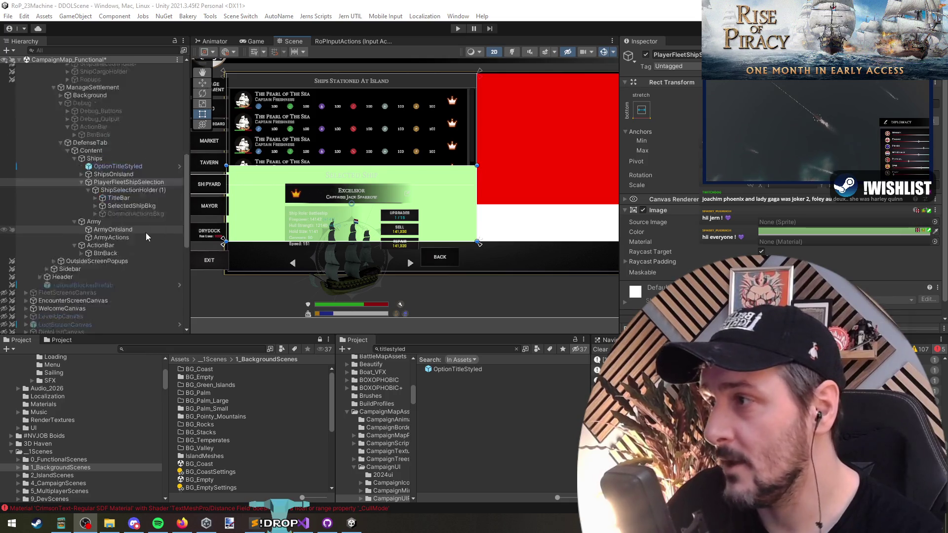
pyautogui.doubleClick(130, 131)
pyautogui.click(147, 138)
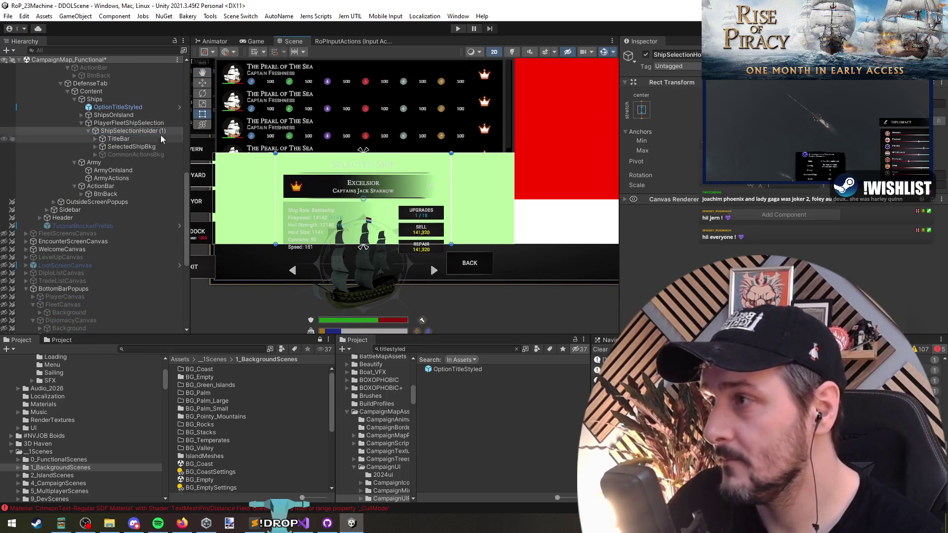
pyautogui.press('Right')
pyautogui.press('f')
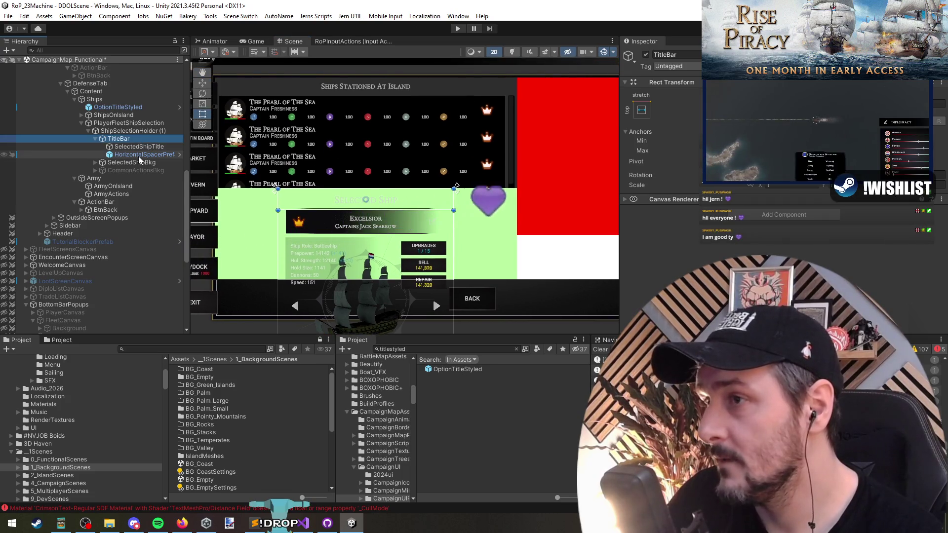
pyautogui.press('Delete')
pyautogui.click(118, 106)
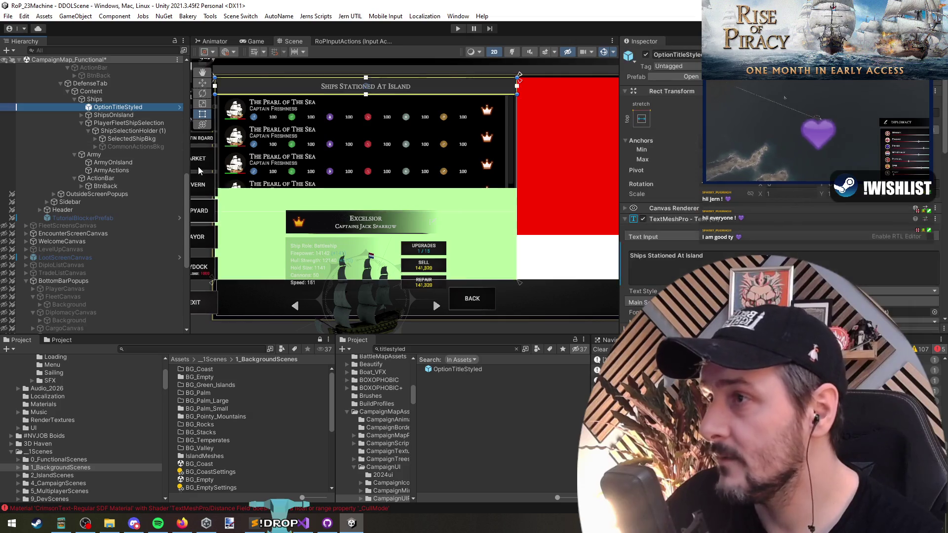
# - Duplicate OptionTitleStyled and move the copy under PlayerFleetShipSelection
pyautogui.hotkey('ctrl', 'd')
pyautogui.moveTo(117, 114); pyautogui.dragTo(118, 155)
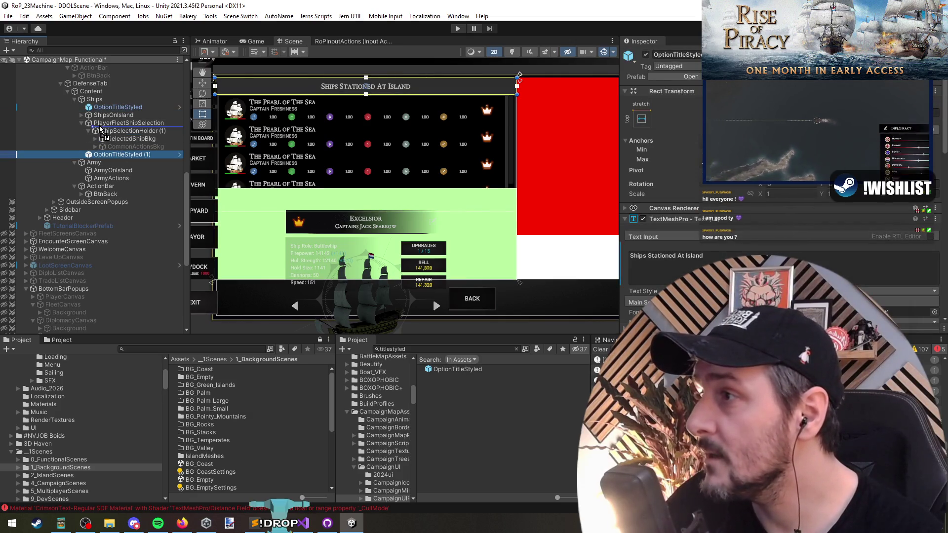
pyautogui.moveTo(101, 129); pyautogui.dragTo(113, 119)
pyautogui.click(114, 116)
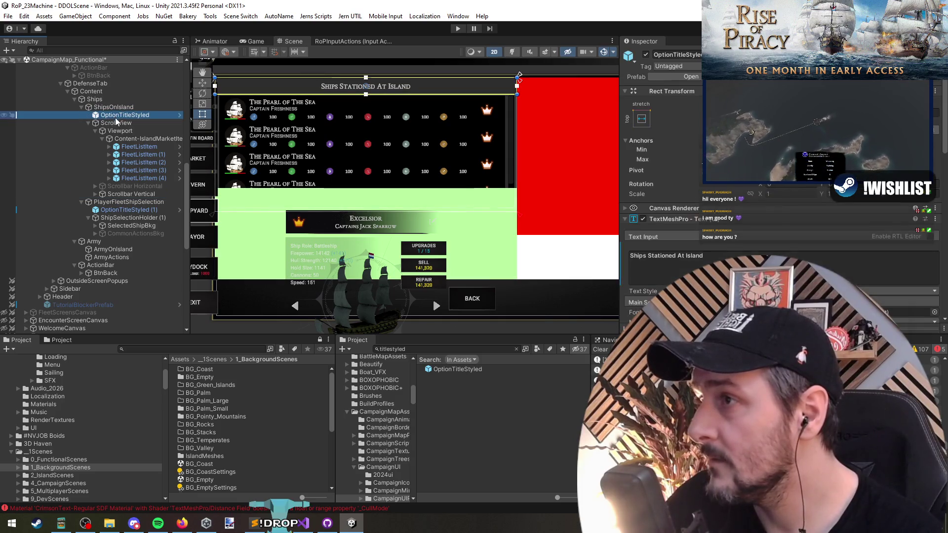
pyautogui.click(117, 123)
pyautogui.press('Left')
pyautogui.press('Left')
# - Set ShipSelectionHolder (1) anchors to stretch and fill its parent
pyautogui.click(133, 154)
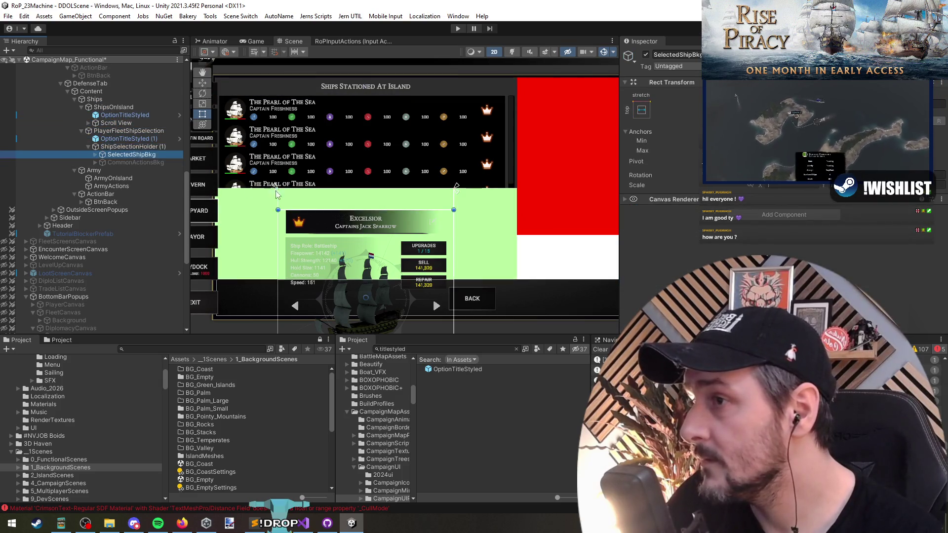
pyautogui.press('Left')
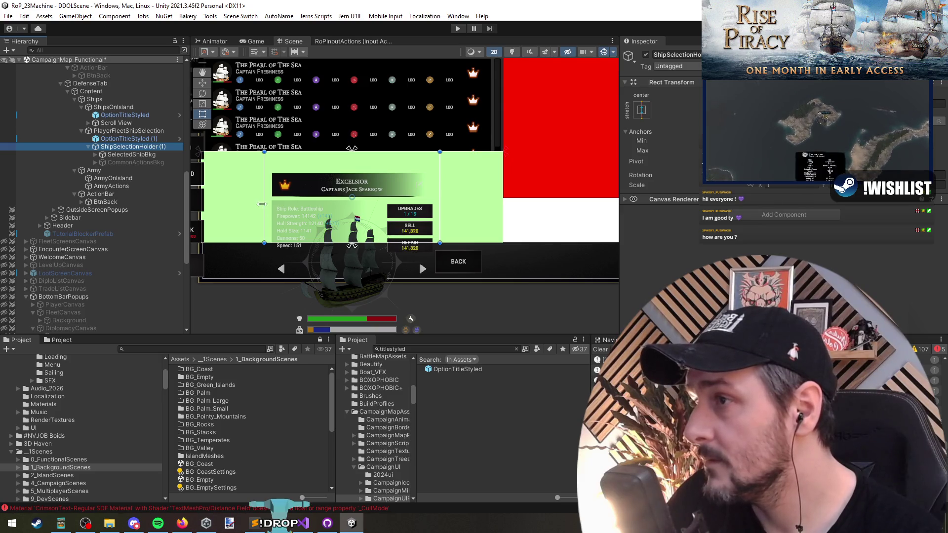
pyautogui.click(642, 109)
pyautogui.keyDown('alt'); pyautogui.click(696, 259); pyautogui.keyUp('alt')
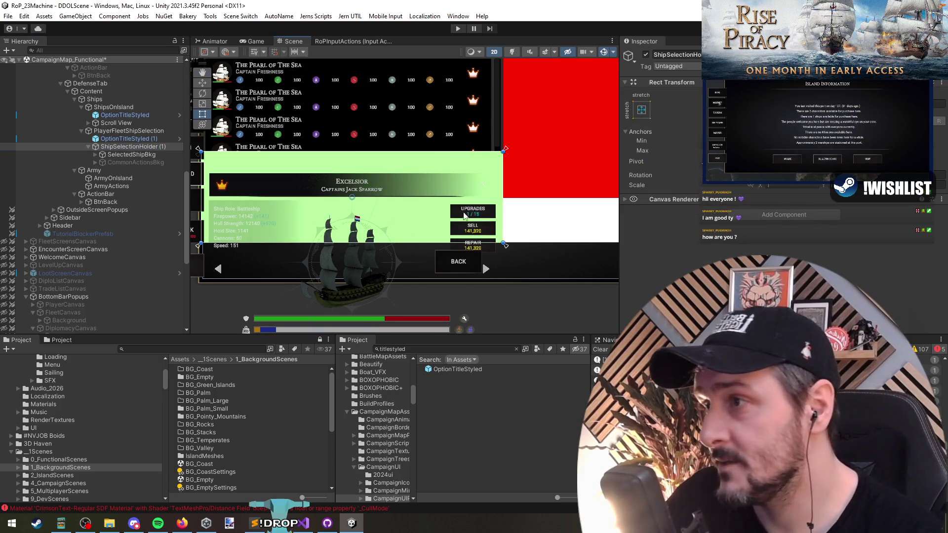
pyautogui.doubleClick(137, 149)
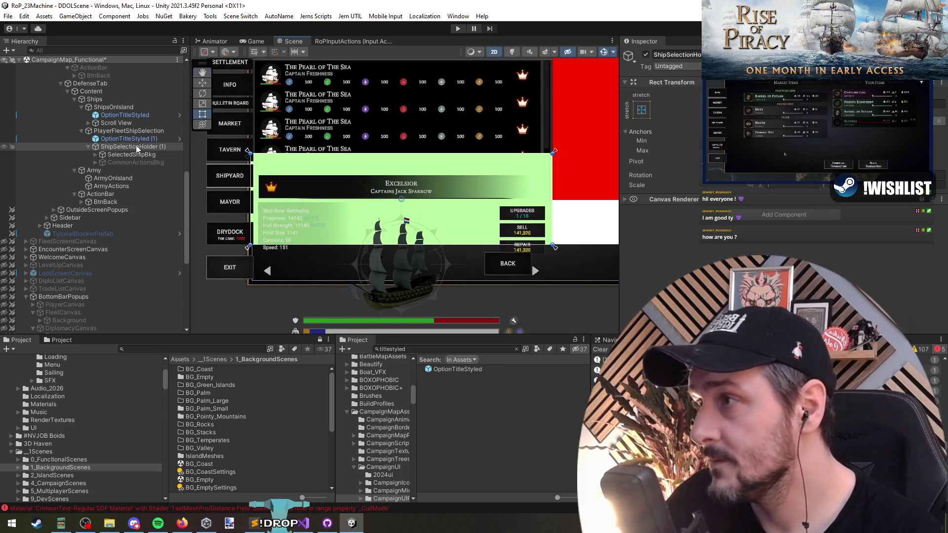
# - Narrow SelectedShipBkg, move it to the green area's top, and anchor it left with vertical stretch
pyautogui.click(151, 155)
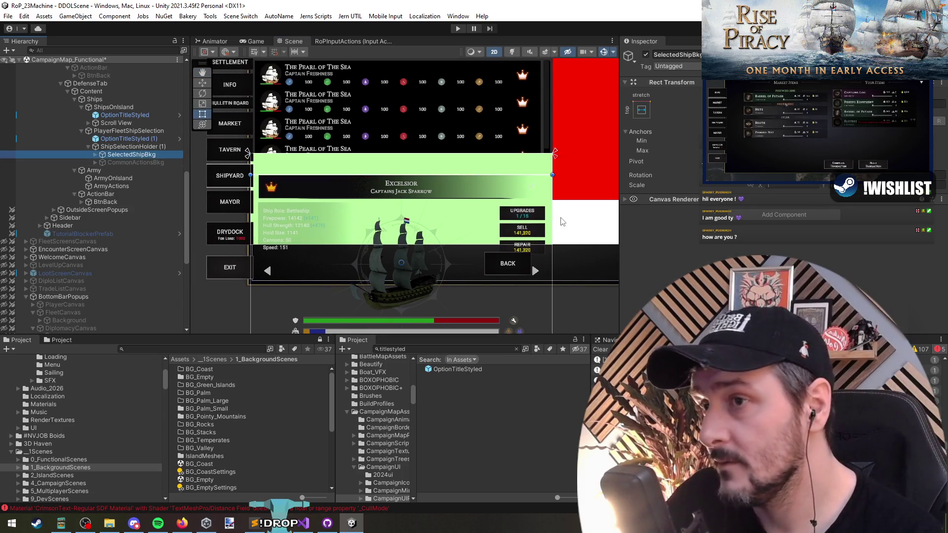
pyautogui.moveTo(552, 218)
pyautogui.mouseDown()
pyautogui.moveTo(439, 218)
pyautogui.moveTo(450, 218)
pyautogui.mouseUp()
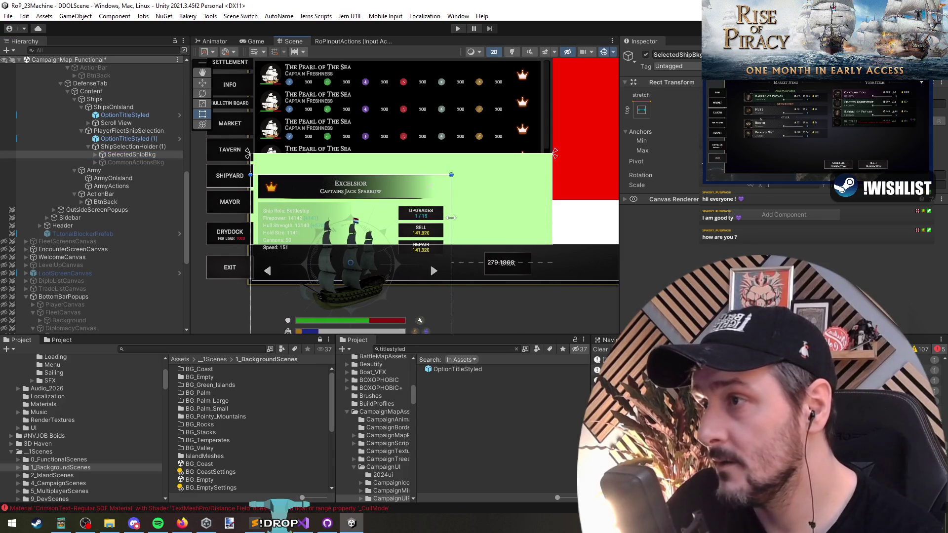
pyautogui.moveTo(389, 264); pyautogui.dragTo(402, 267)
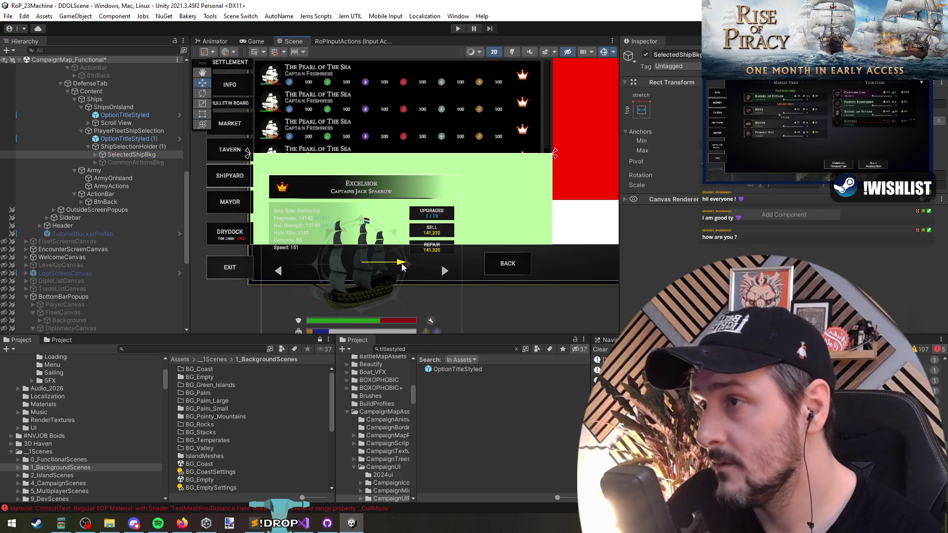
pyautogui.click(146, 149)
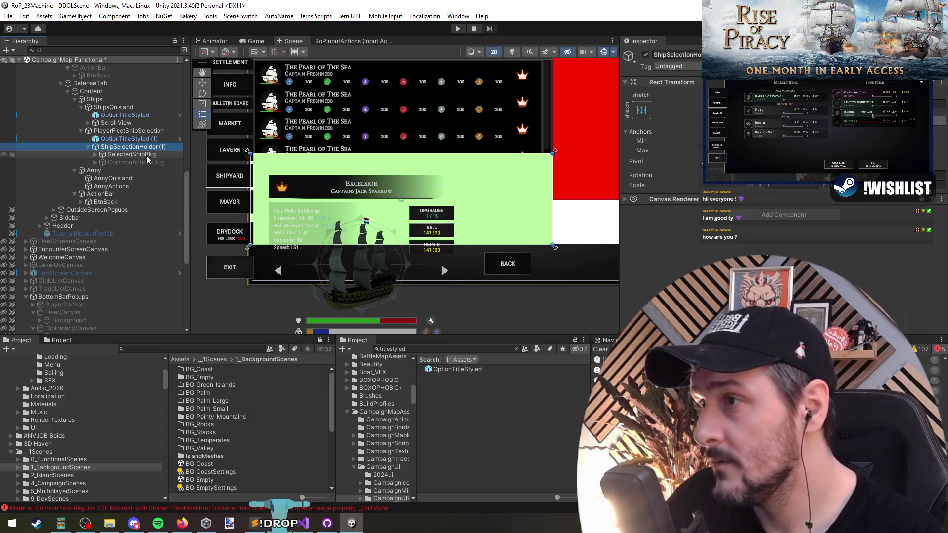
pyautogui.click(147, 155)
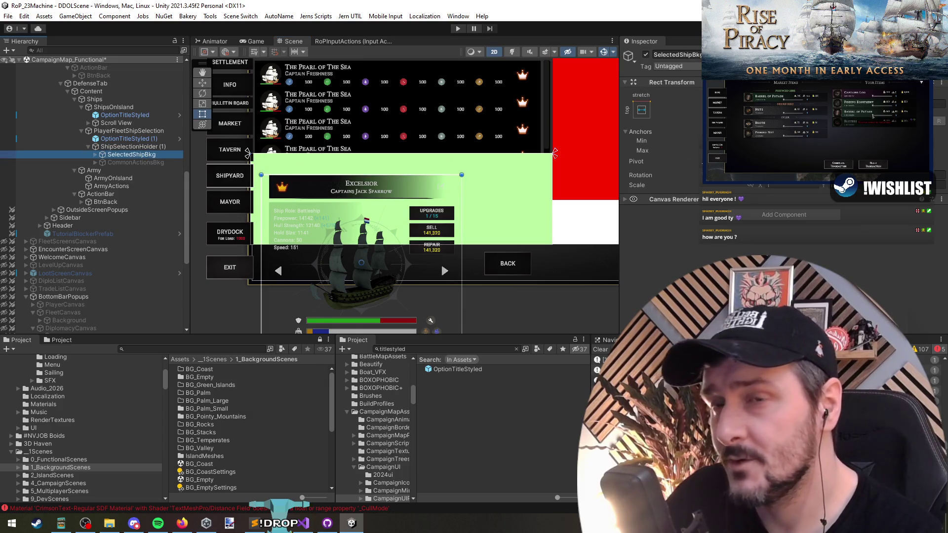
pyautogui.moveTo(360, 164); pyautogui.dragTo(361, 142)
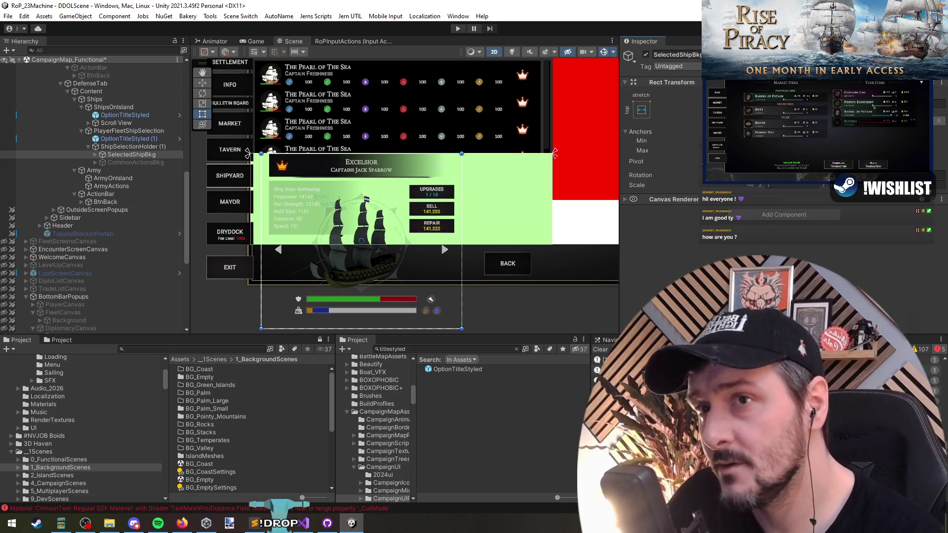
pyautogui.click(641, 110)
pyautogui.keyDown('alt'); pyautogui.click(671, 258); pyautogui.keyUp('alt')
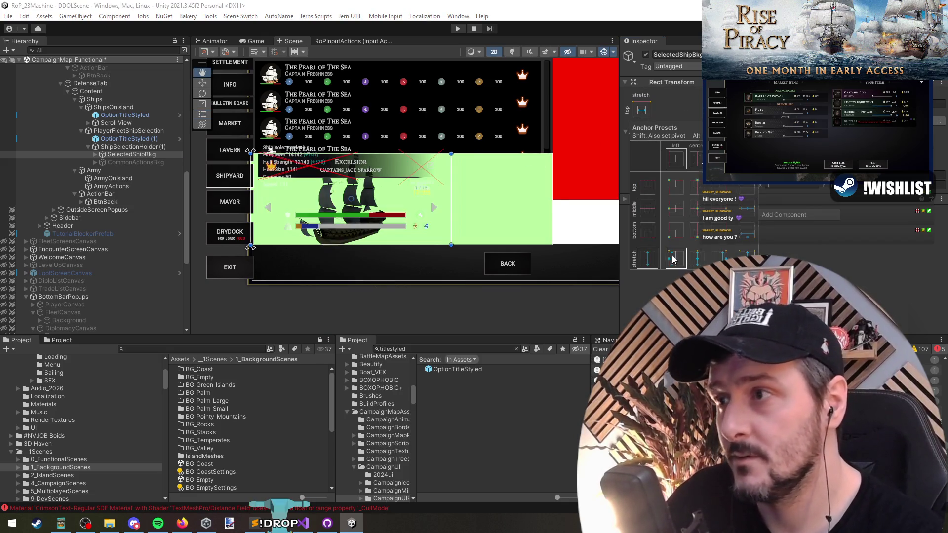
# - Pull SelectedShipBkg's left and right edges inward
pyautogui.moveTo(249, 202); pyautogui.dragTo(279, 208)
pyautogui.moveTo(451, 207); pyautogui.dragTo(434, 207)
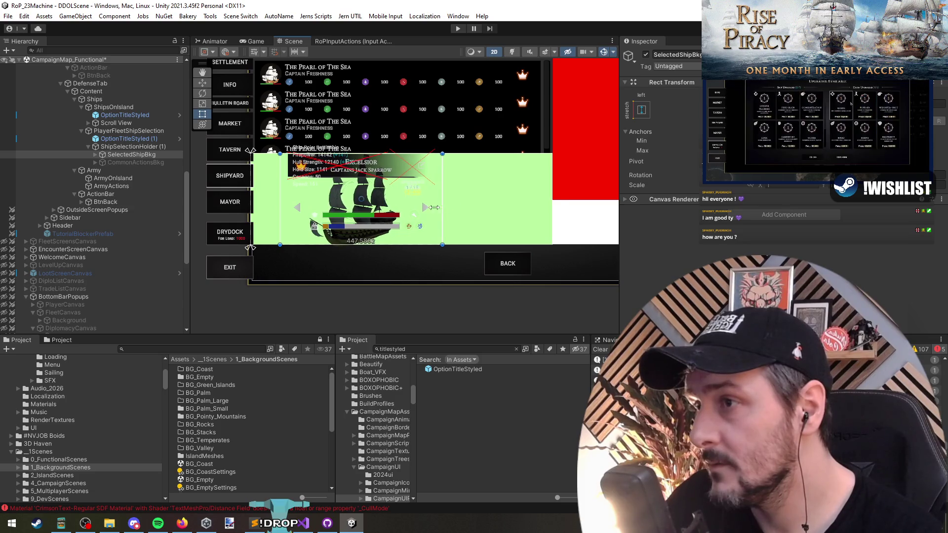
pyautogui.click(129, 146)
pyautogui.scroll(3, 295, 170)
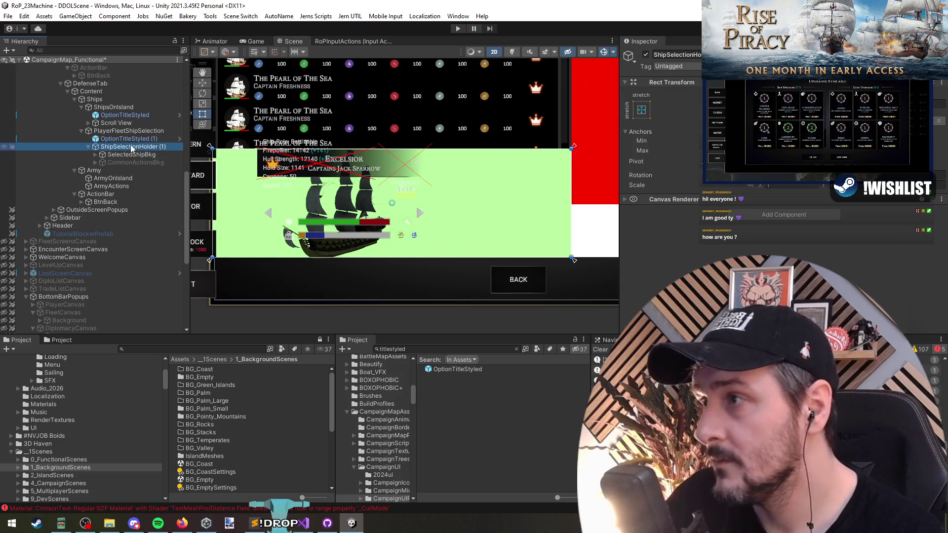
# - Remove the green Image and Canvas Renderer components from PlayerFleetShipSelection
pyautogui.click(121, 130)
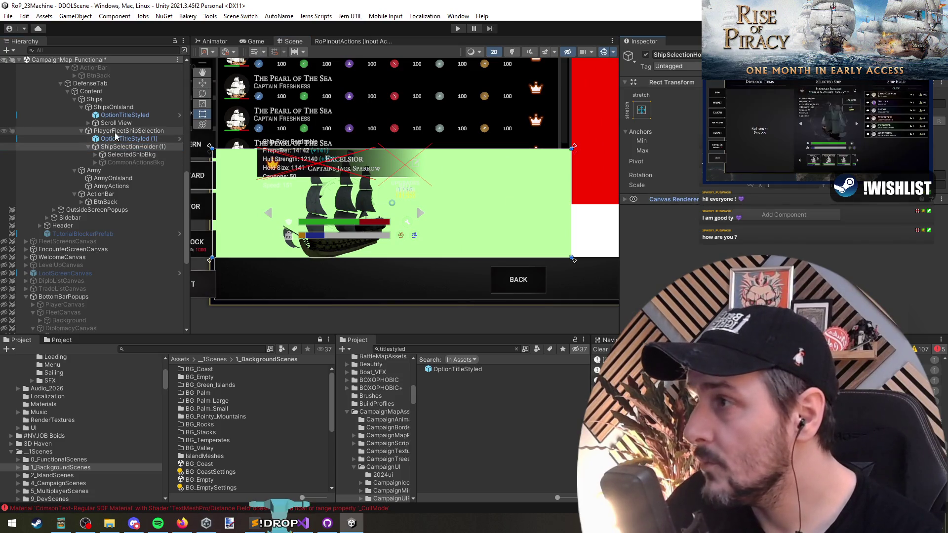
pyautogui.rightClick(730, 211)
pyautogui.click(756, 227)
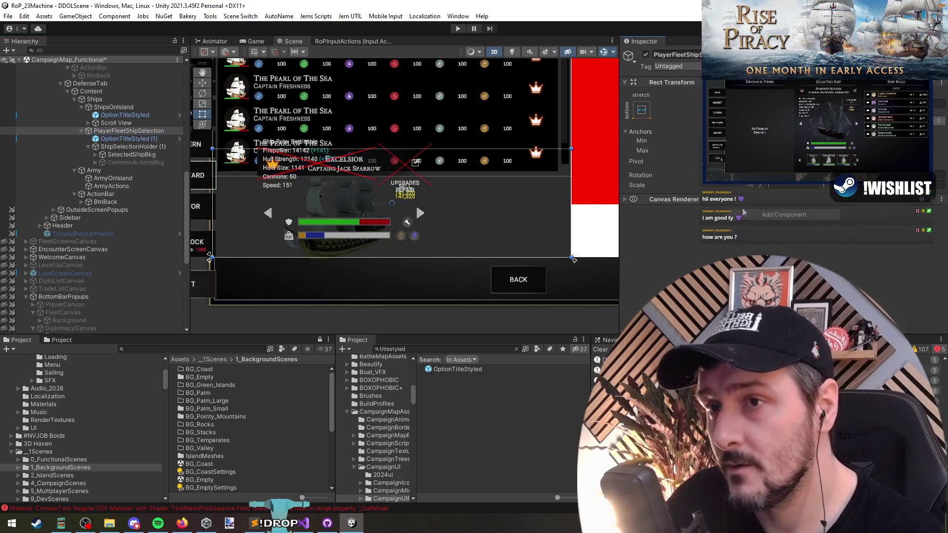
pyautogui.rightClick(716, 200)
pyautogui.click(760, 222)
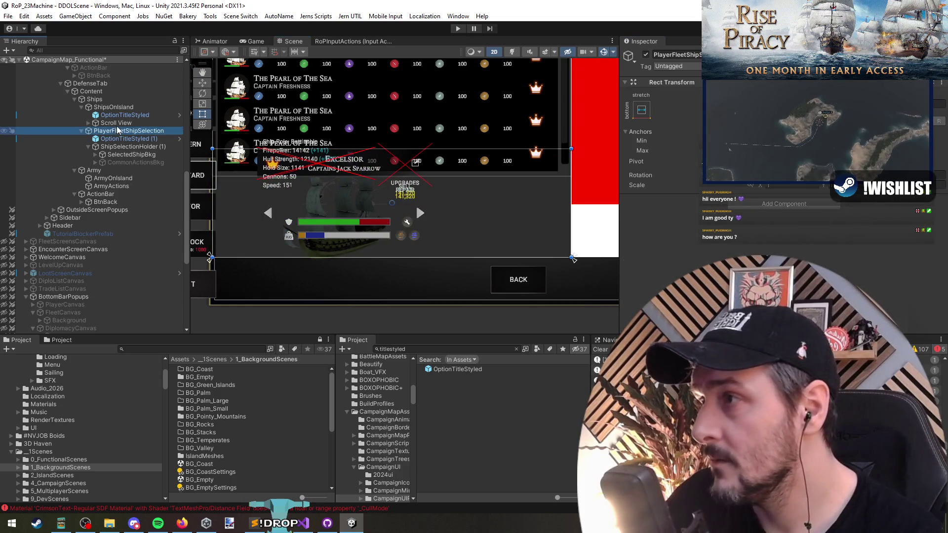
pyautogui.click(116, 123)
pyautogui.click(121, 131)
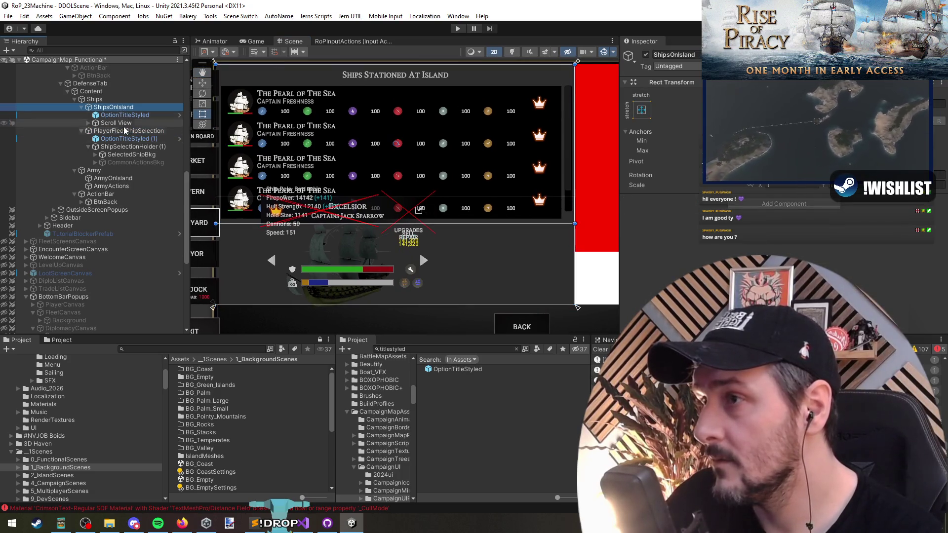
# - Shorten ShipsOnIsland so the stationed-ships list shows three rows
pyautogui.click(117, 123)
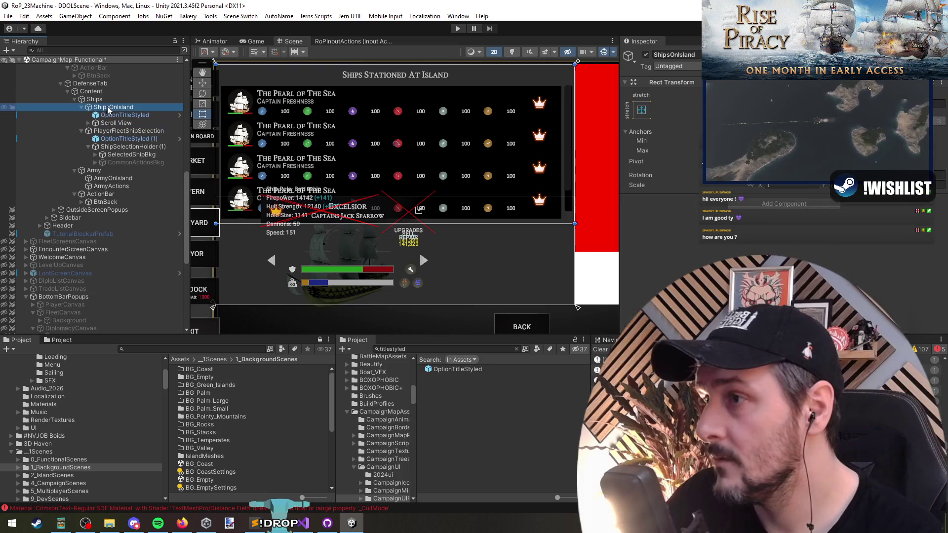
pyautogui.press('Left')
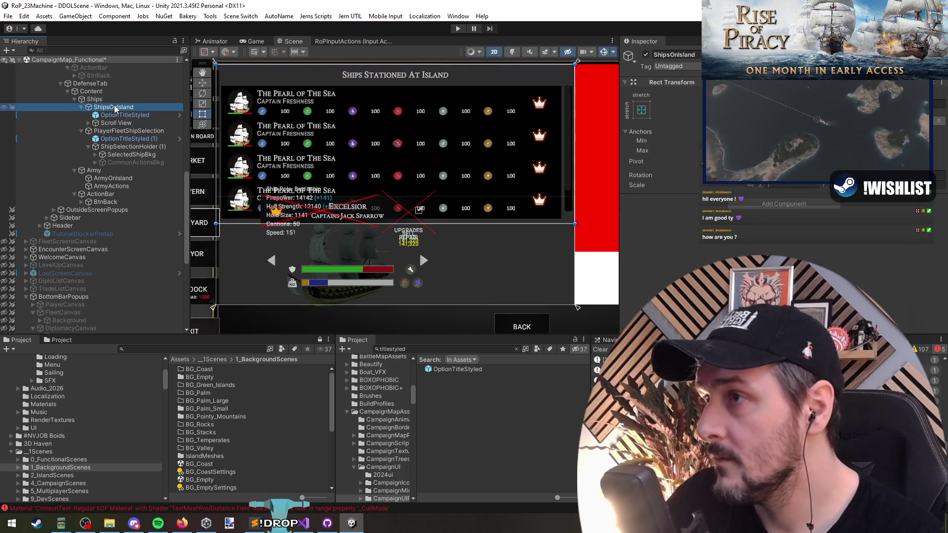
pyautogui.moveTo(375, 223); pyautogui.dragTo(372, 193)
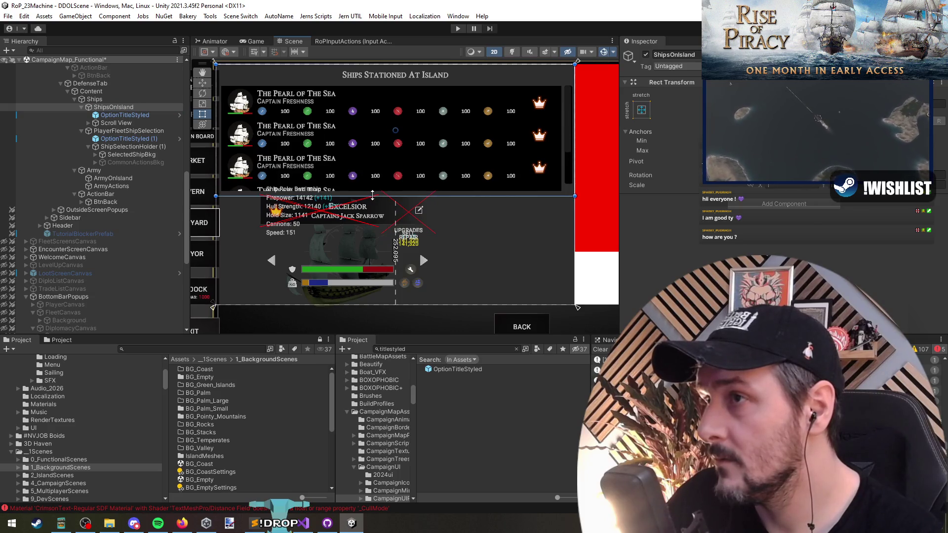
# - Set the title copy OptionTitleStyled (1) to the top anchor preset
pyautogui.click(118, 131)
pyautogui.moveTo(357, 233); pyautogui.dragTo(343, 224)
pyautogui.click(124, 139)
pyautogui.click(641, 119)
pyautogui.keyDown('alt'); pyautogui.click(731, 158); pyautogui.keyUp('alt')
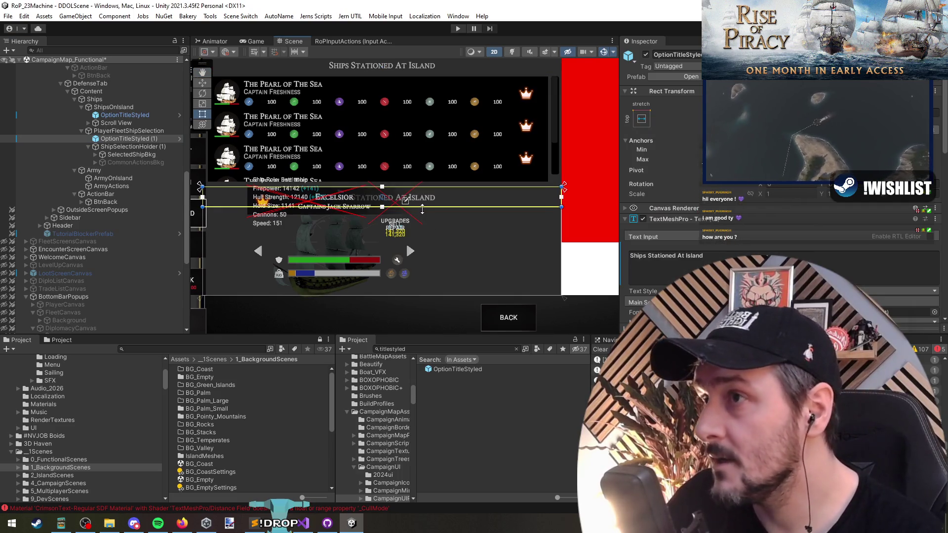
# - Change the title copy's text to 'Your Fleet'
pyautogui.click(746, 253)
pyautogui.hotkey('ctrl', 'a')
pyautogui.write('P')
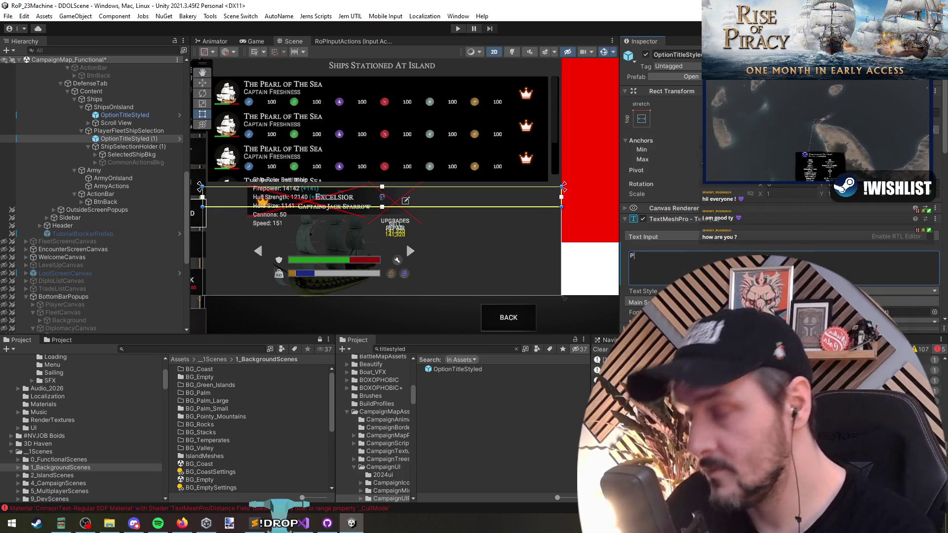
pyautogui.write('layer Fleet')
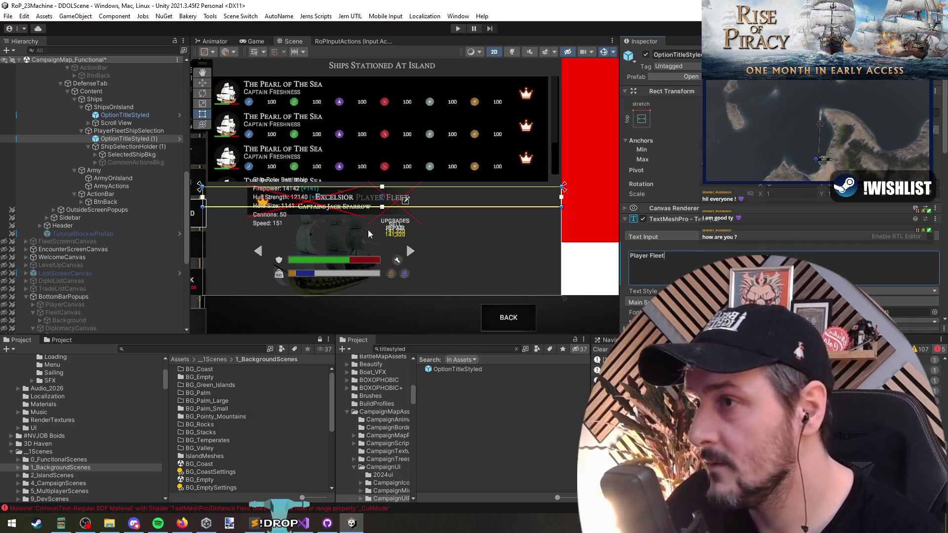
pyautogui.click(118, 147)
pyautogui.click(124, 139)
pyautogui.click(740, 267)
pyautogui.hotkey('ctrl', 'a')
pyautogui.write('Your Fleet')
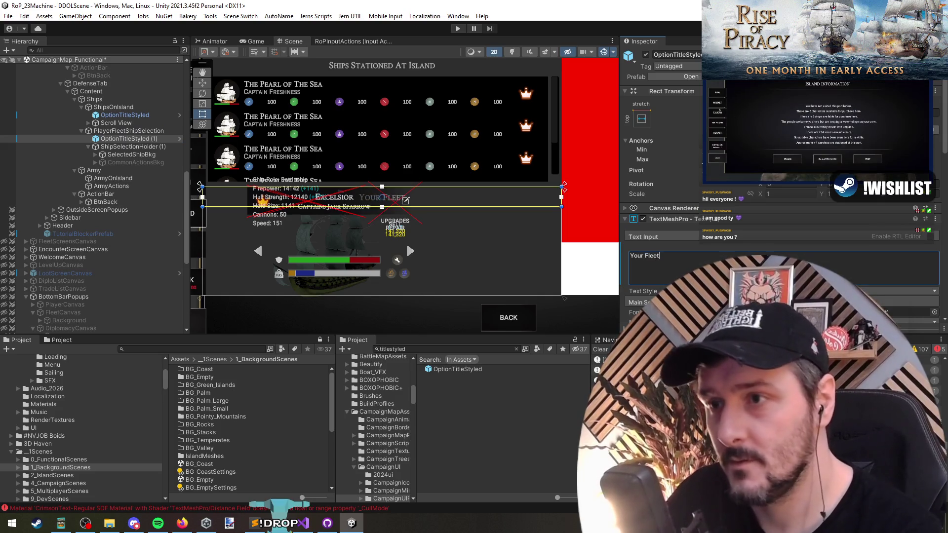
# - Make both OptionTitleStyled section titles shorter
pyautogui.click(129, 147)
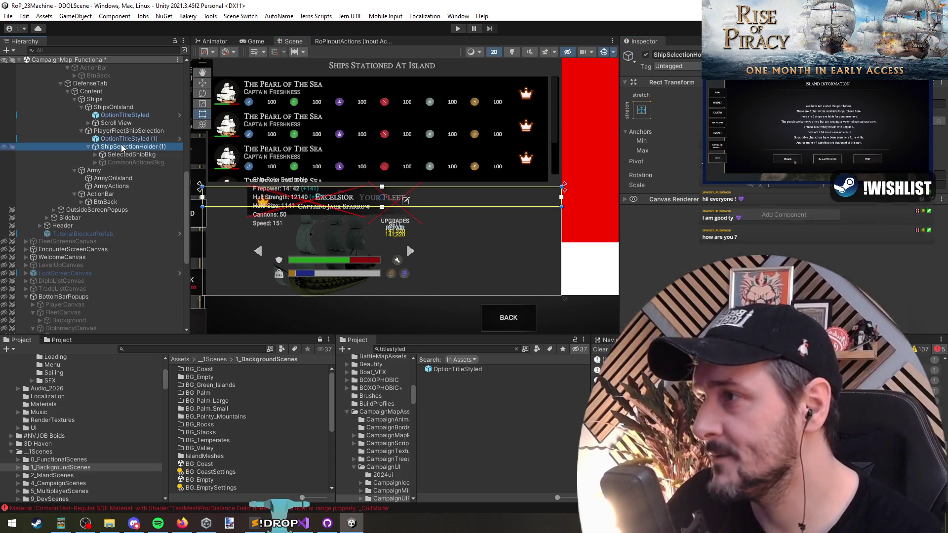
pyautogui.click(124, 138)
pyautogui.keyDown('ctrl'); pyautogui.click(124, 115); pyautogui.keyUp('ctrl')
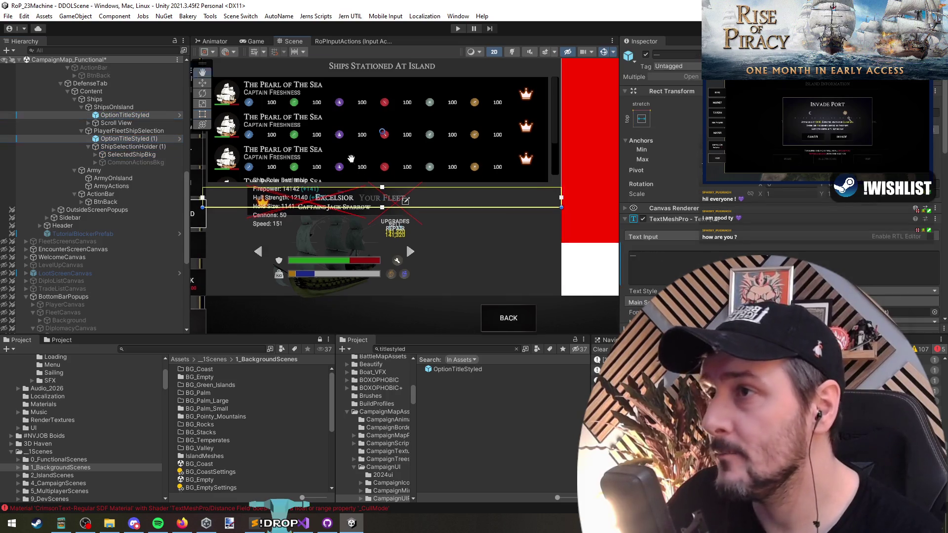
pyautogui.moveTo(391, 229); pyautogui.dragTo(391, 218)
pyautogui.scroll(-3, 413, 263)
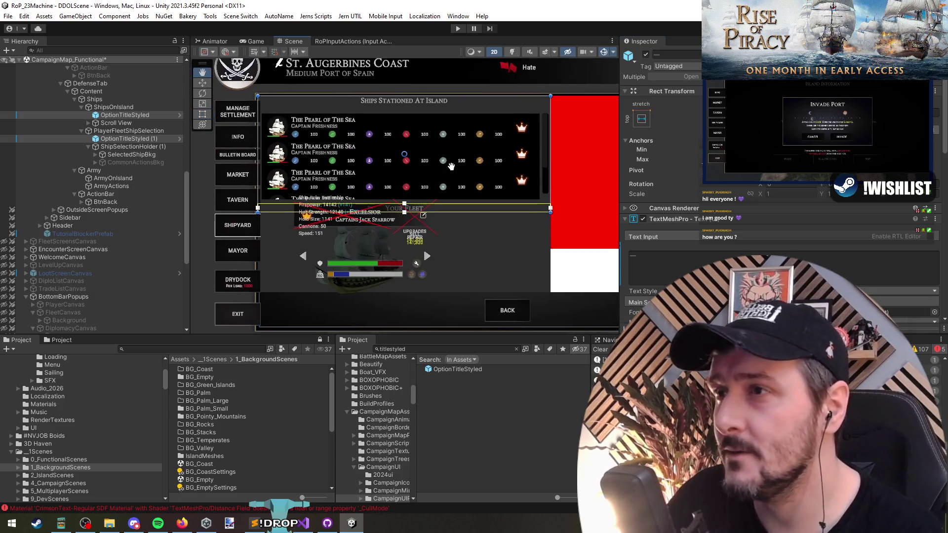
pyautogui.scroll(4, 428, 193)
pyautogui.scroll(-1, 438, 212)
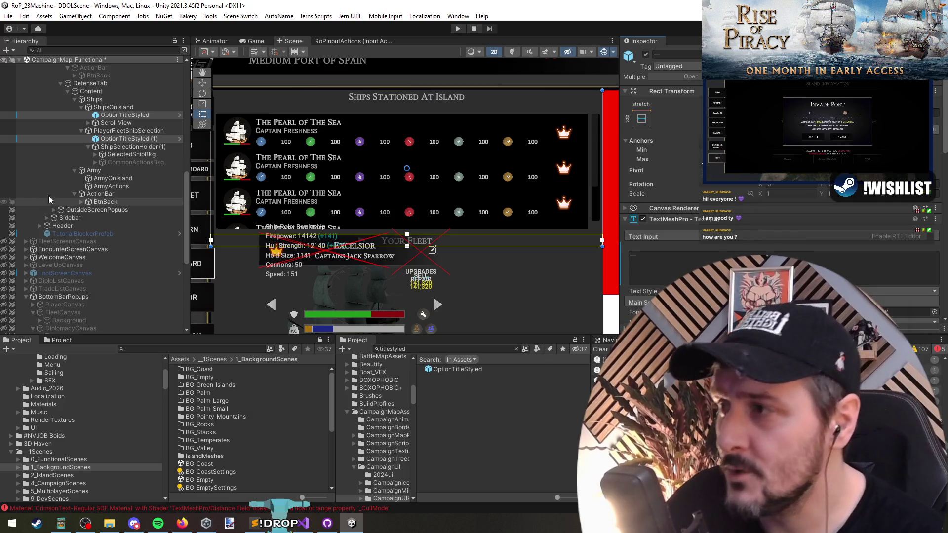
# - Raise the ship list Scroll View's top edge and lower ShipSelectionHolder (1)'s top edge
pyautogui.click(125, 115)
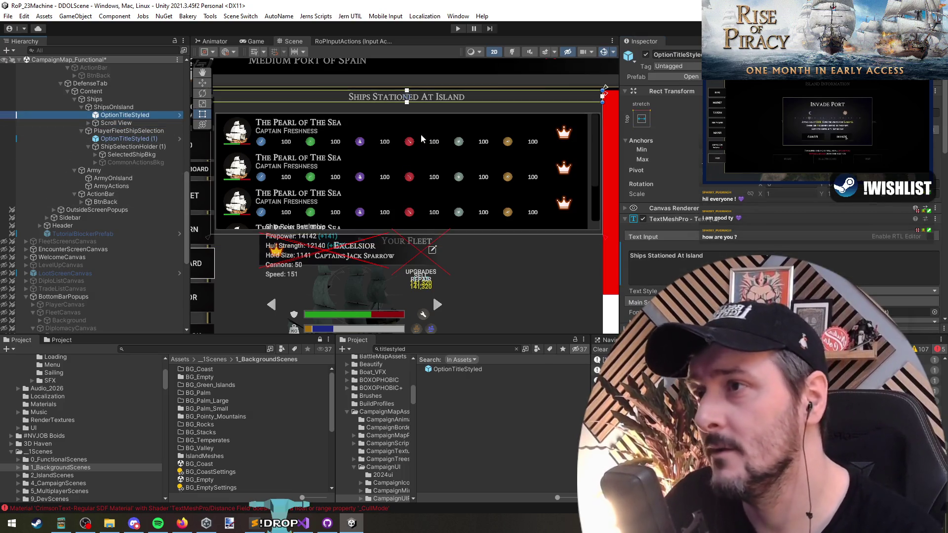
pyautogui.click(116, 123)
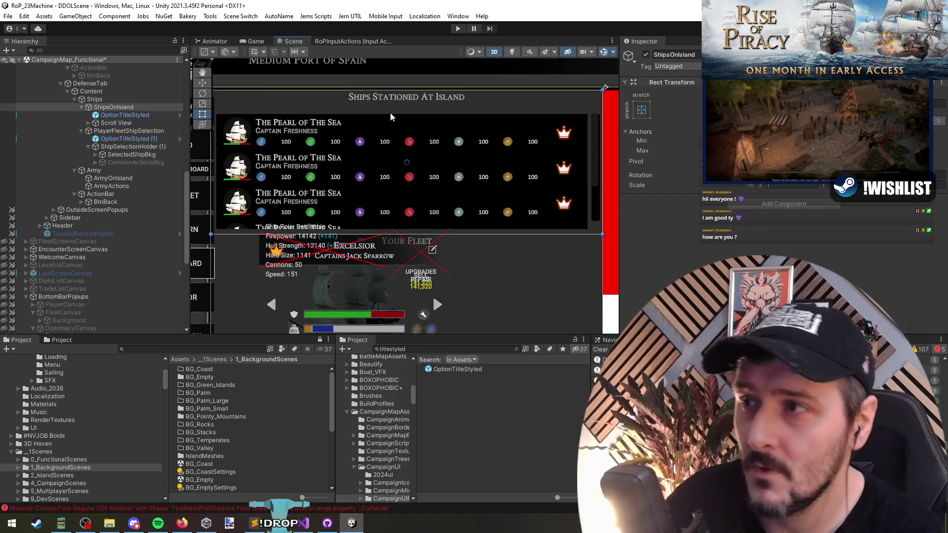
pyautogui.moveTo(390, 117); pyautogui.dragTo(390, 103)
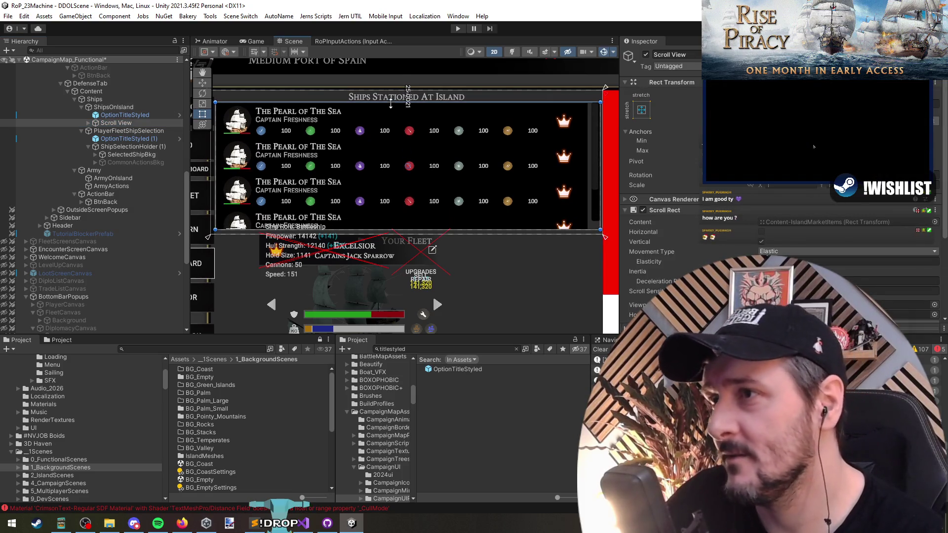
pyautogui.click(390, 206)
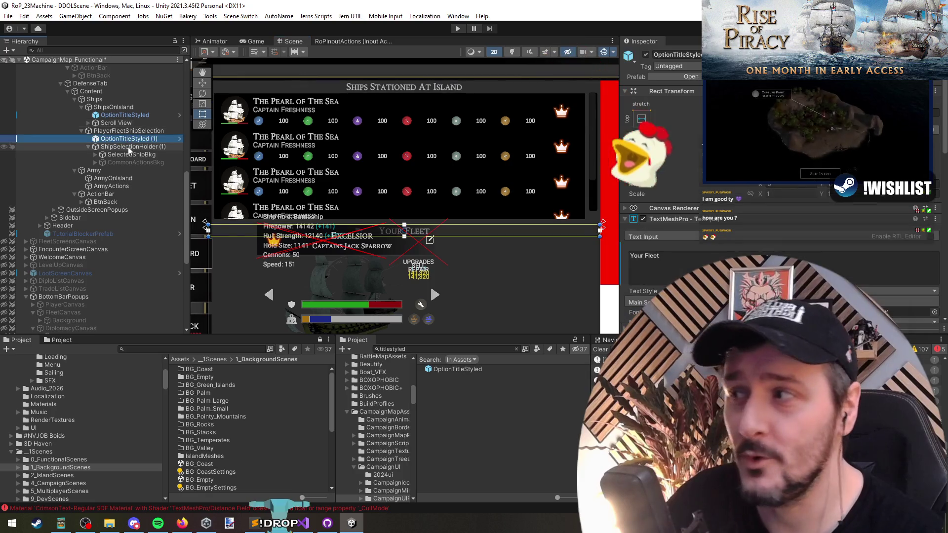
pyautogui.scroll(-2, 390, 206)
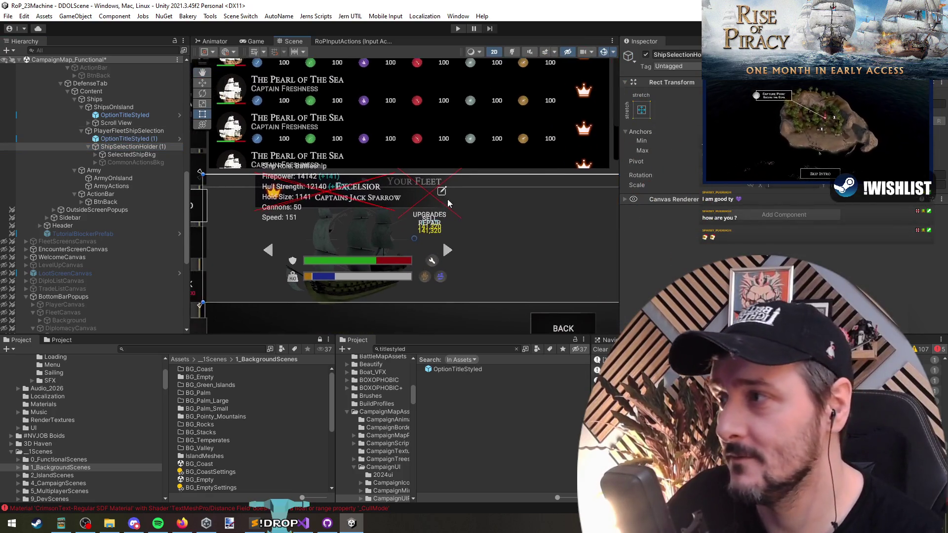
pyautogui.click(121, 154)
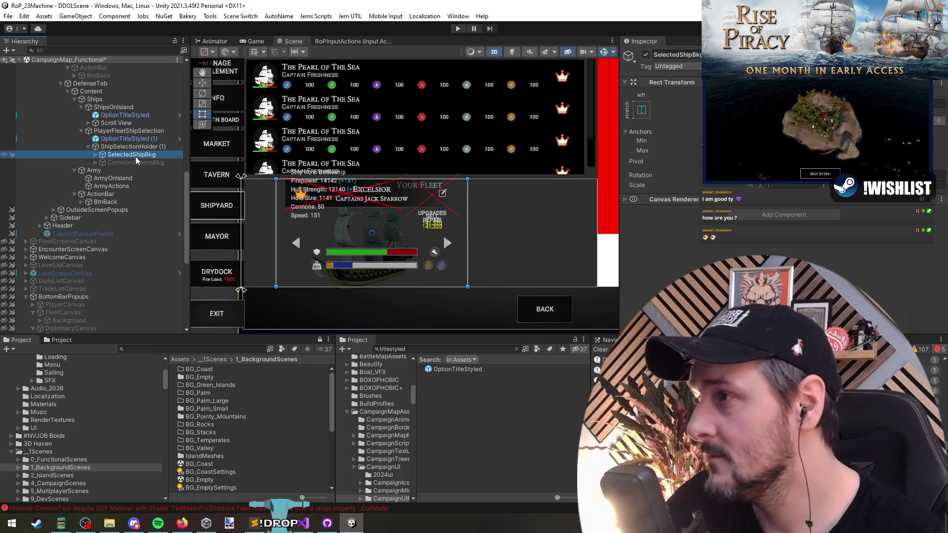
pyautogui.click(129, 147)
pyautogui.moveTo(436, 176); pyautogui.dragTo(435, 190)
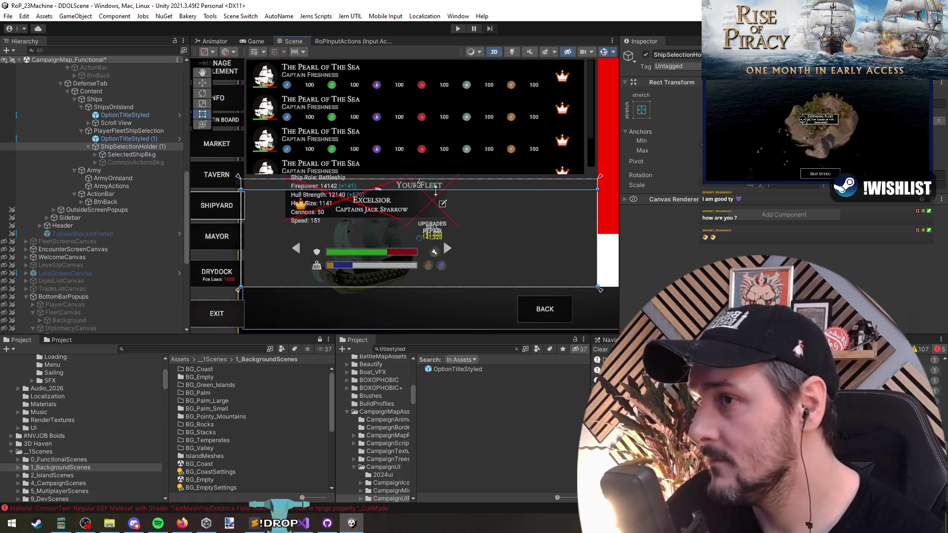
# - Delete CommonActionsBkg from the copied panel and select PreviewSection
pyautogui.click(136, 154)
pyautogui.click(135, 160)
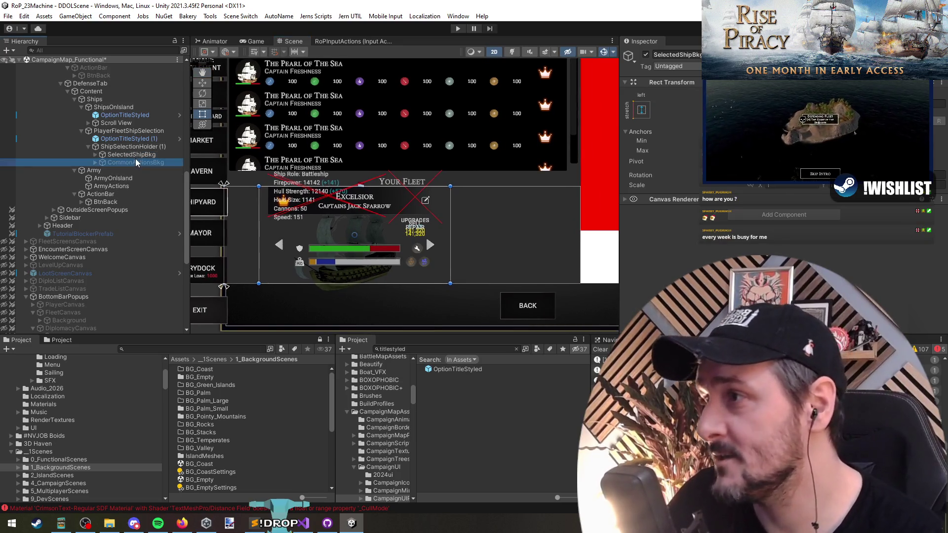
pyautogui.press('Right')
pyautogui.press('Delete')
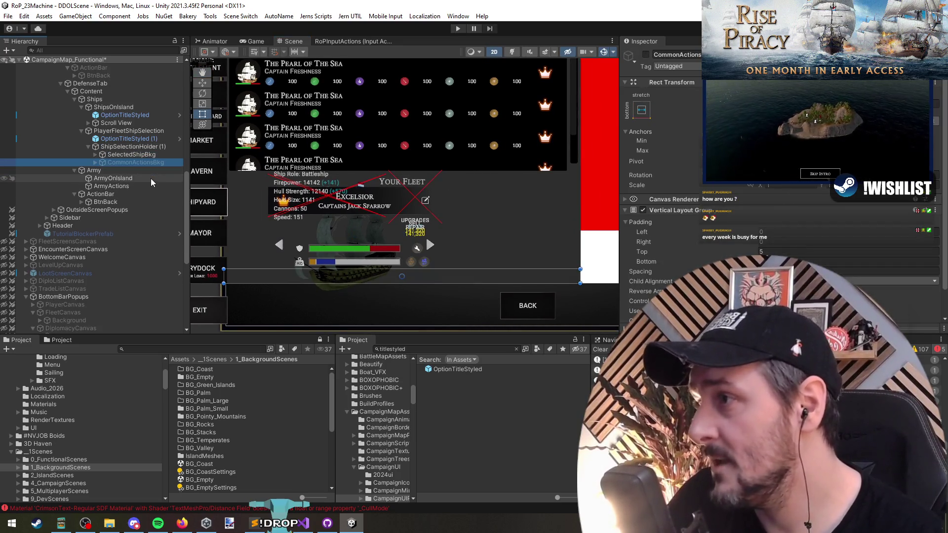
pyautogui.click(126, 161)
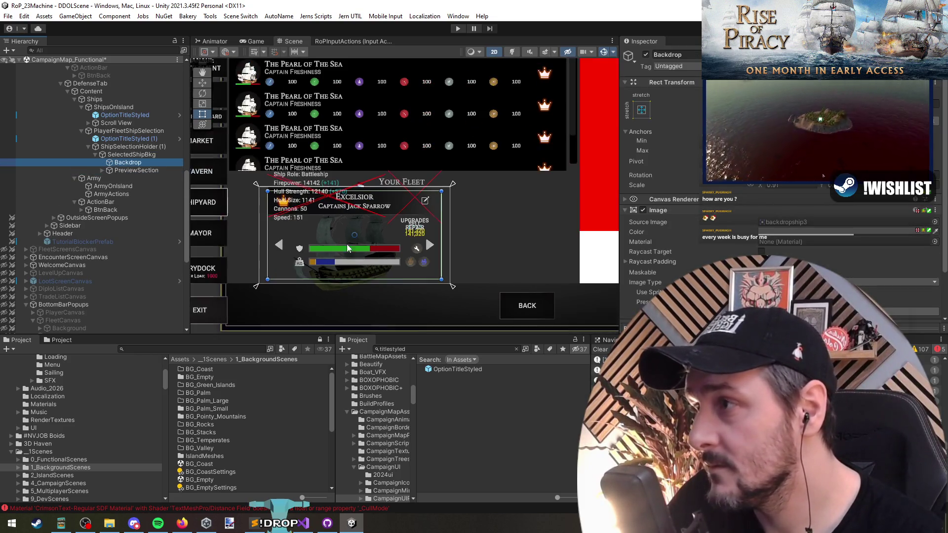
pyautogui.click(135, 153)
pyautogui.click(138, 170)
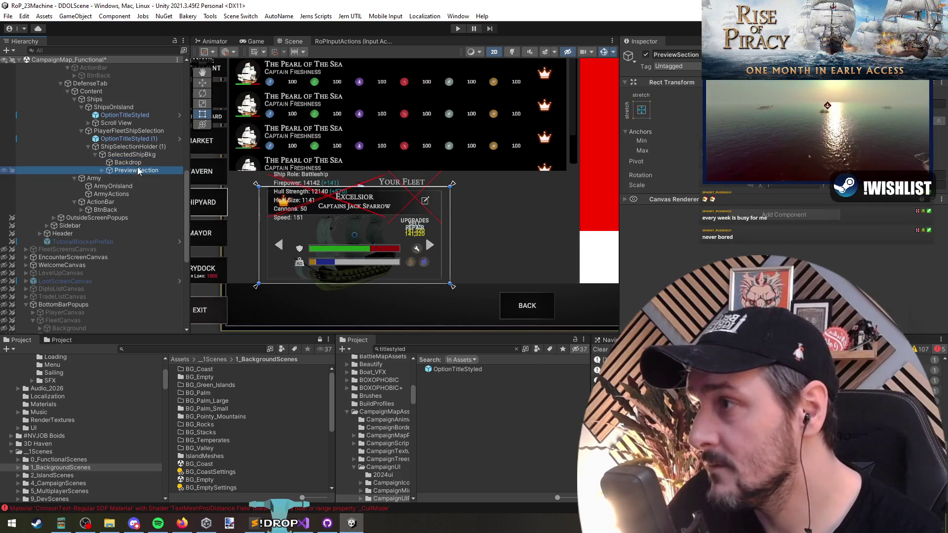
pyautogui.press('Right')
pyautogui.press('Down')
pyautogui.press('Down')
pyautogui.press('Down')
pyautogui.press('Up')
pyautogui.press('Up')
pyautogui.press('Down')
pyautogui.press('Down')
pyautogui.press('Down')
pyautogui.press('Down')
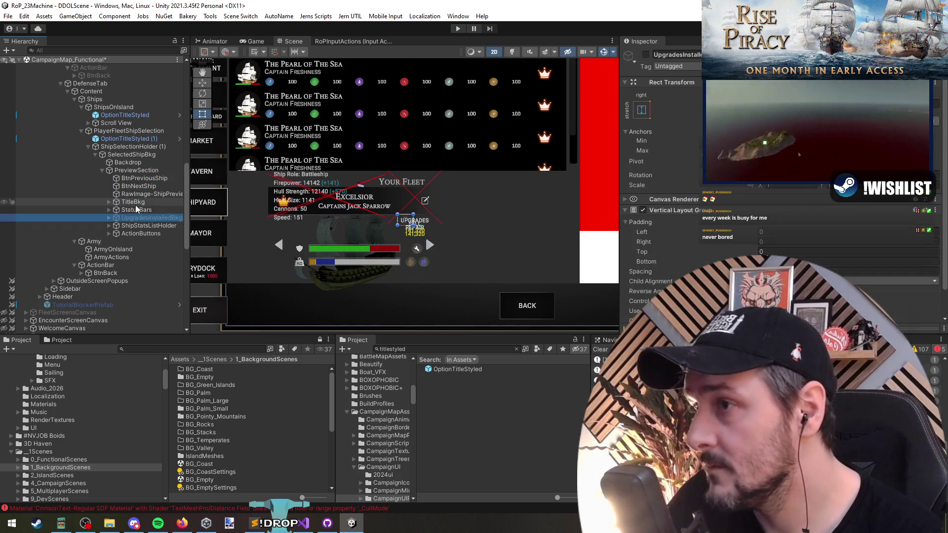
pyautogui.press('Up')
pyautogui.press('Up')
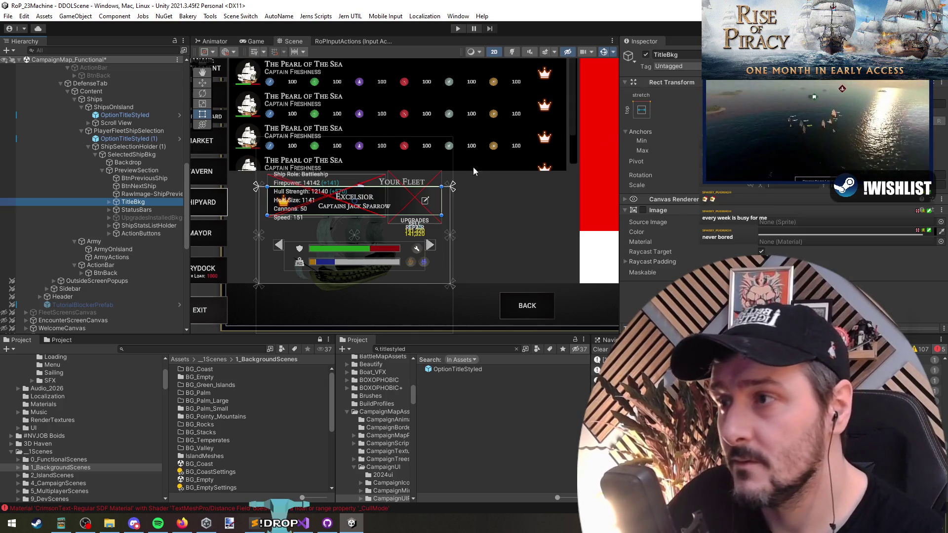
pyautogui.click(131, 172)
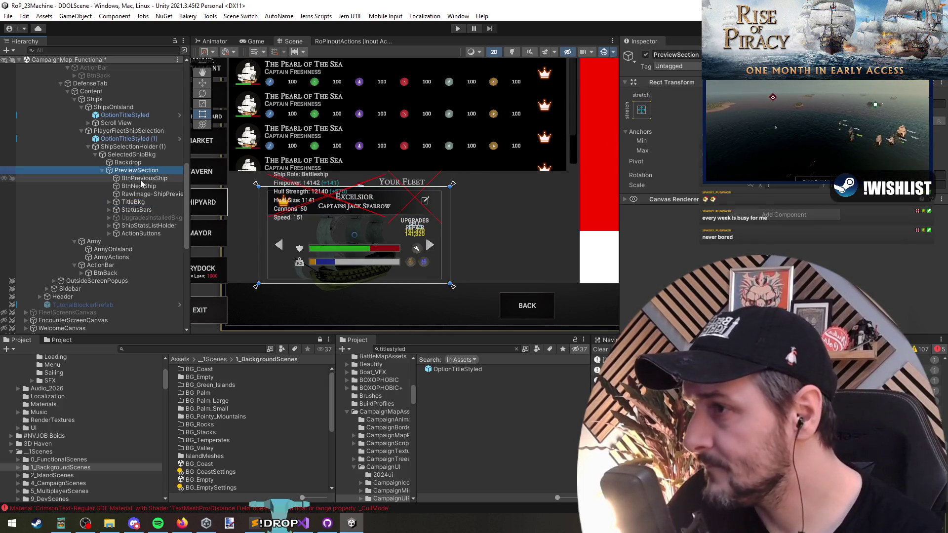
pyautogui.press('Left')
pyautogui.click(110, 154)
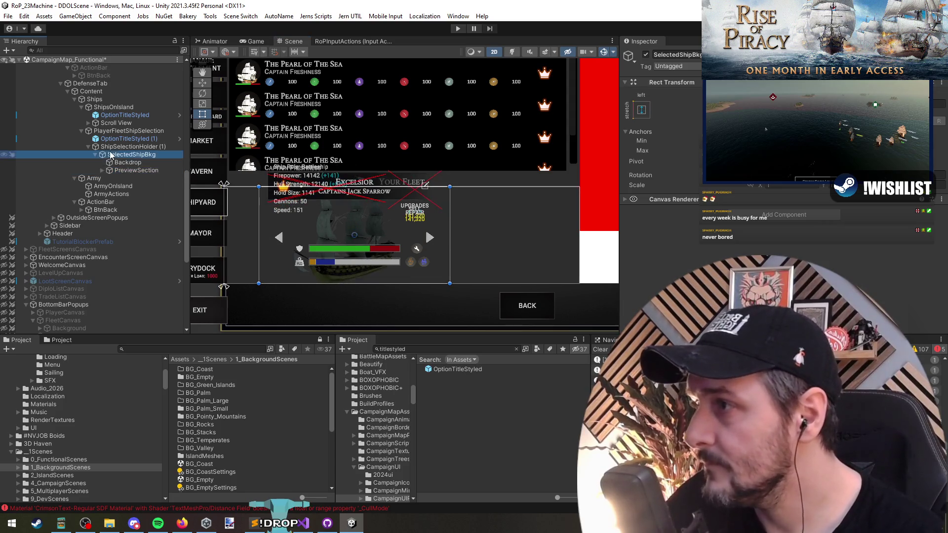
pyautogui.click(127, 162)
pyautogui.click(133, 170)
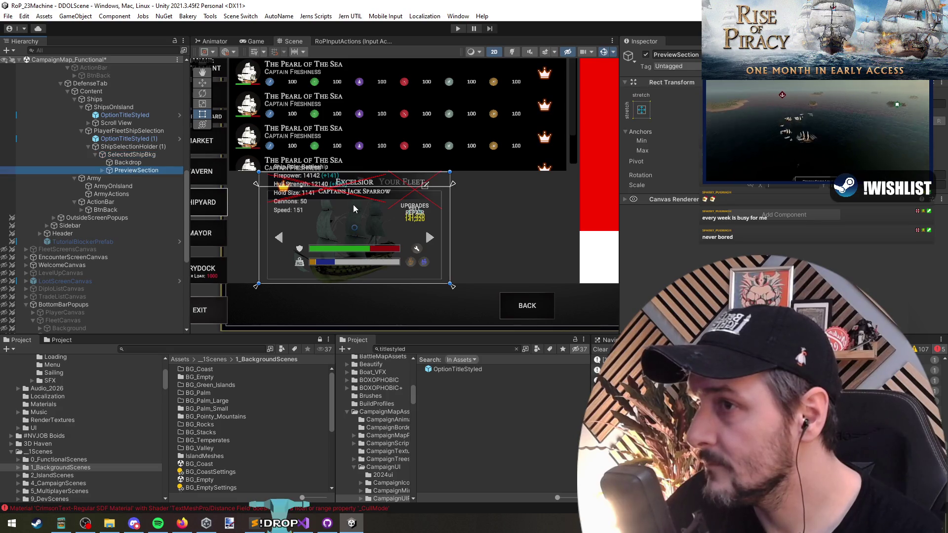
pyautogui.click(131, 155)
pyautogui.click(140, 170)
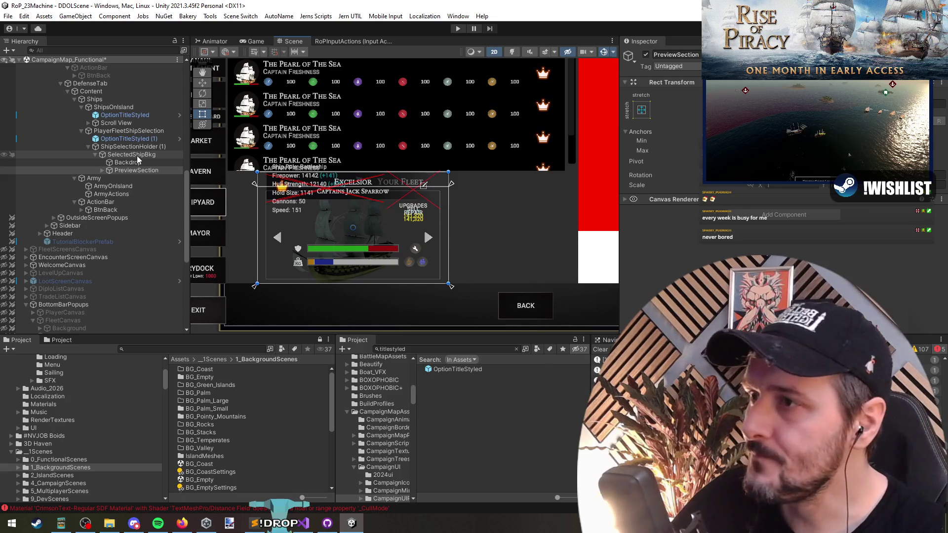
pyautogui.doubleClick(138, 169)
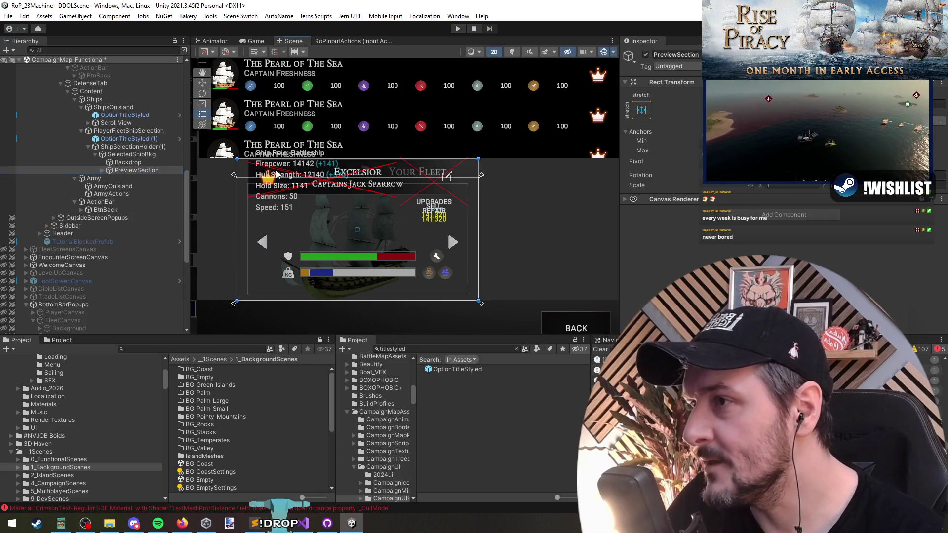
# - Delete ShipStatsListHolder, ActionButtons and UpgradesInstalledBkg from the ship preview
pyautogui.click(321, 217)
pyautogui.click(153, 226)
pyautogui.press('Left')
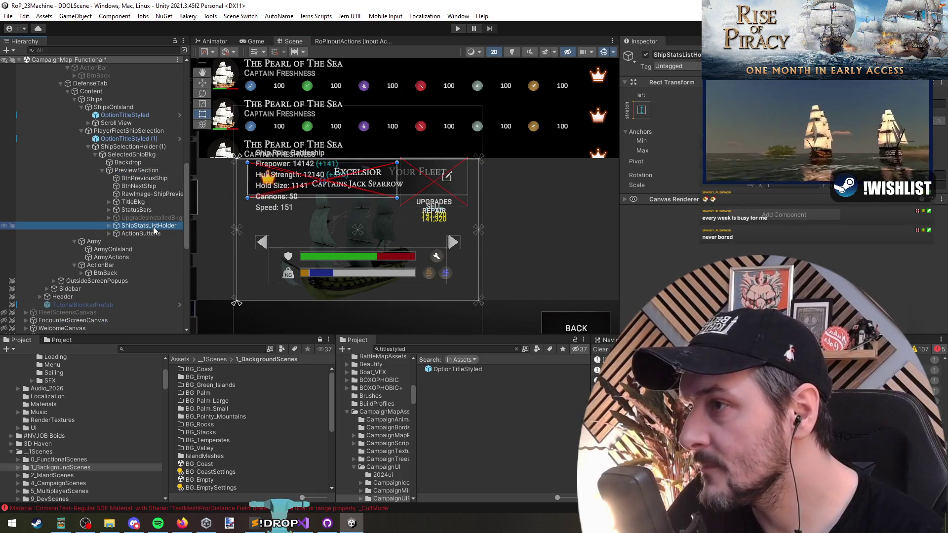
pyautogui.press('Delete')
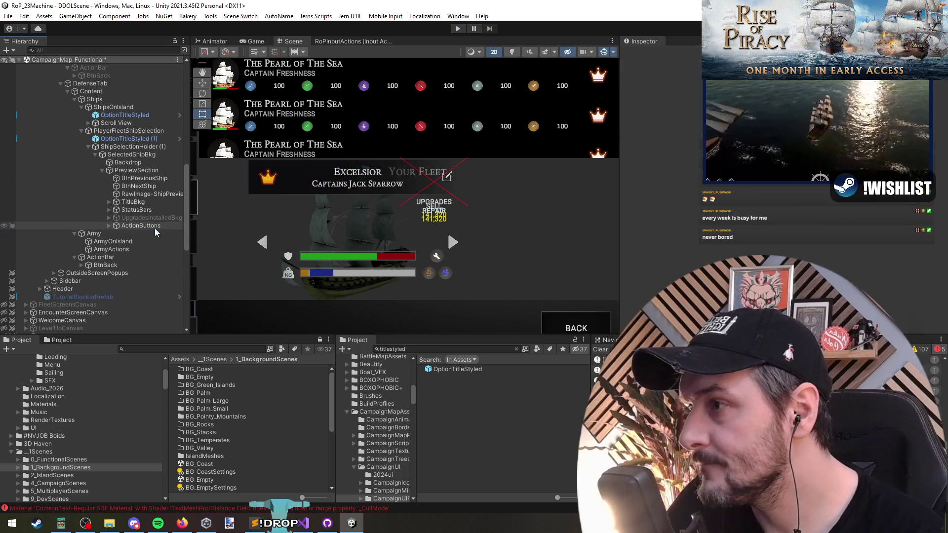
pyautogui.click(149, 227)
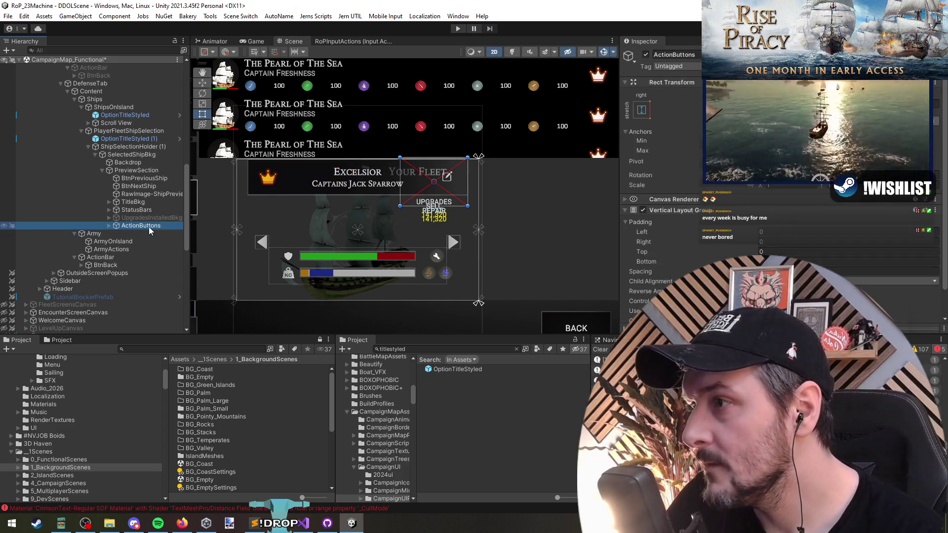
pyautogui.press('Delete')
pyautogui.click(146, 215)
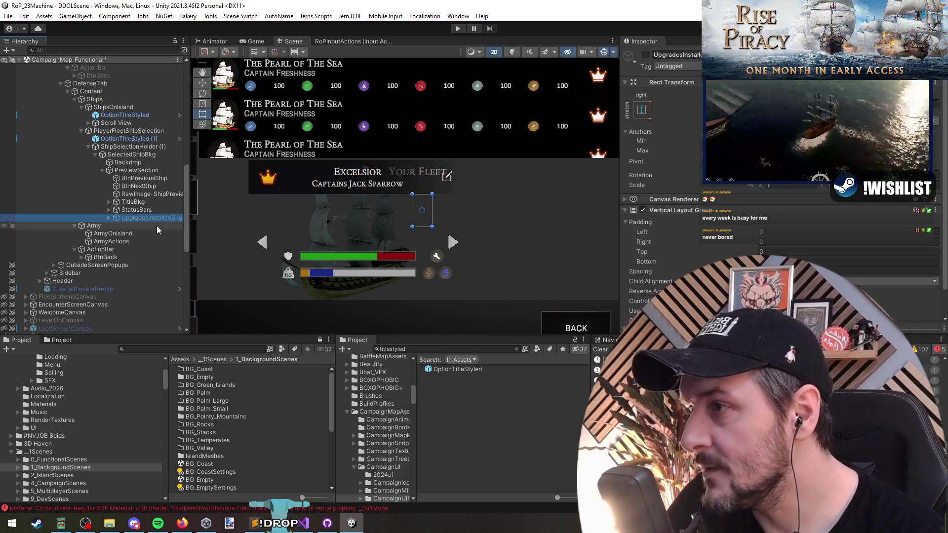
pyautogui.press('Delete')
# - Drag StatusBars' top edge down, then review the preview's arrows, title and image
pyautogui.click(141, 209)
pyautogui.press('Up')
pyautogui.press('Up')
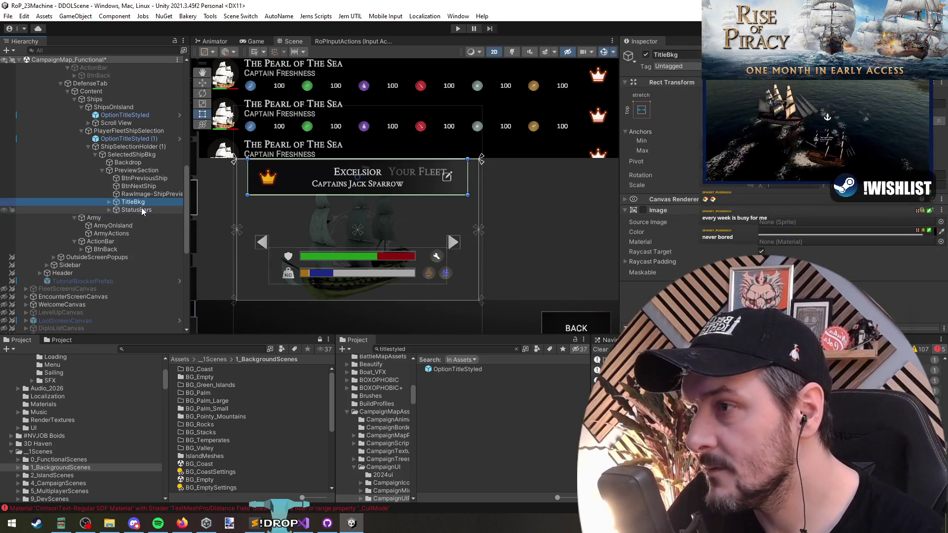
pyautogui.click(141, 207)
pyautogui.scroll(-1, 349, 248)
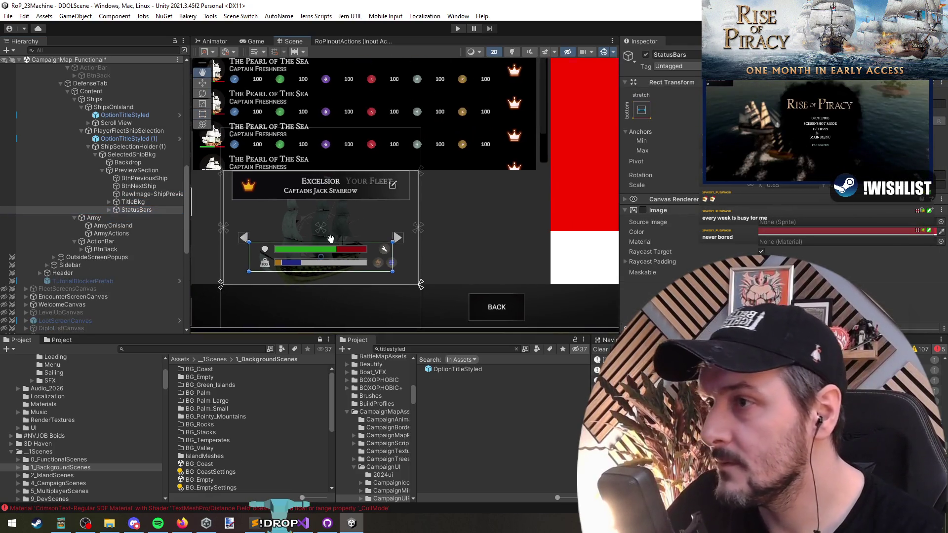
pyautogui.moveTo(349, 242)
pyautogui.mouseDown()
pyautogui.moveTo(349, 251)
pyautogui.moveTo(319, 240)
pyautogui.mouseUp()
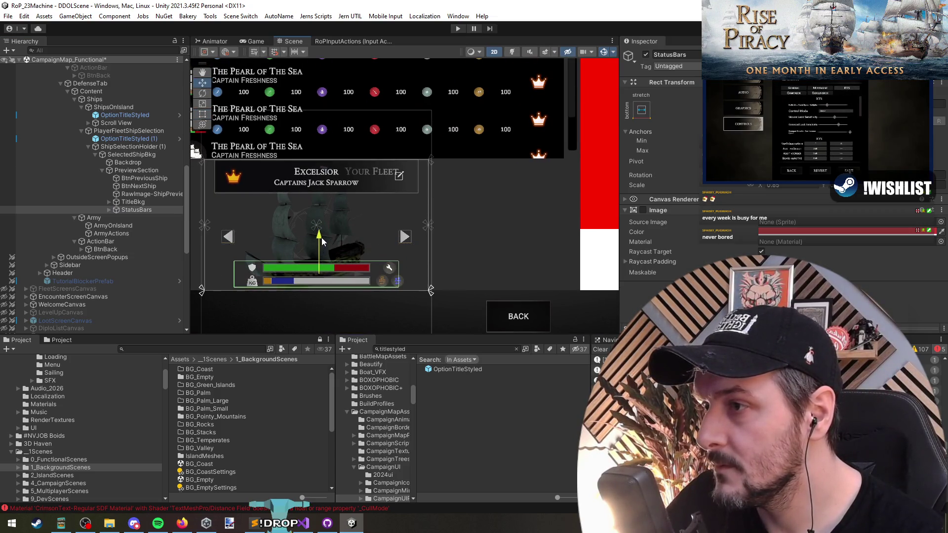
pyautogui.click(136, 178)
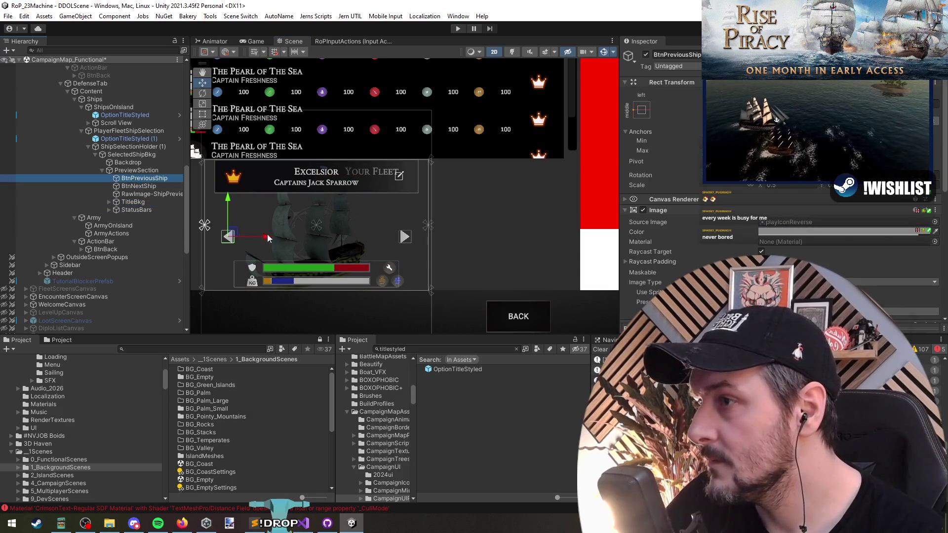
pyautogui.press('Down')
pyautogui.press('Down')
pyautogui.press('Down')
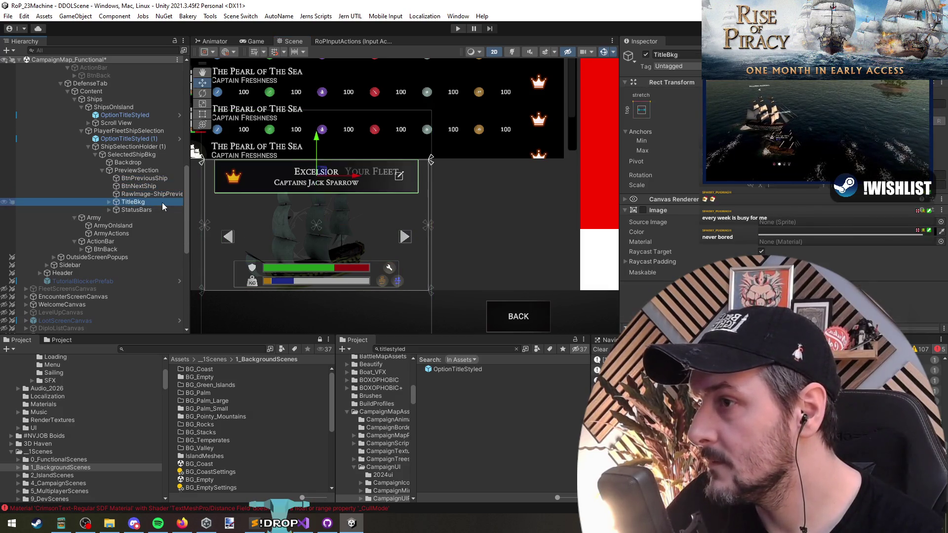
pyautogui.click(158, 194)
pyautogui.scroll(-3, 380, 269)
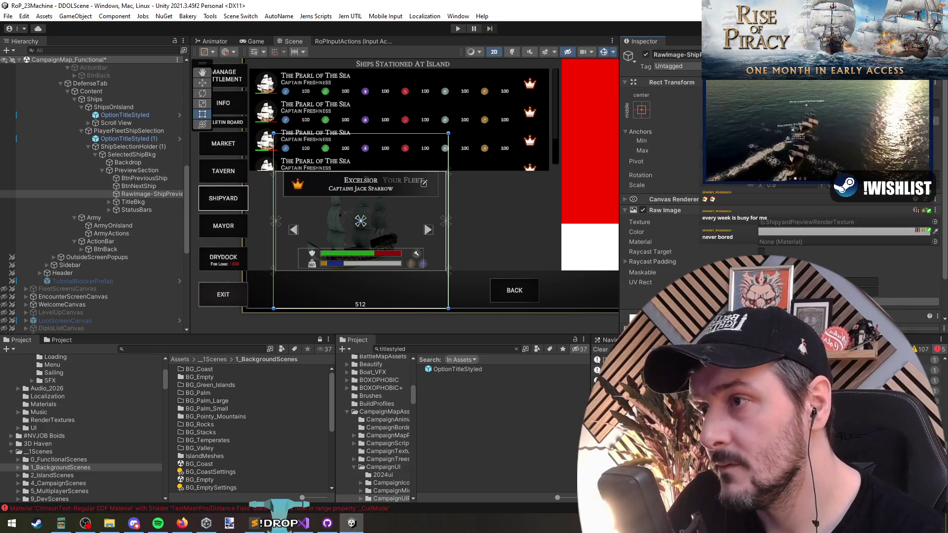
pyautogui.write('2482')
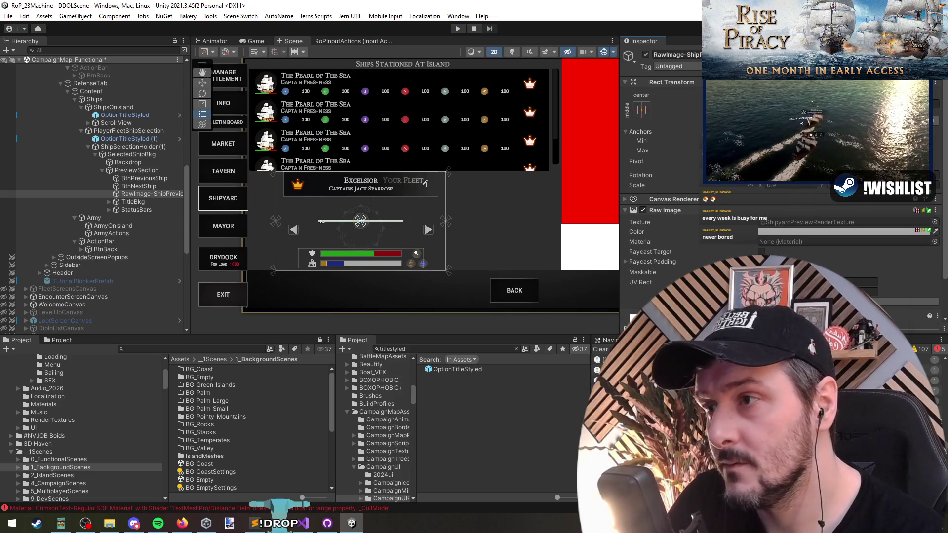
pyautogui.write('8')
pyautogui.scroll(4, 339, 247)
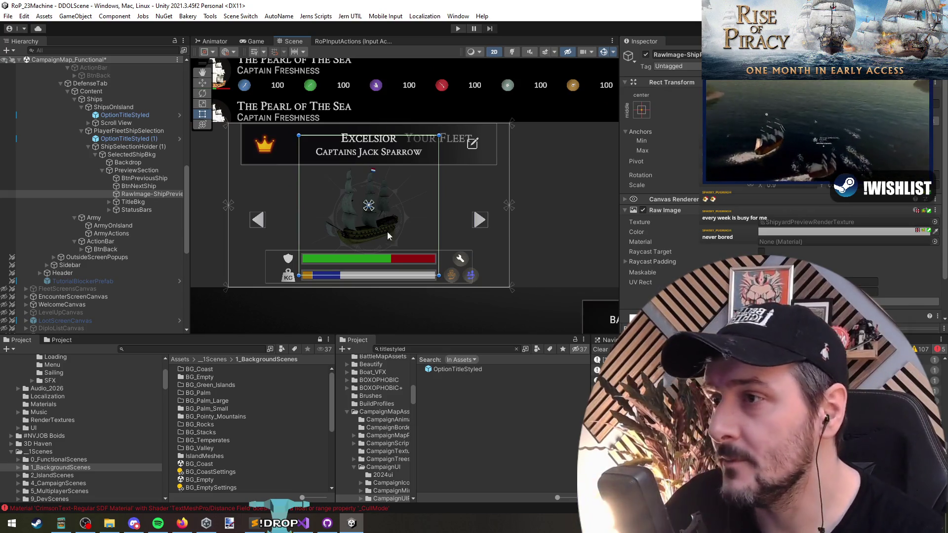
pyautogui.click(137, 186)
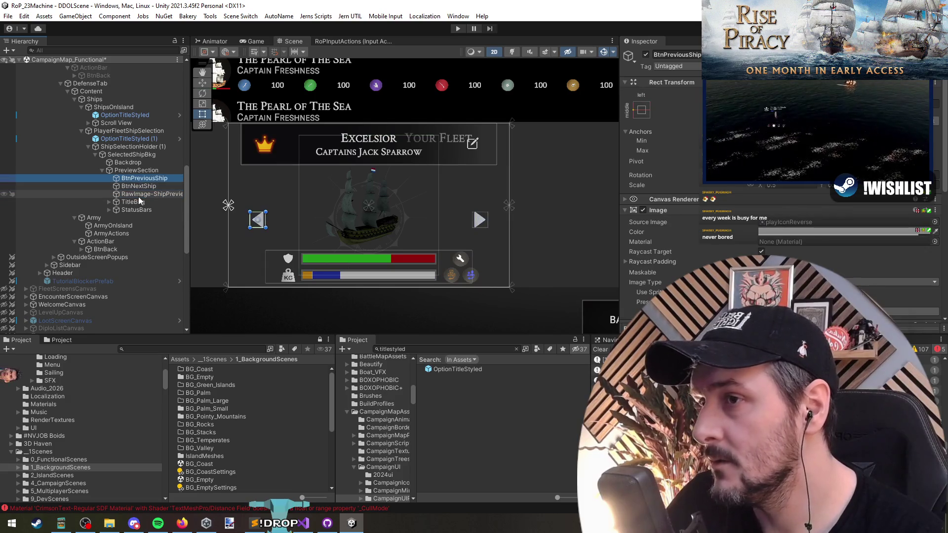
pyautogui.doubleClick(148, 169)
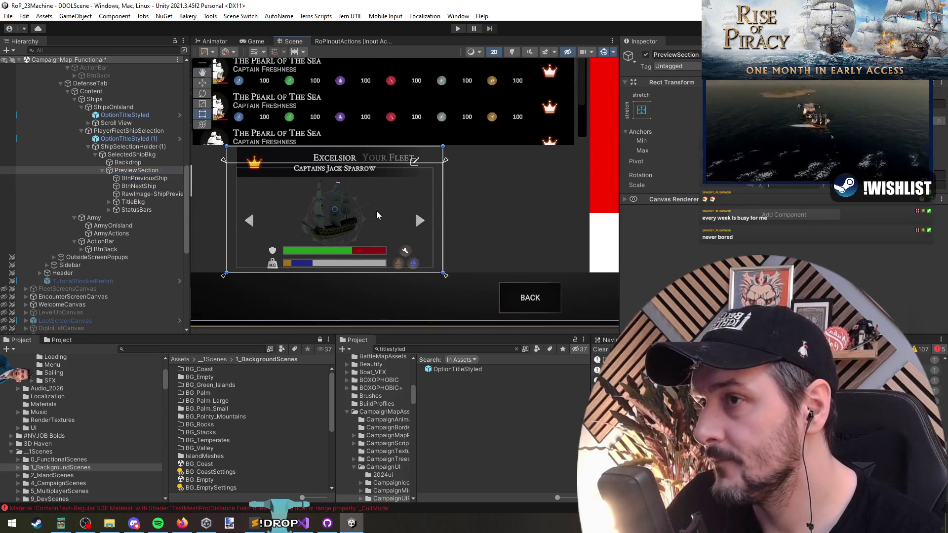
pyautogui.click(165, 169)
pyautogui.press('Left')
pyautogui.press('Left')
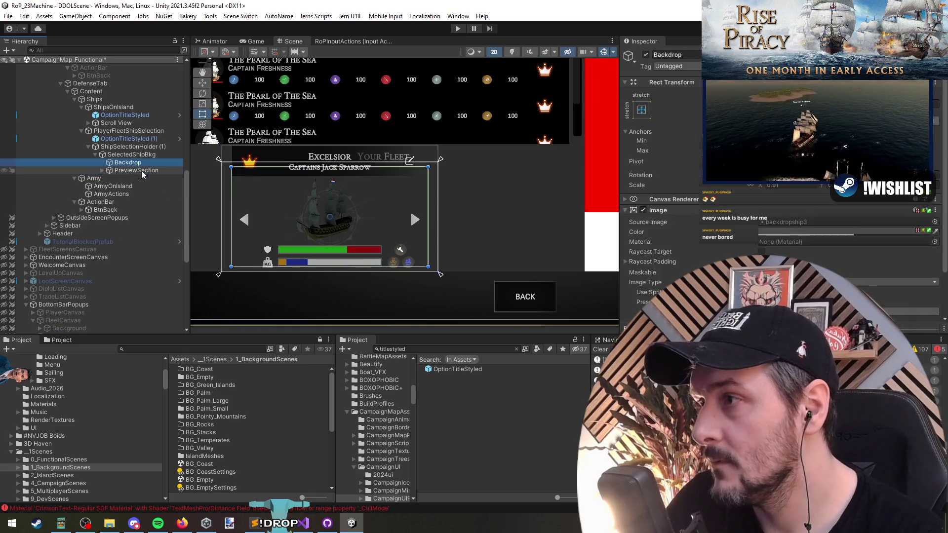
# - Add a UI Image inside SelectedShipBkg and anchor it right/stretch
pyautogui.rightClick(141, 156)
pyautogui.moveTo(211, 350)
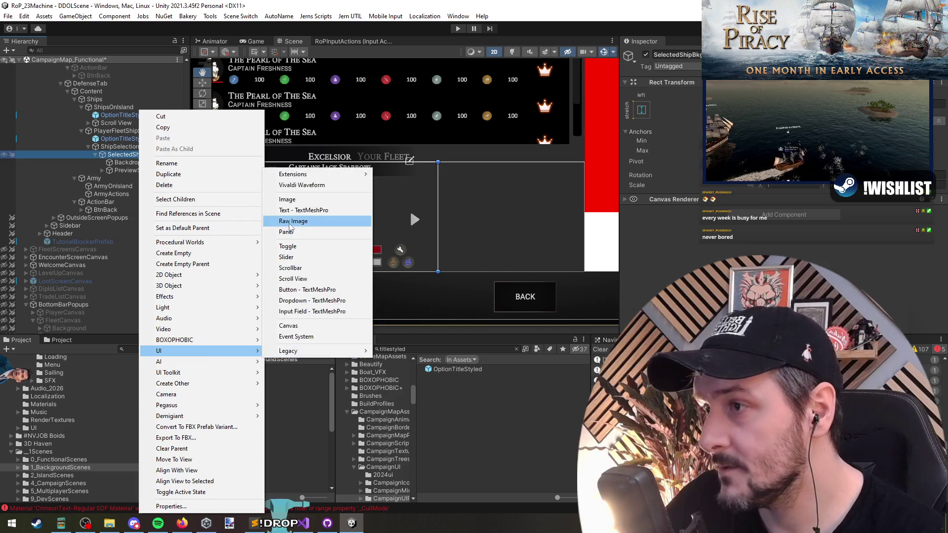
pyautogui.click(297, 197)
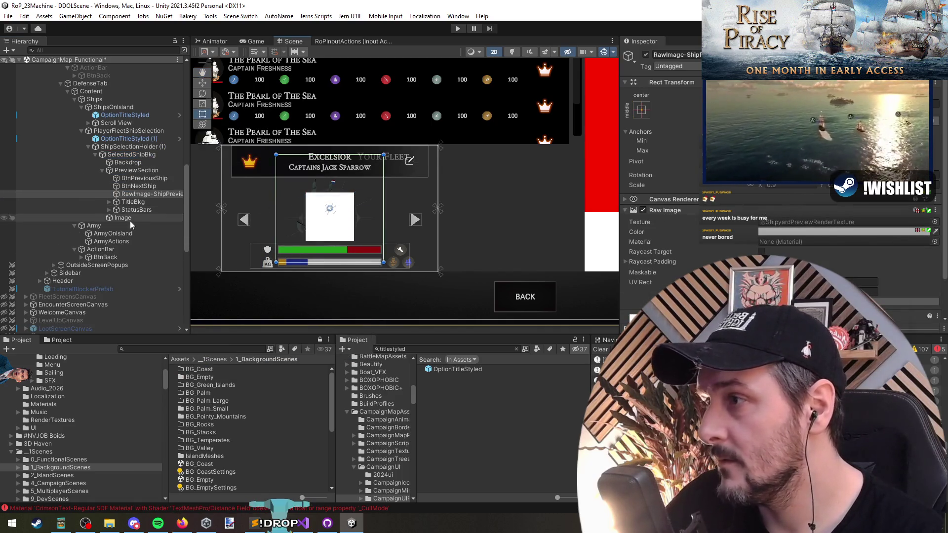
pyautogui.click(641, 110)
pyautogui.keyDown('alt'); pyautogui.click(722, 257); pyautogui.keyUp('alt')
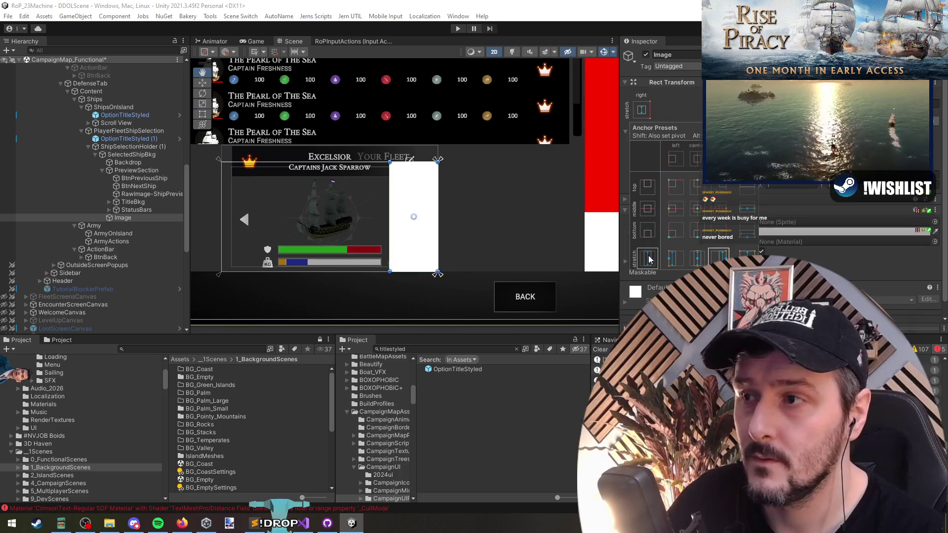
pyautogui.click(125, 217)
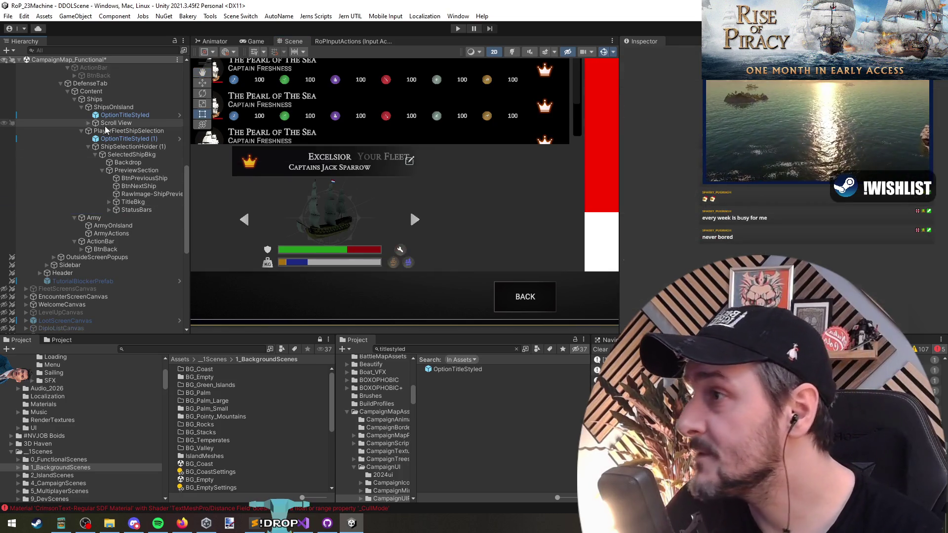
# - Add another UI Image under PlayerFleetShipSelection and anchor it to stretch down the right edge
pyautogui.click(122, 131)
pyautogui.rightClick(123, 131)
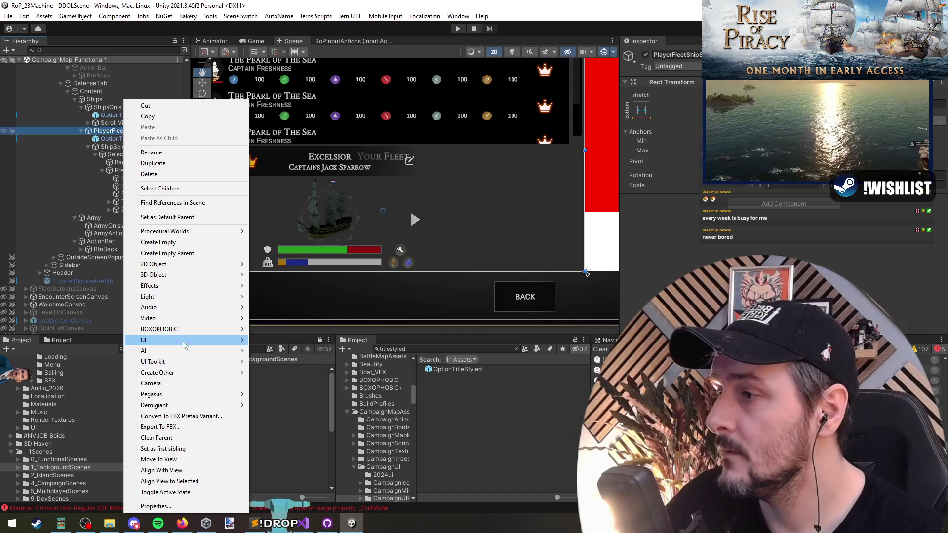
pyautogui.moveTo(182, 340)
pyautogui.click(328, 387)
pyautogui.click(641, 110)
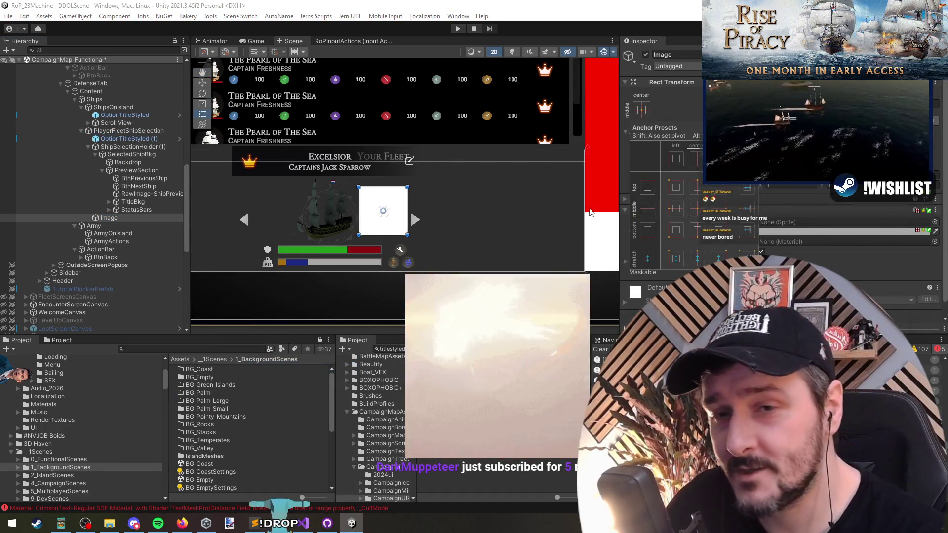
pyautogui.press('Escape')
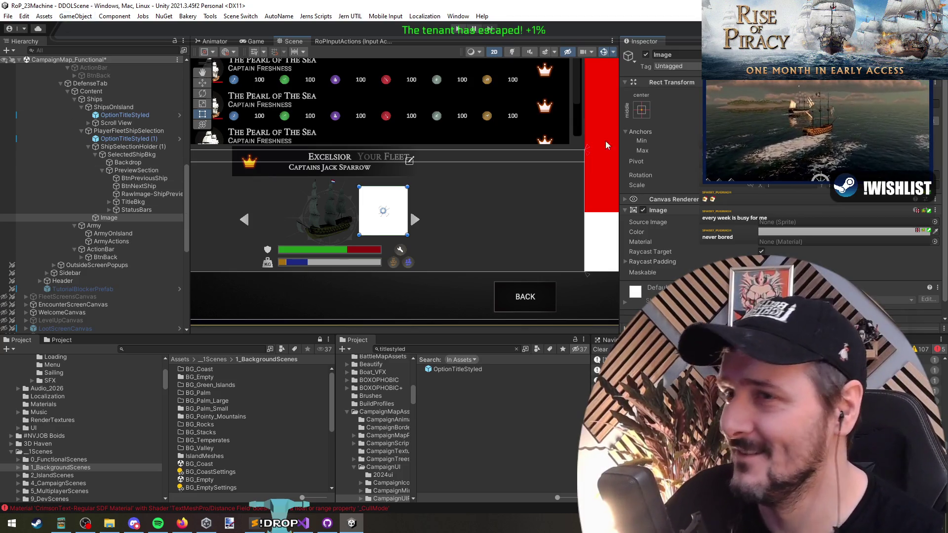
pyautogui.click(641, 109)
pyautogui.click(722, 257)
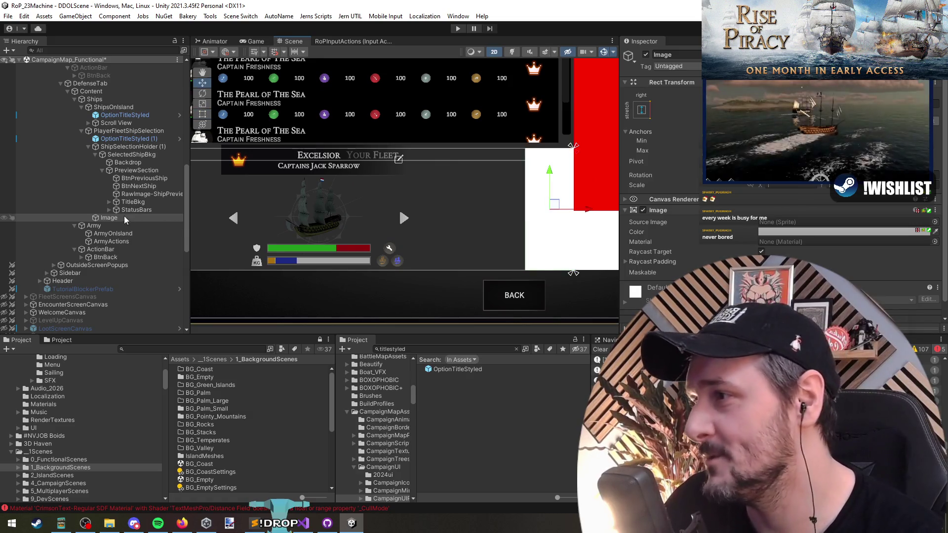
pyautogui.click(134, 146)
# - Anchor ShipSelectionHolder (1) with the left/stretch preset
pyautogui.press('f')
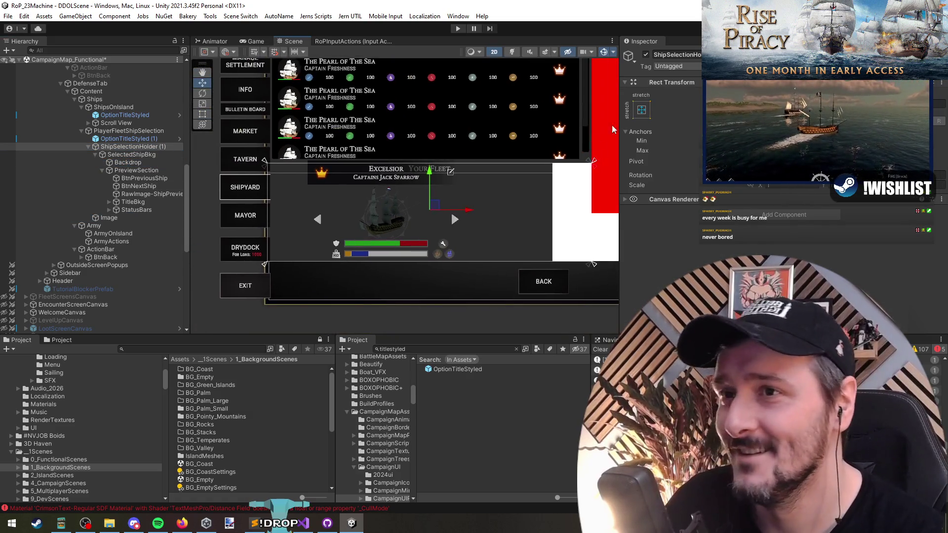
pyautogui.click(642, 110)
pyautogui.click(676, 261)
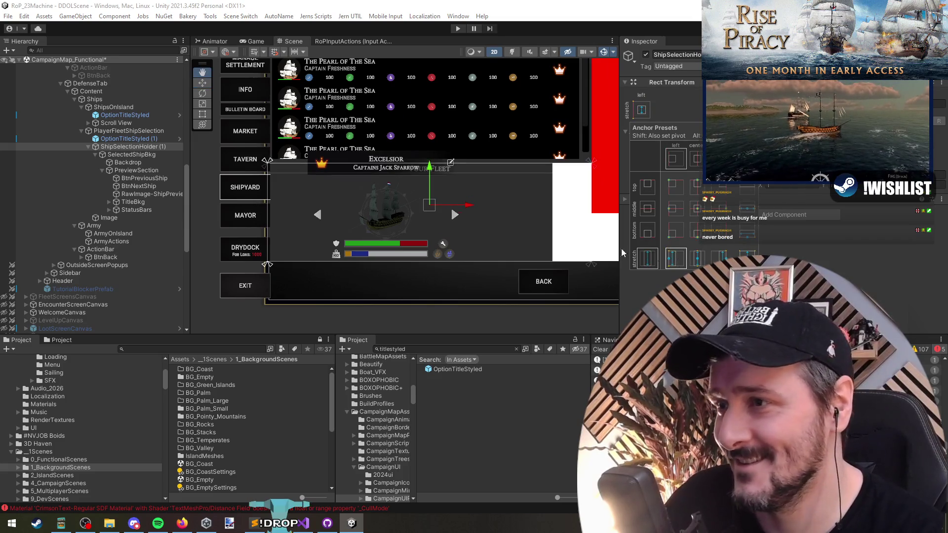
pyautogui.scroll(2, 435, 227)
pyautogui.scroll(-2, 418, 231)
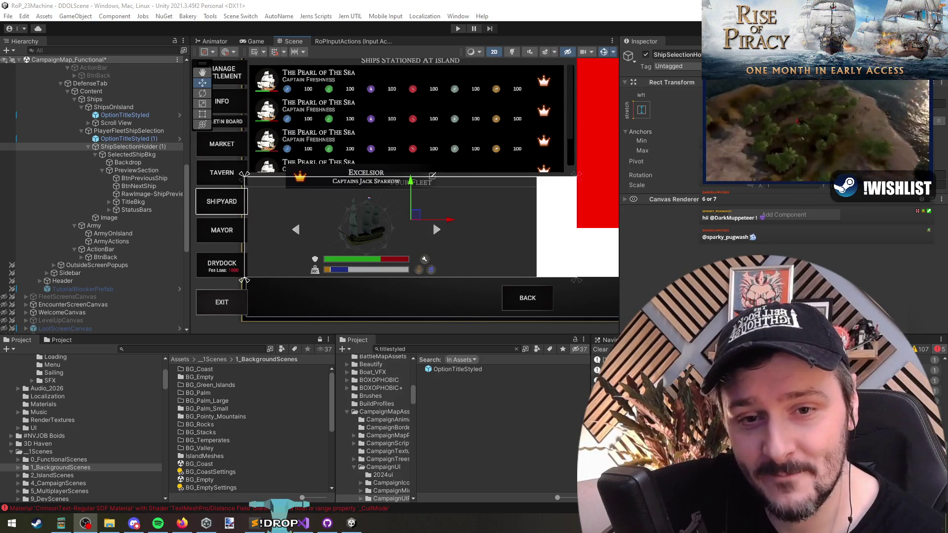
pyautogui.hotkey('alt', 'Tab')
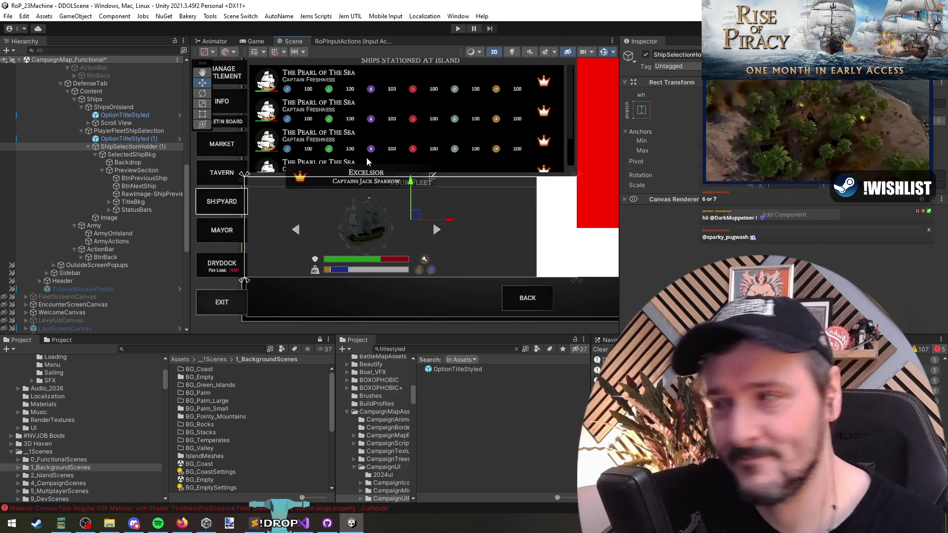
pyautogui.click(124, 154)
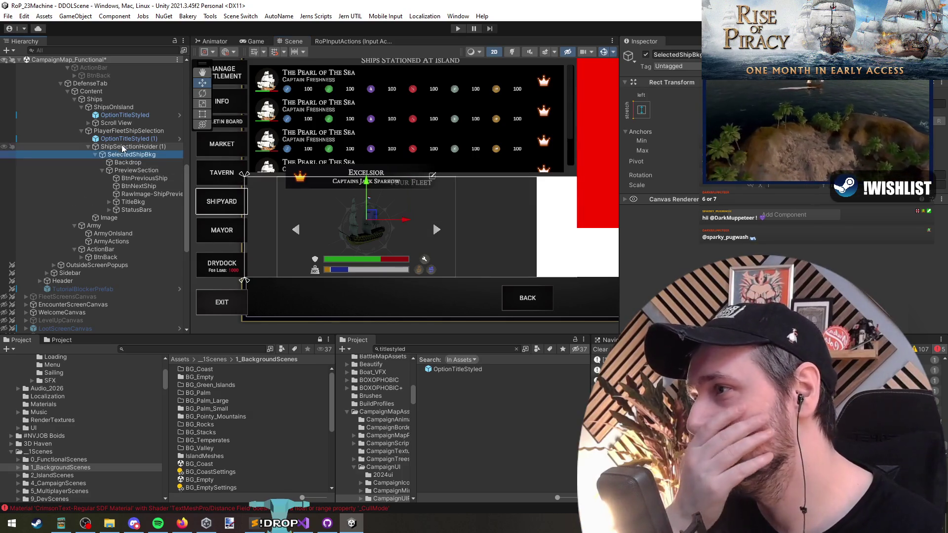
# - Resize the white Image with the Rect tool to about 278 wide beside the ship card
pyautogui.click(140, 131)
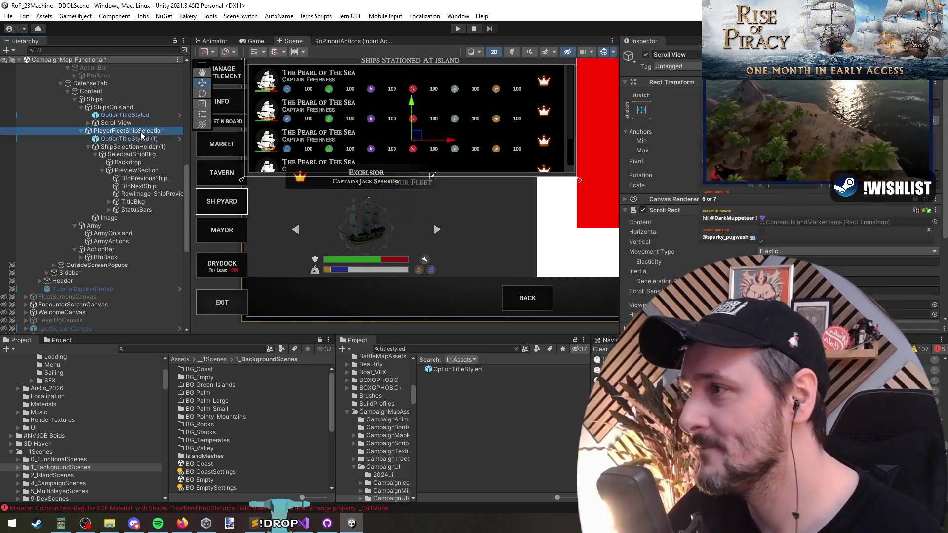
pyautogui.press('t')
pyautogui.click(388, 245)
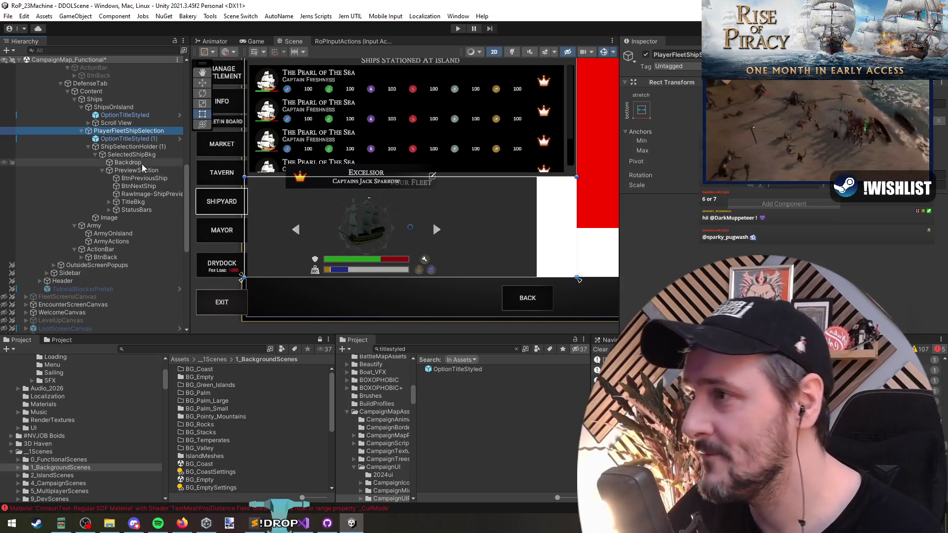
pyautogui.click(387, 245)
pyautogui.click(388, 245)
pyautogui.click(388, 245)
pyautogui.click(388, 245)
pyautogui.moveTo(536, 237)
pyautogui.mouseDown()
pyautogui.moveTo(408, 237)
pyautogui.moveTo(465, 238)
pyautogui.moveTo(454, 238)
pyautogui.mouseUp()
pyautogui.click(127, 156)
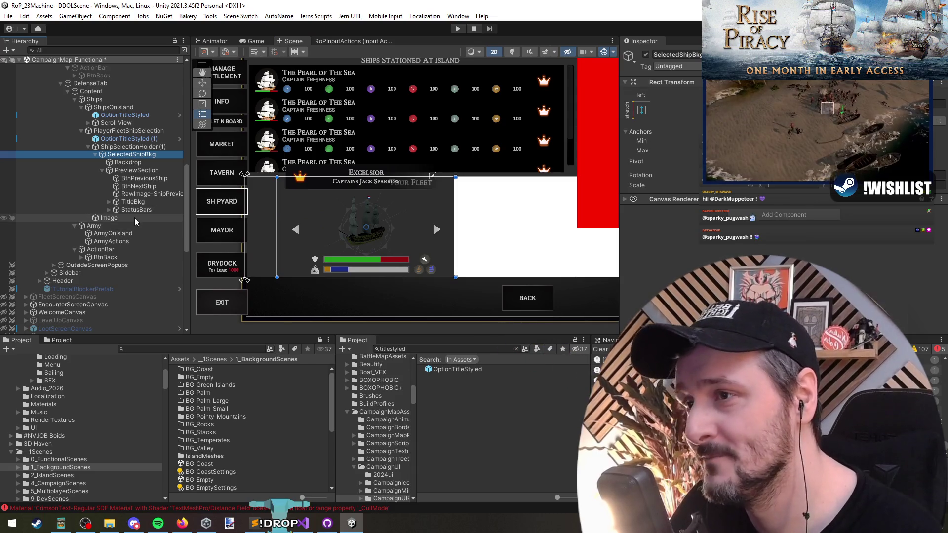
pyautogui.click(134, 217)
pyautogui.moveTo(454, 228); pyautogui.dragTo(459, 232)
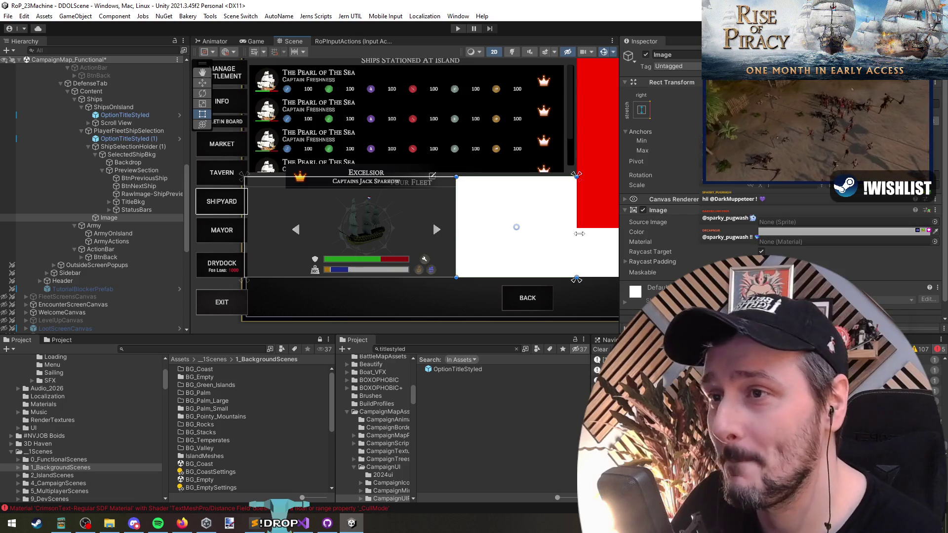
pyautogui.moveTo(576, 233)
pyautogui.mouseDown()
pyautogui.moveTo(565, 233)
pyautogui.moveTo(576, 233)
pyautogui.mouseUp()
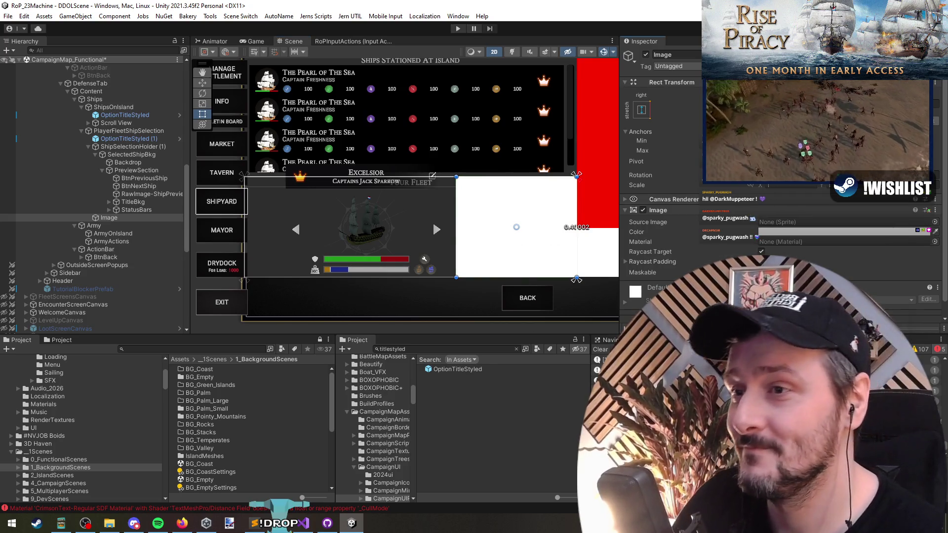
pyautogui.moveTo(509, 172); pyautogui.dragTo(506, 182)
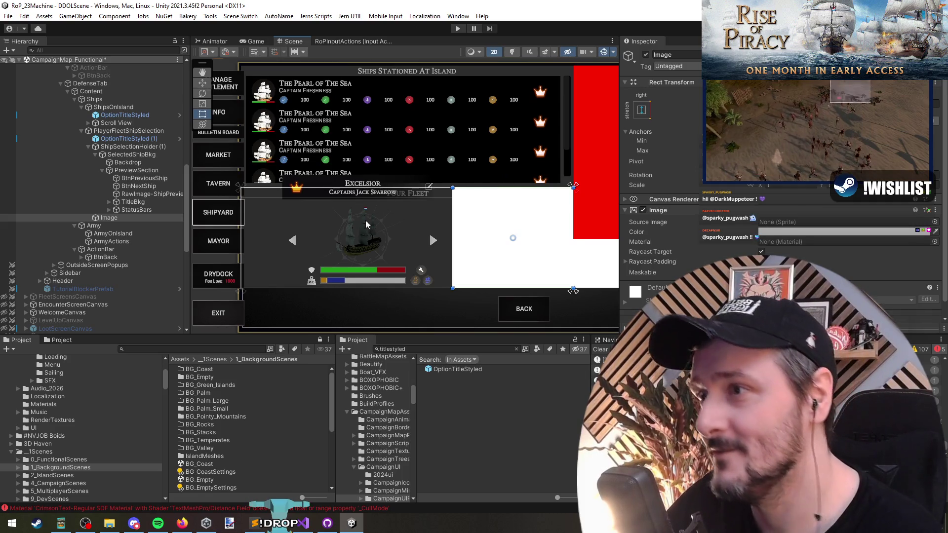
# - Move the Excelsior title bar (TitleBkg) slightly down with the Move tool
pyautogui.click(131, 210)
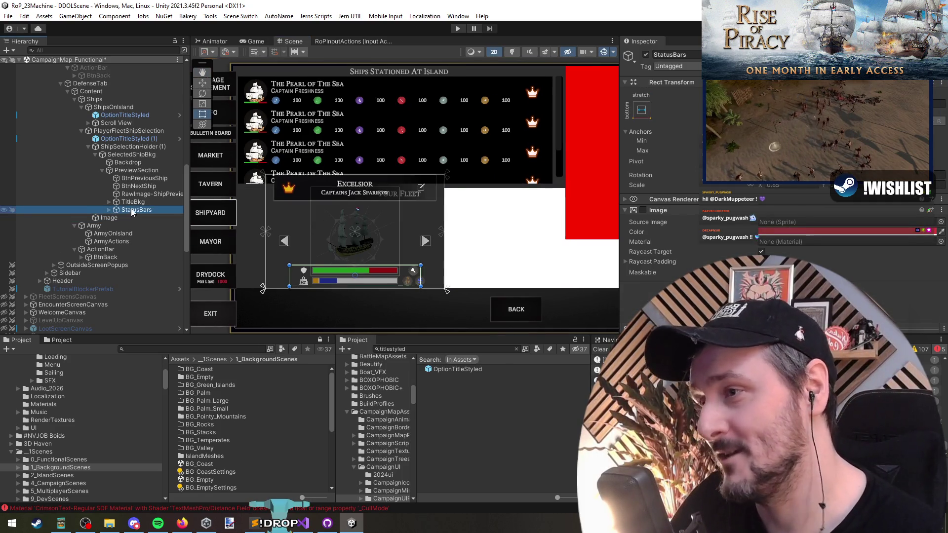
pyautogui.press('Up')
pyautogui.scroll(2, 376, 218)
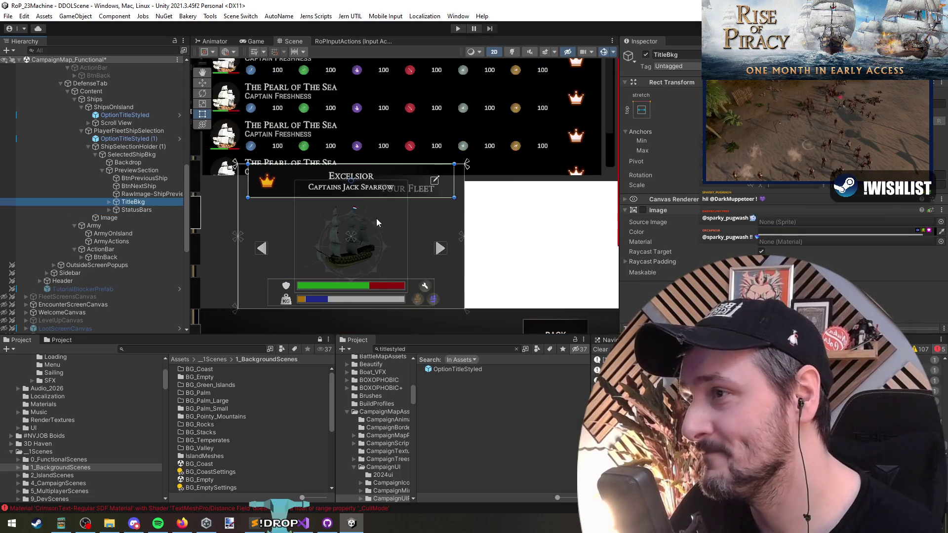
pyautogui.scroll(1, 384, 200)
pyautogui.moveTo(384, 196); pyautogui.dragTo(383, 184)
pyautogui.hotkey('ctrl', 'z')
pyautogui.press('w')
pyautogui.moveTo(355, 148); pyautogui.dragTo(357, 151)
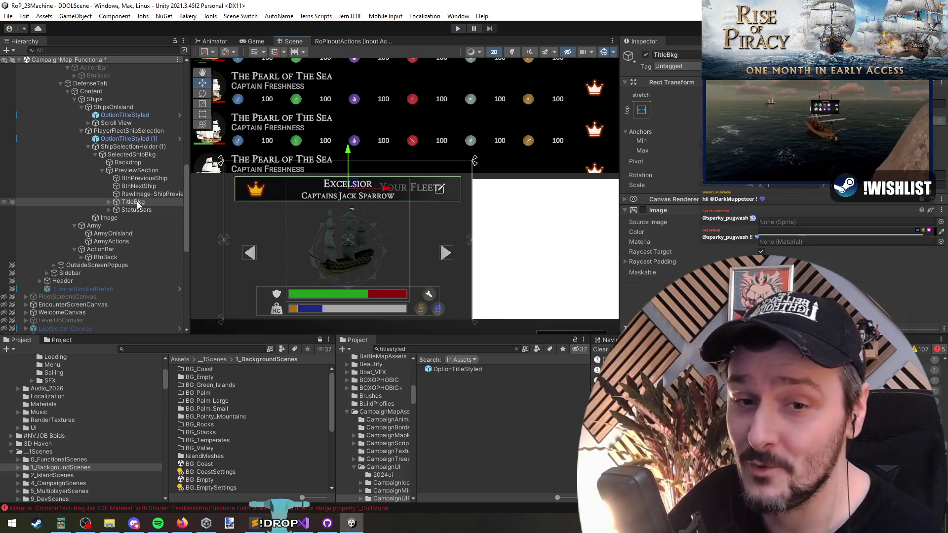
pyautogui.click(140, 171)
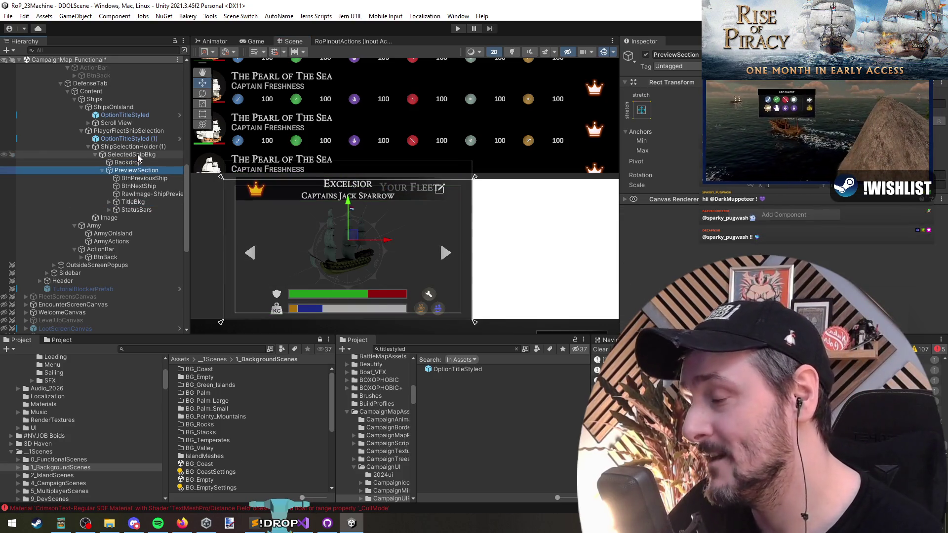
pyautogui.doubleClick(137, 156)
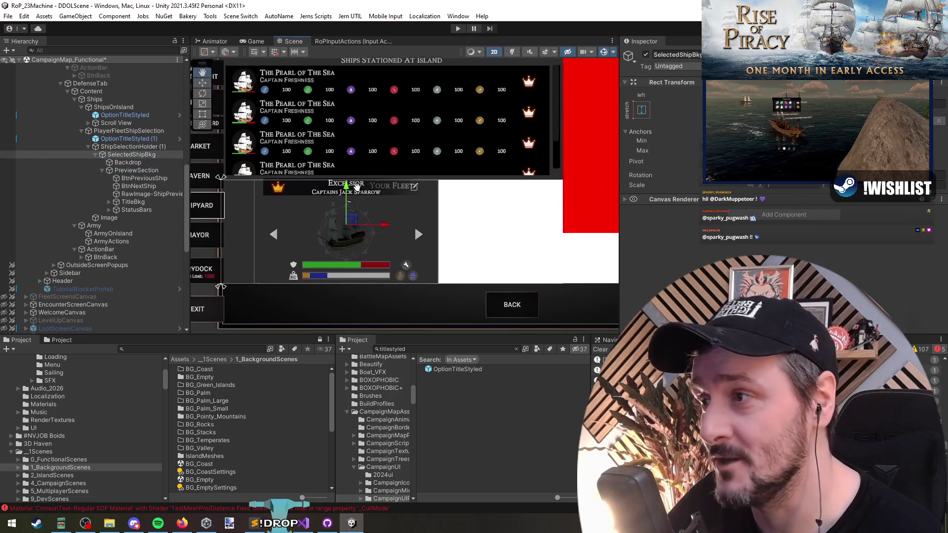
pyautogui.click(130, 146)
# - Tweak the ship panel's top edge and check the Your Fleet title's anchor presets
pyautogui.press('t')
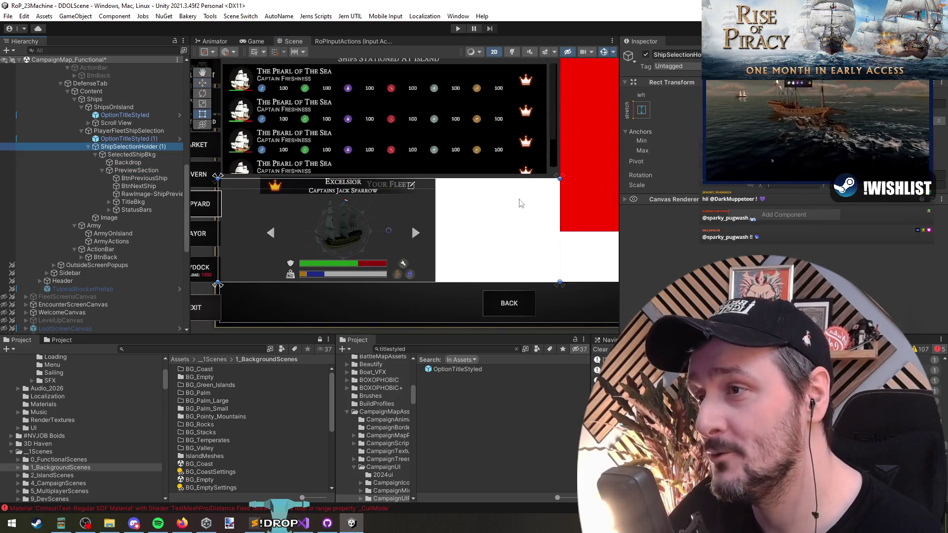
pyautogui.moveTo(460, 178)
pyautogui.mouseDown()
pyautogui.moveTo(460, 122)
pyautogui.moveTo(460, 175)
pyautogui.mouseUp()
pyautogui.moveTo(459, 182); pyautogui.dragTo(460, 178)
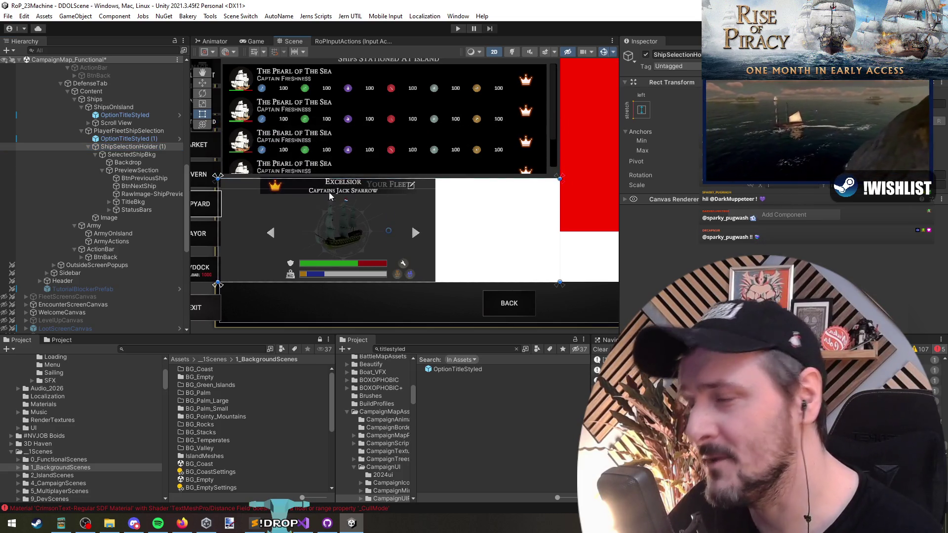
pyautogui.click(95, 155)
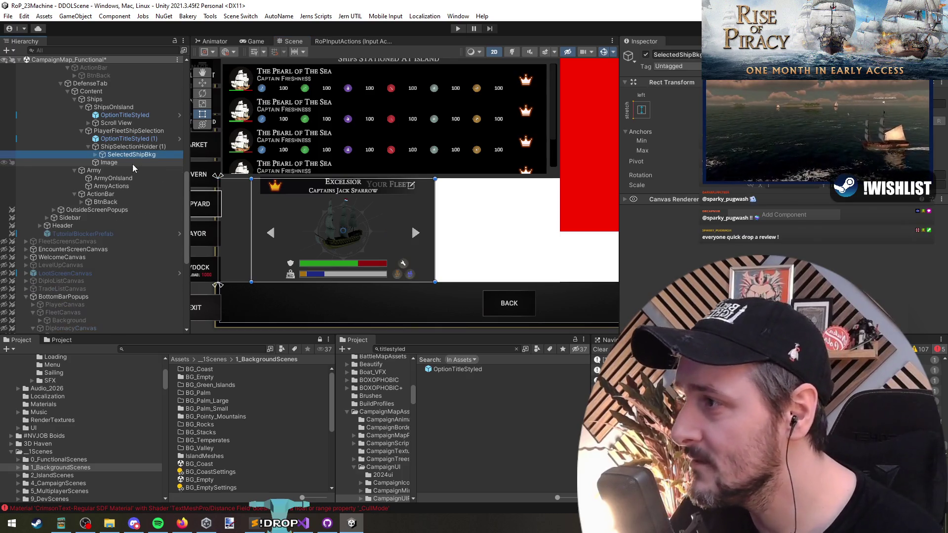
pyautogui.press('Up')
pyautogui.press('Up')
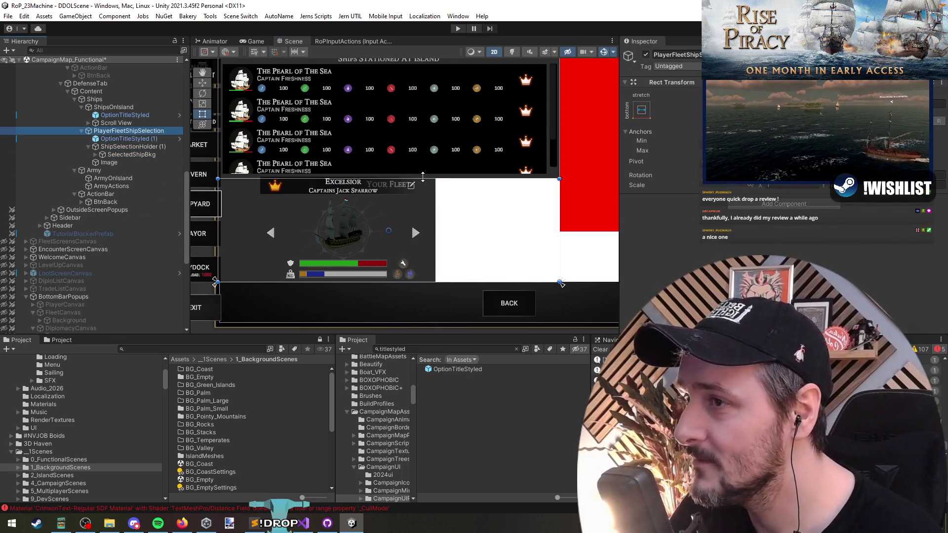
pyautogui.press('Down')
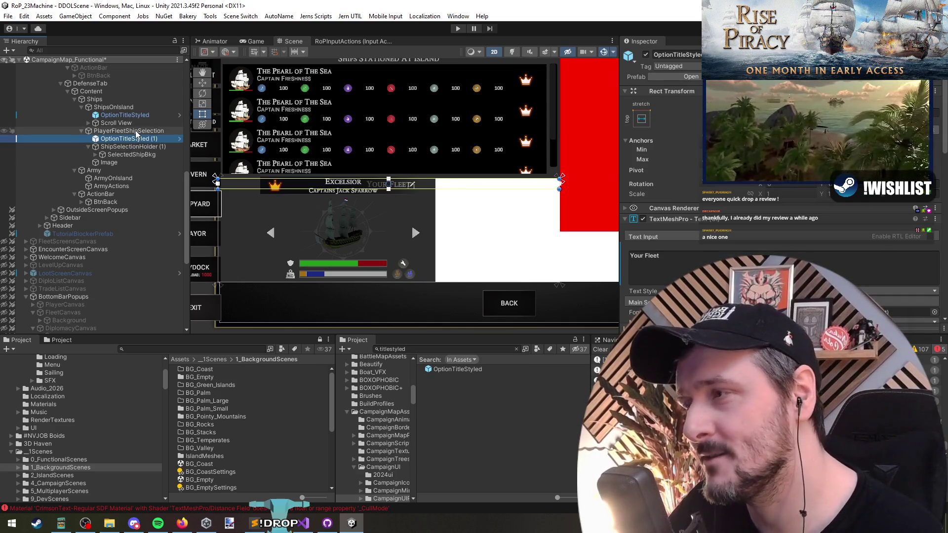
pyautogui.click(642, 120)
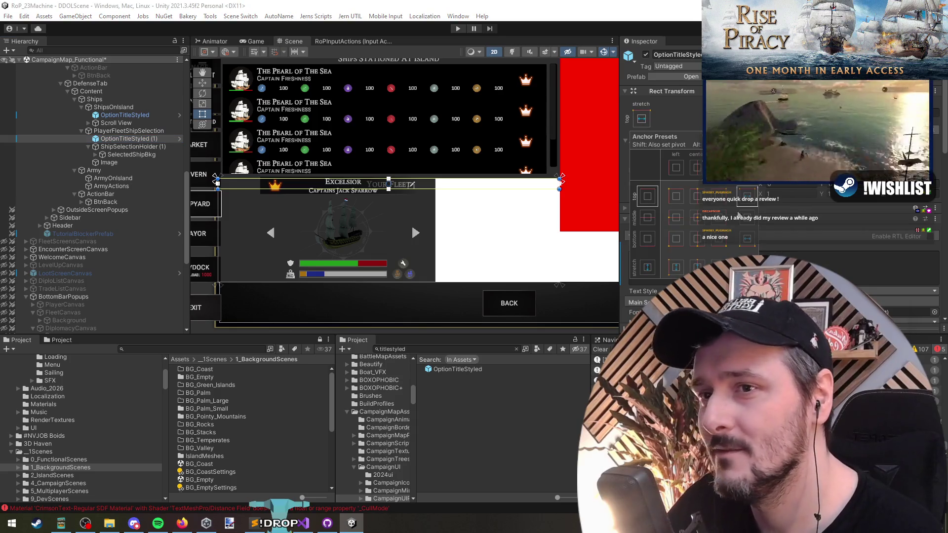
# - Rename ShipSelectionHolder (1) to ShipSelectionHolder
pyautogui.click(134, 146)
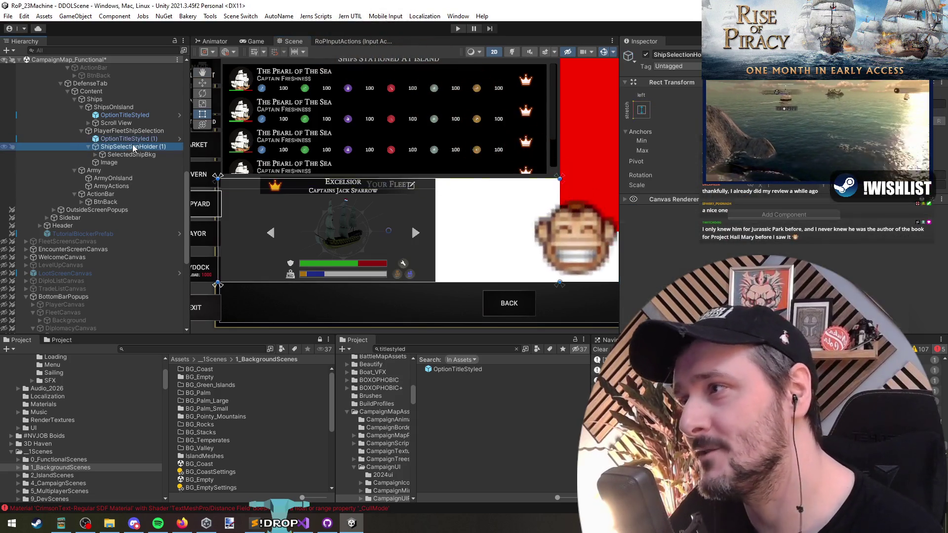
pyautogui.click(148, 138)
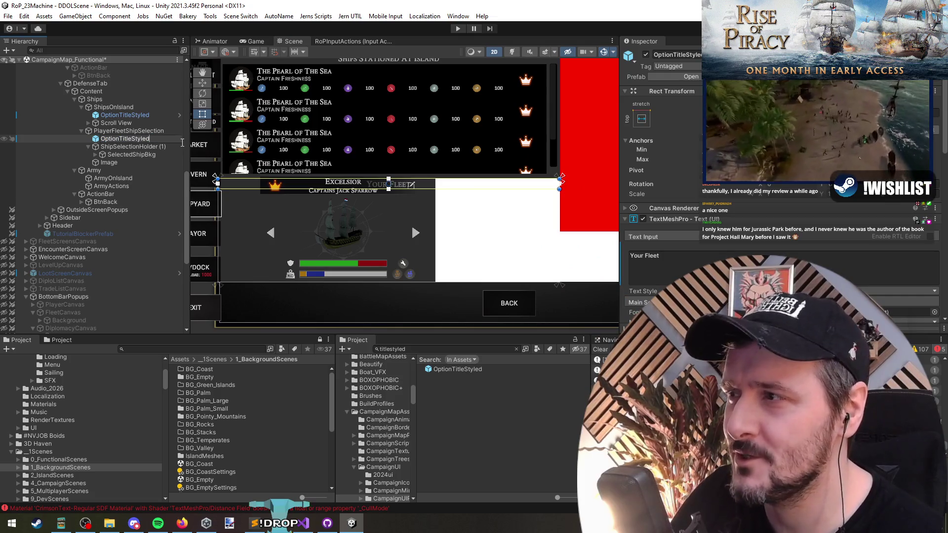
pyautogui.click(143, 146)
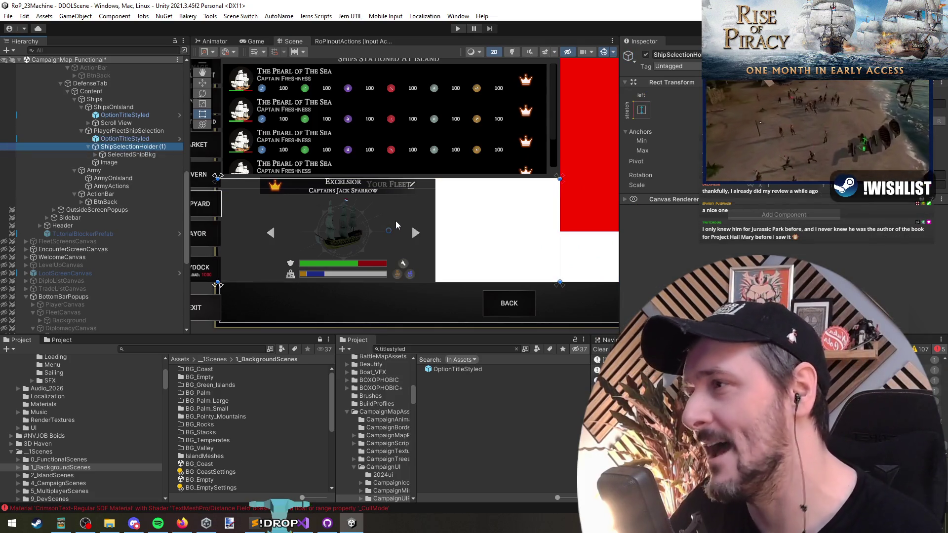
pyautogui.press('F2')
pyautogui.press('Return')
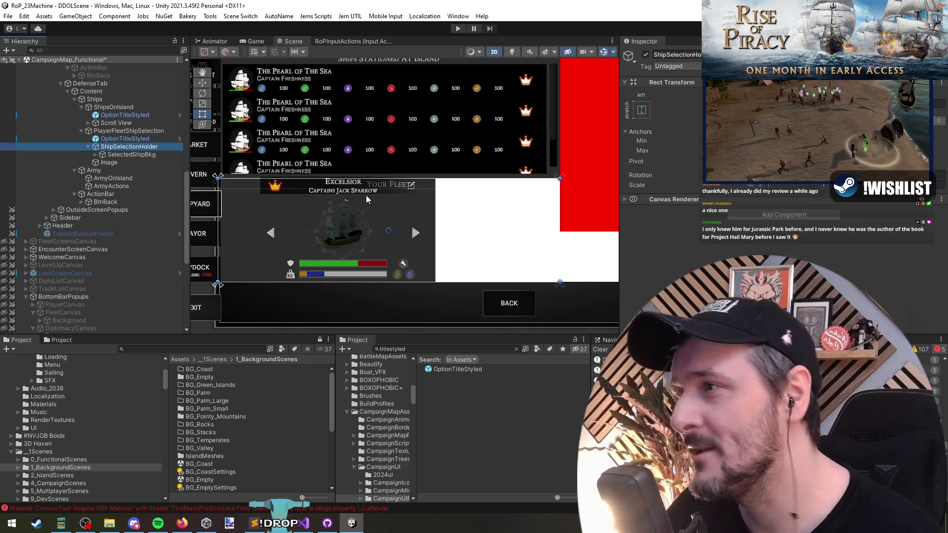
# - Drag the holder's top edge down so the Excelsior card sits lower under the ships list
pyautogui.click(146, 154)
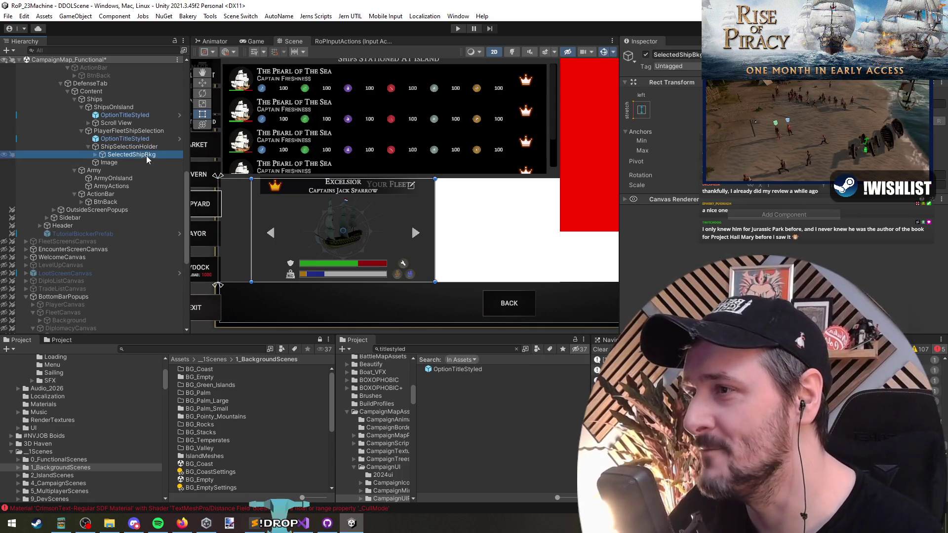
pyautogui.click(227, 178)
pyautogui.moveTo(389, 179); pyautogui.dragTo(389, 189)
pyautogui.moveTo(482, 252); pyautogui.dragTo(456, 237)
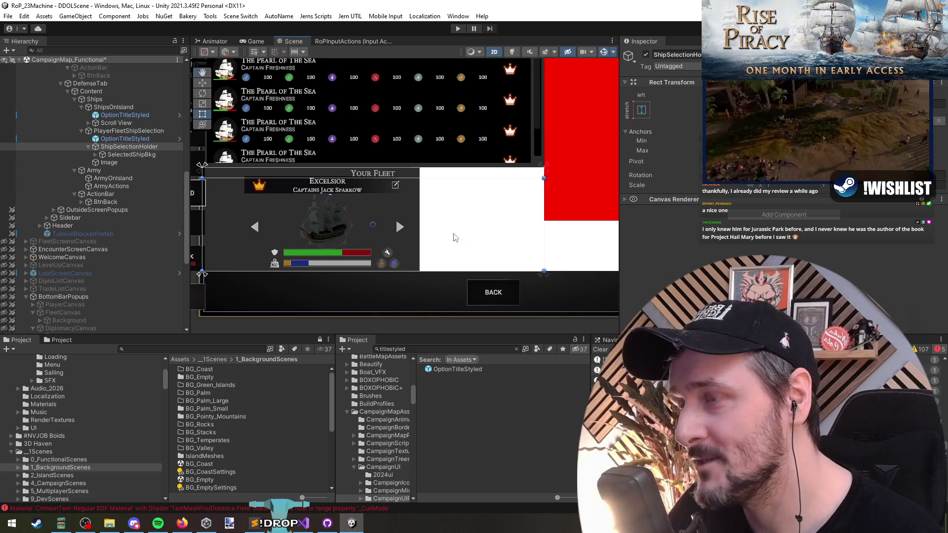
pyautogui.click(123, 155)
# - Rename the white Image beside the preview to Actions
pyautogui.press('Right')
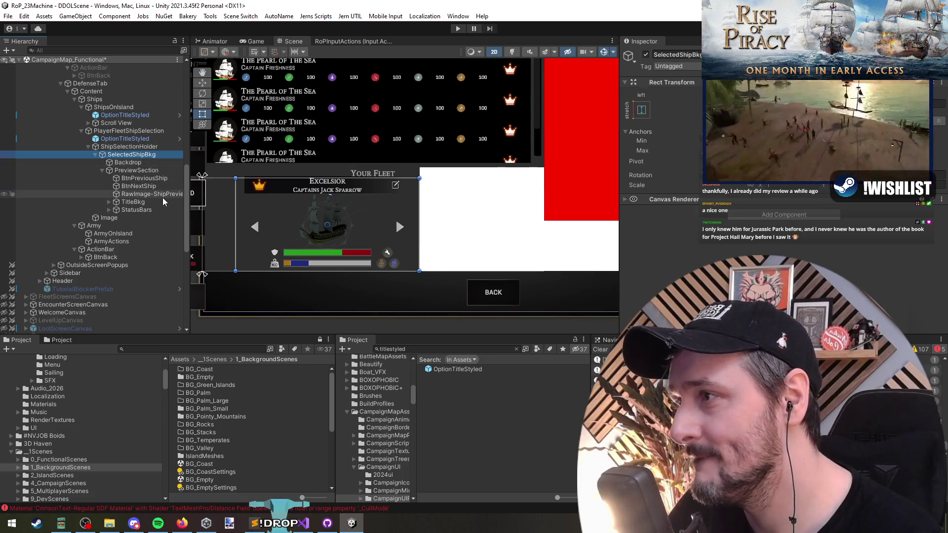
pyautogui.press('Down')
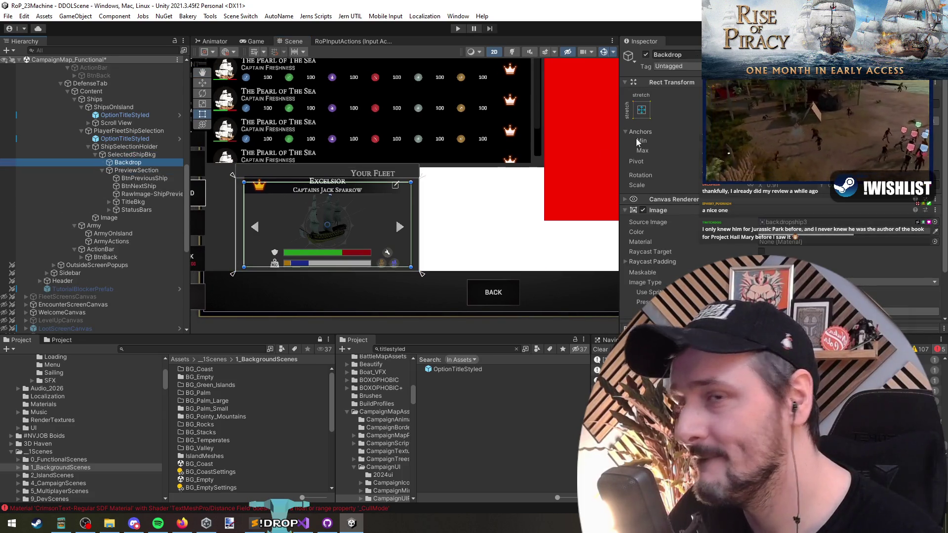
pyautogui.click(147, 179)
pyautogui.click(149, 170)
pyautogui.press('Left')
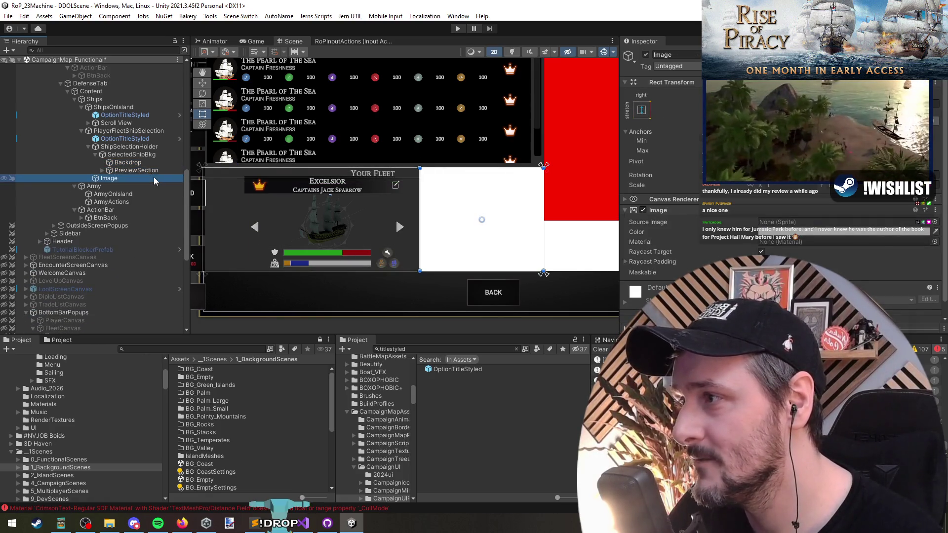
pyautogui.click(154, 178)
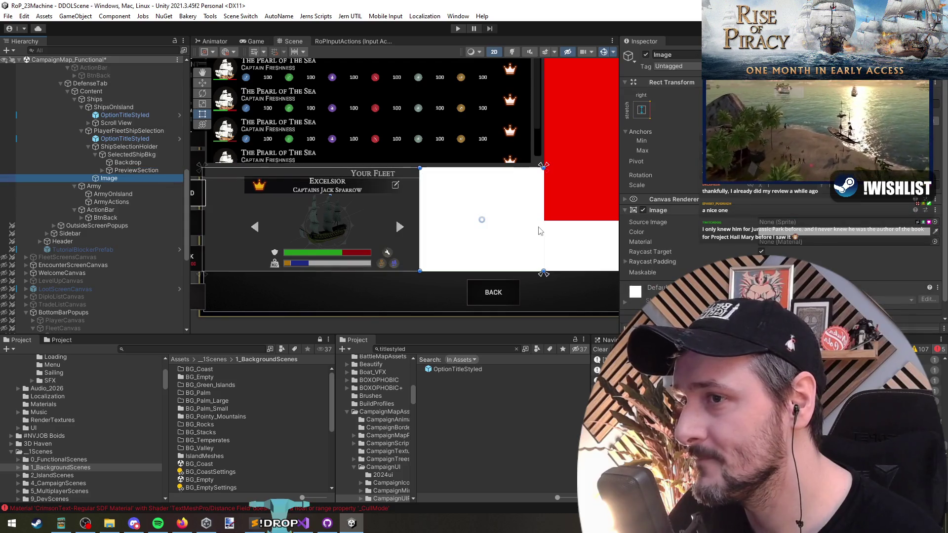
pyautogui.press('F2')
pyautogui.write('Actions')
pyautogui.press('Return')
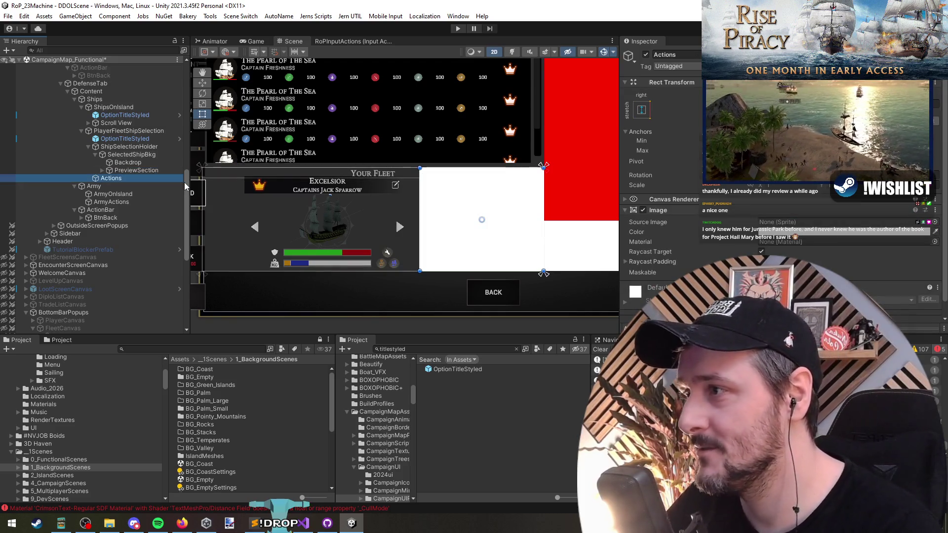
# - Collapse the Image component details and select the existing BtnBack button
pyautogui.click(687, 210)
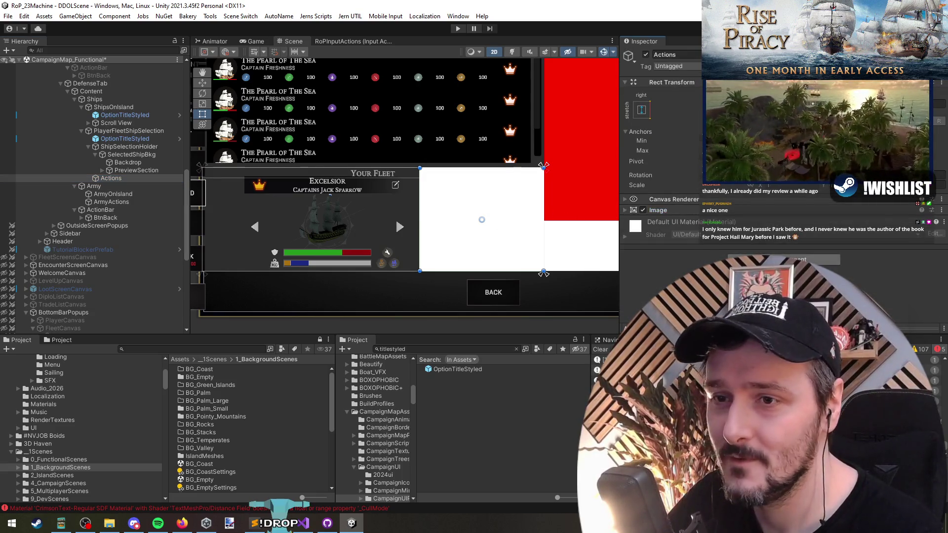
pyautogui.click(119, 180)
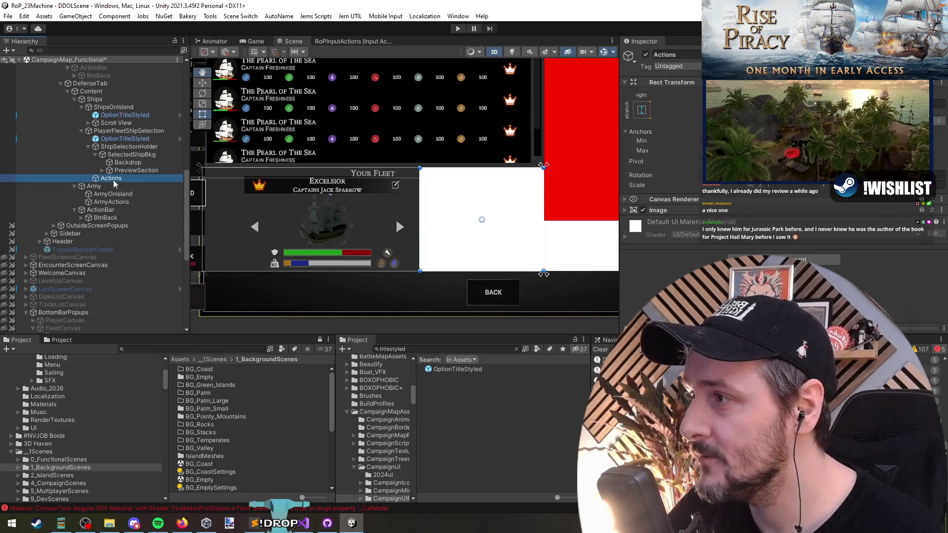
pyautogui.click(491, 293)
pyautogui.click(104, 218)
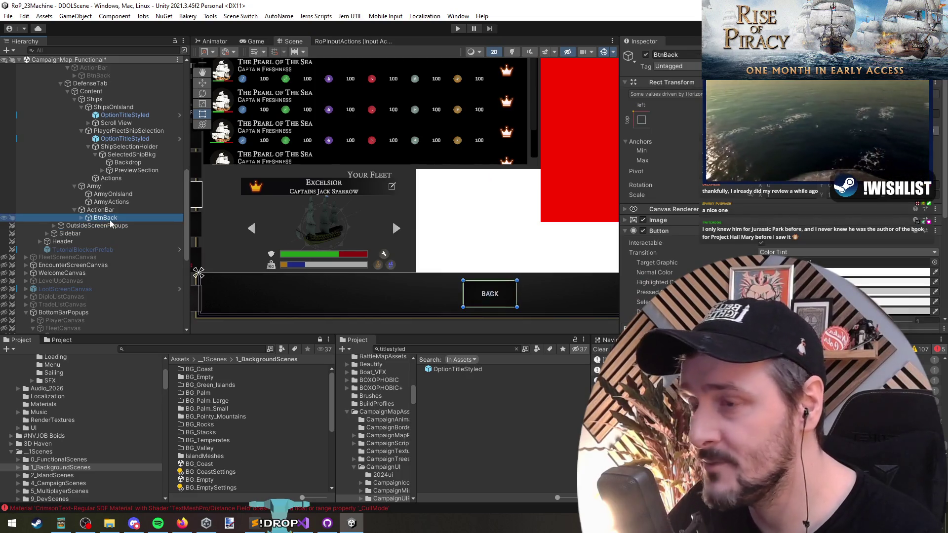
# - Search the Project for 'btn styled' and drag the rounded styled button under ActionBar
pyautogui.scroll(15, 111, 215)
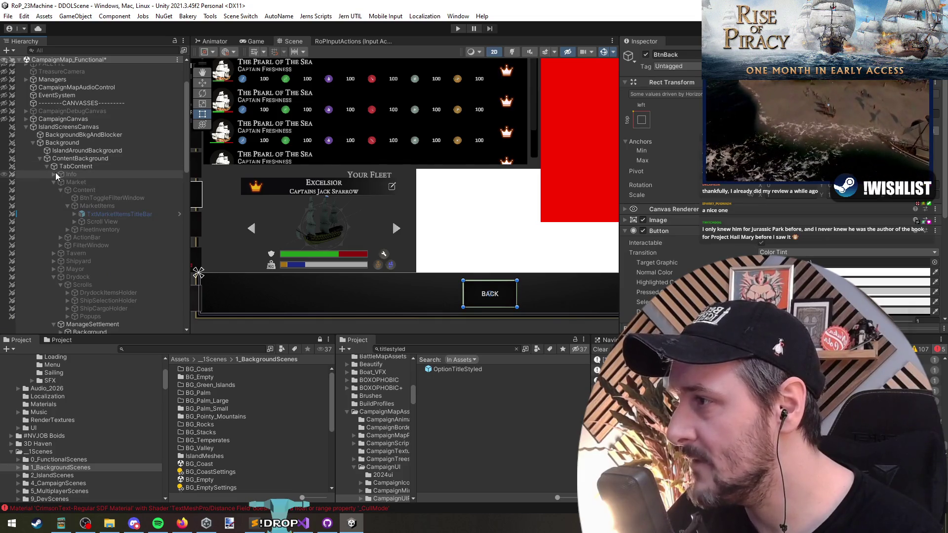
pyautogui.click(60, 238)
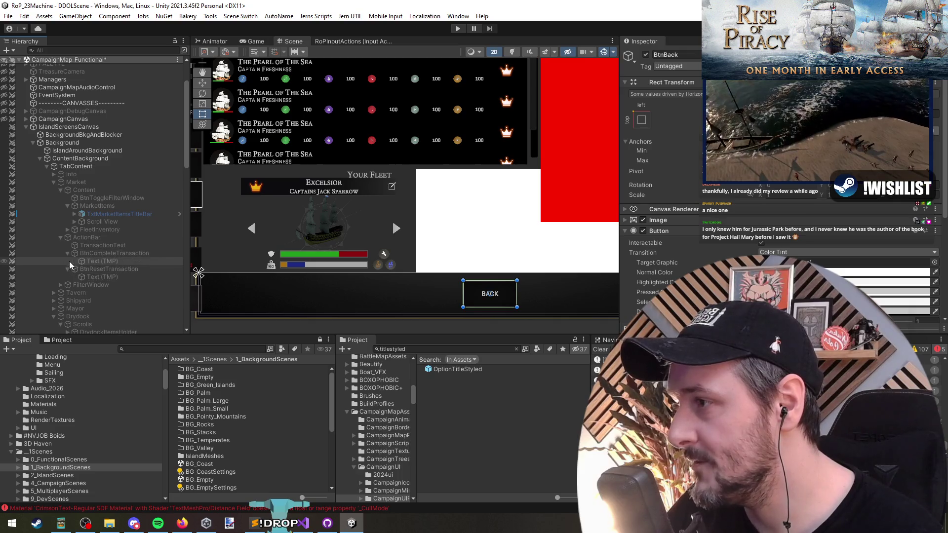
pyautogui.click(60, 237)
pyautogui.scroll(-10, 92, 241)
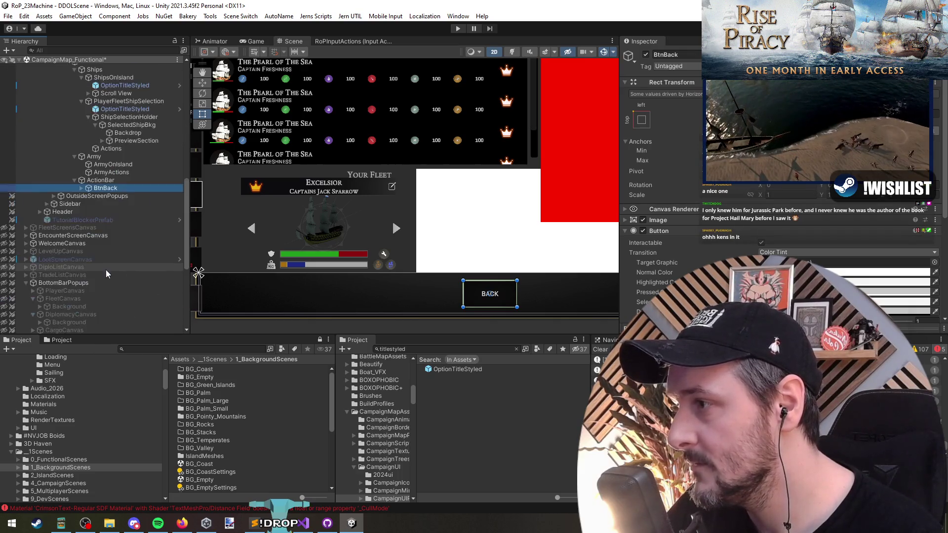
pyautogui.click(464, 347)
pyautogui.write('btn styled')
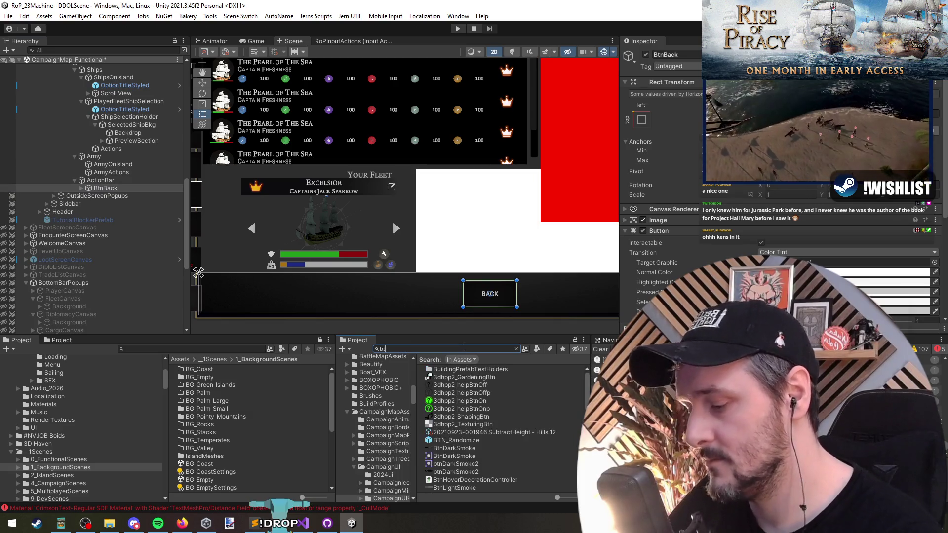
pyautogui.hotkey('ctrl', 'shift', 'Left')
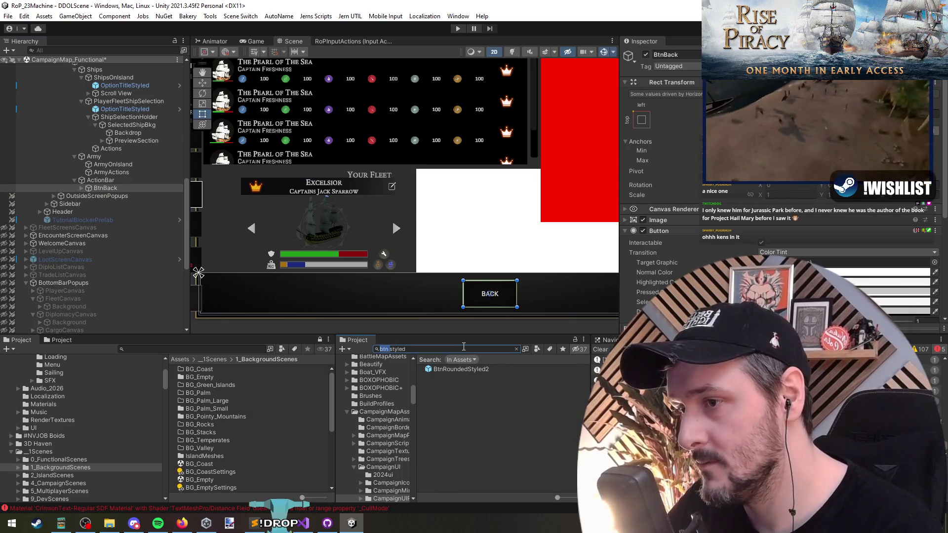
pyautogui.moveTo(454, 370); pyautogui.dragTo(114, 183)
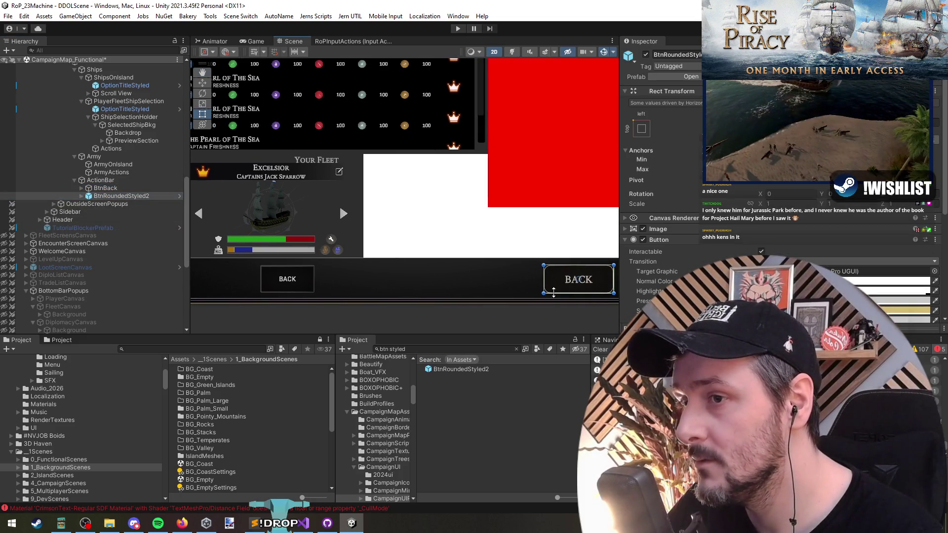
# - Try adding a ButtonStyled button under ActionBar, then undo it
pyautogui.scroll(-2, 475, 268)
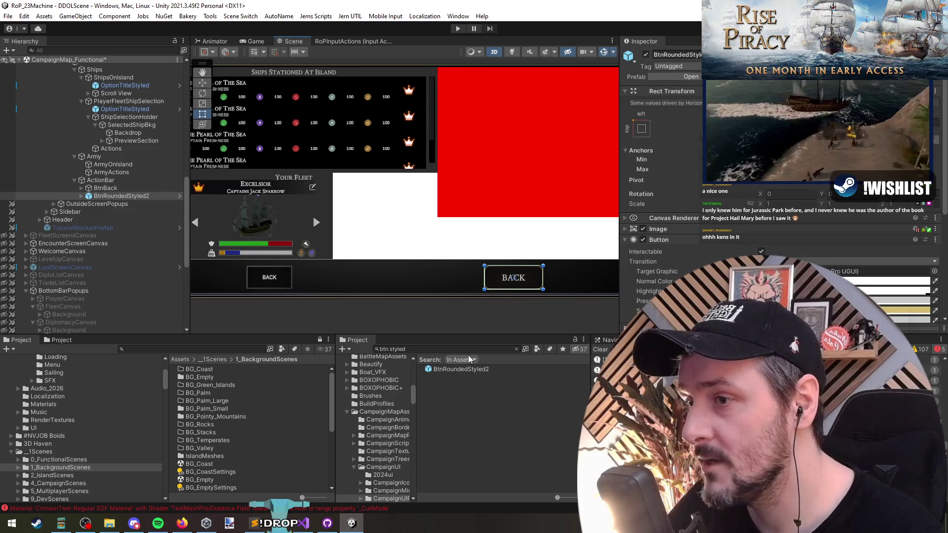
pyautogui.hotkey('ctrl', 'f')
pyautogui.write('utton styl')
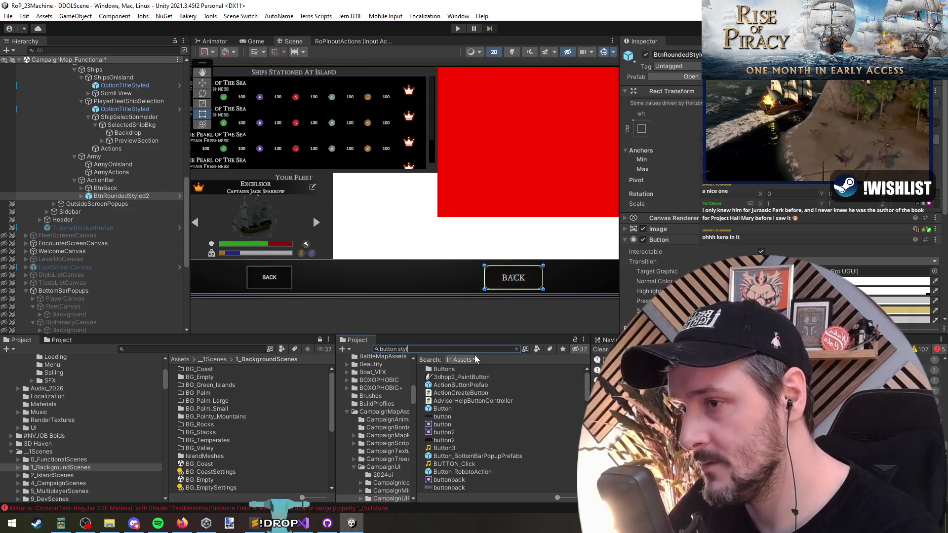
pyautogui.write('ed')
pyautogui.moveTo(452, 374); pyautogui.dragTo(130, 200)
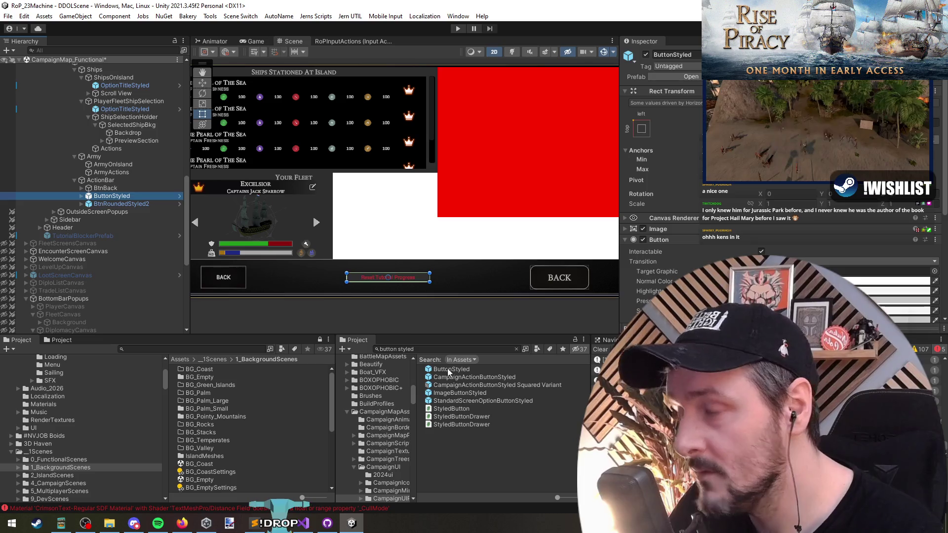
pyautogui.hotkey('ctrl', 'z')
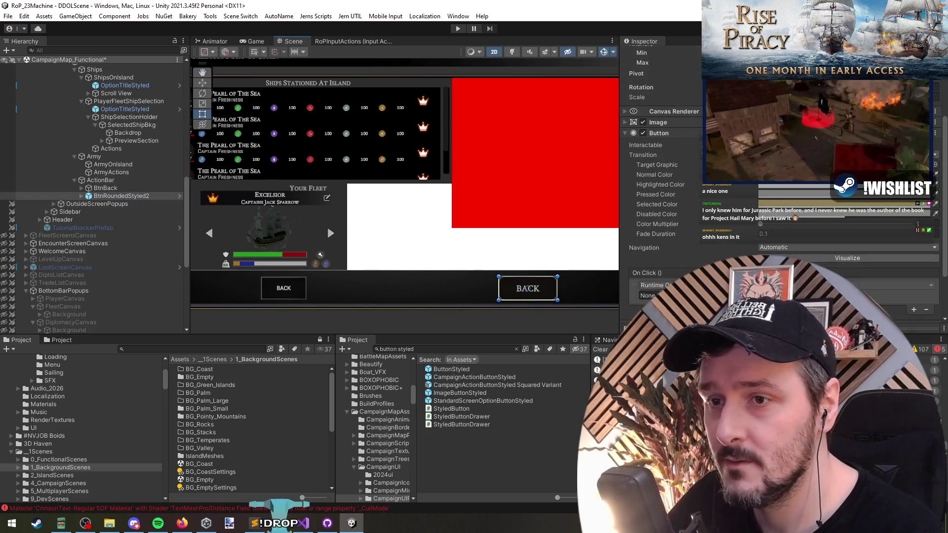
# - Delete the old BtnBack and duplicate the rounded BACK button into Actions
pyautogui.click(99, 197)
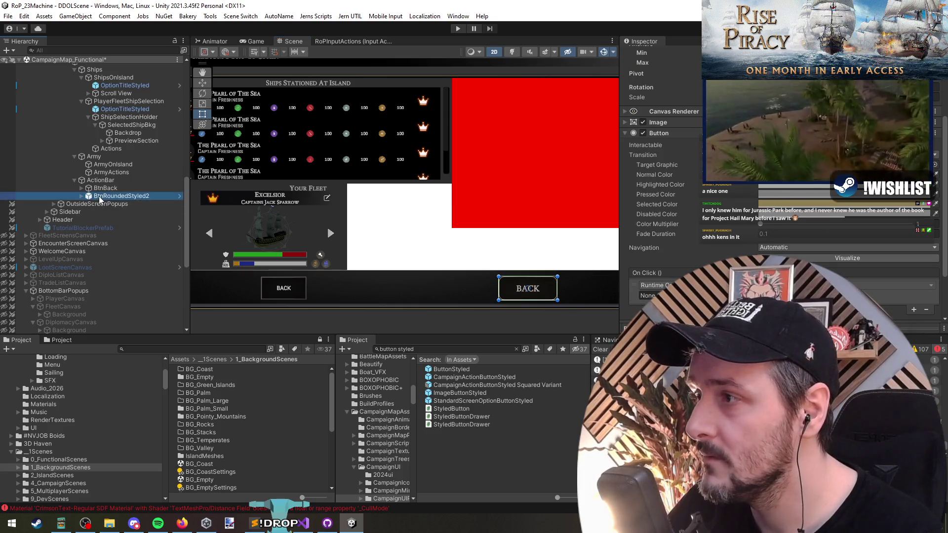
pyautogui.press('Up')
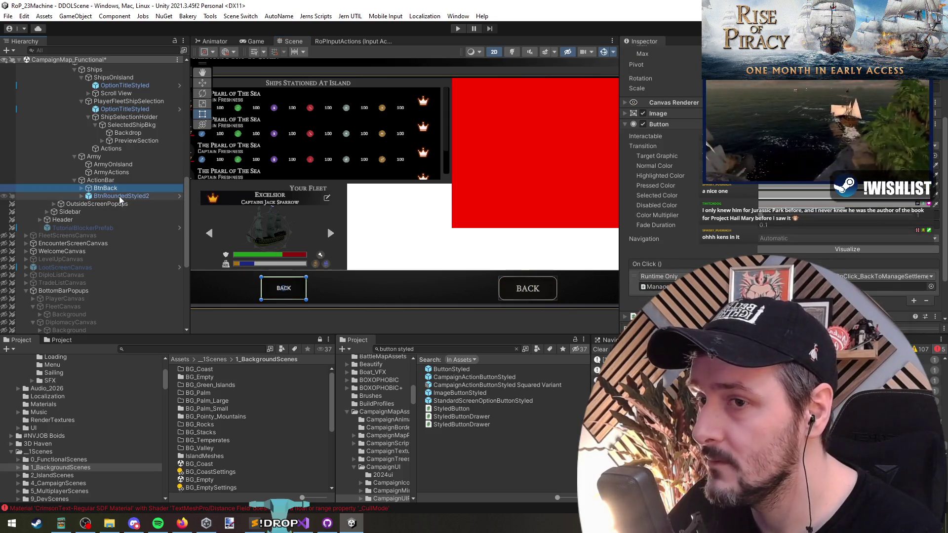
pyautogui.rightClick(656, 265)
pyautogui.click(657, 267)
pyautogui.click(528, 289)
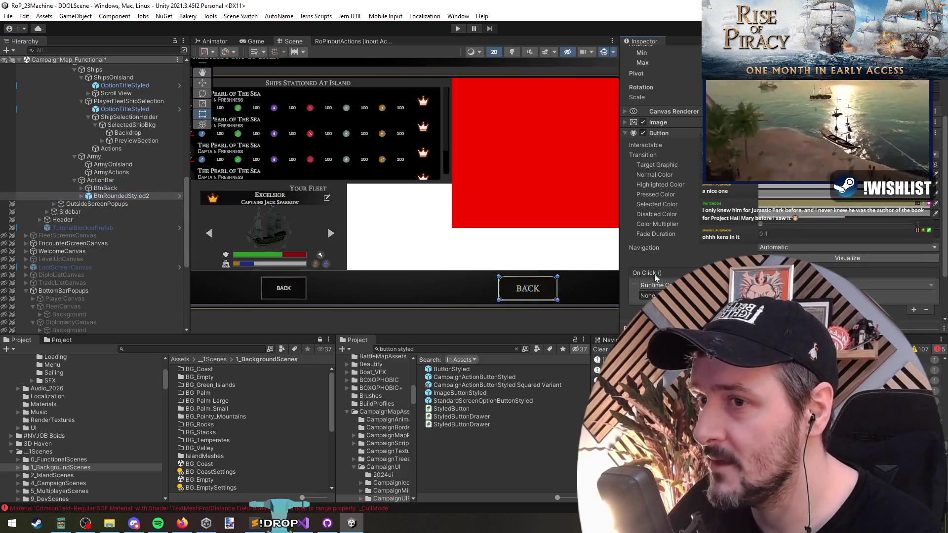
pyautogui.click(109, 191)
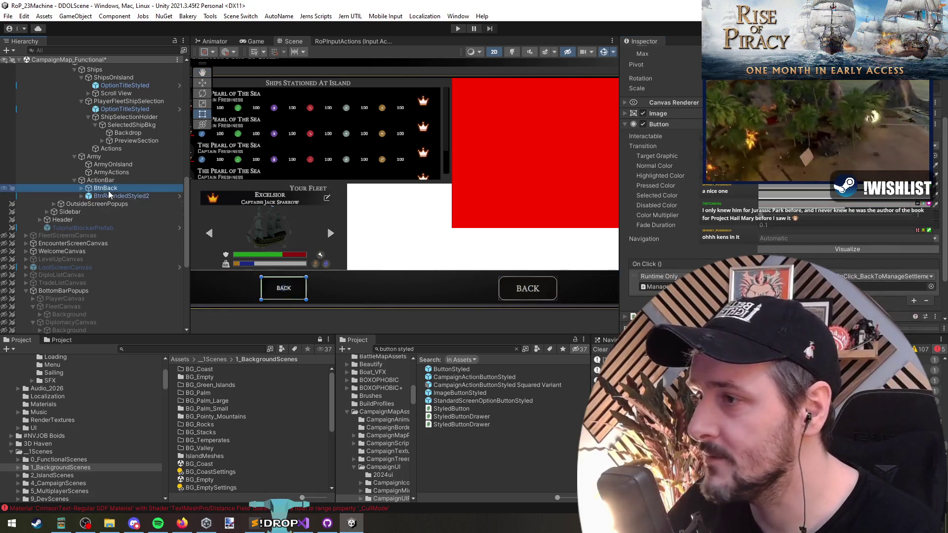
pyautogui.press('Delete')
pyautogui.click(108, 187)
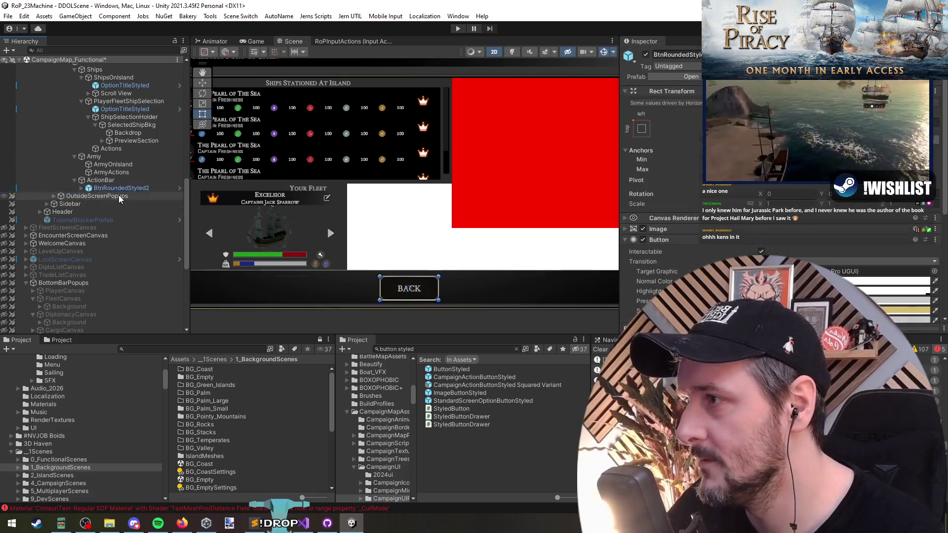
pyautogui.hotkey('ctrl', 'd')
pyautogui.moveTo(118, 197); pyautogui.dragTo(111, 148)
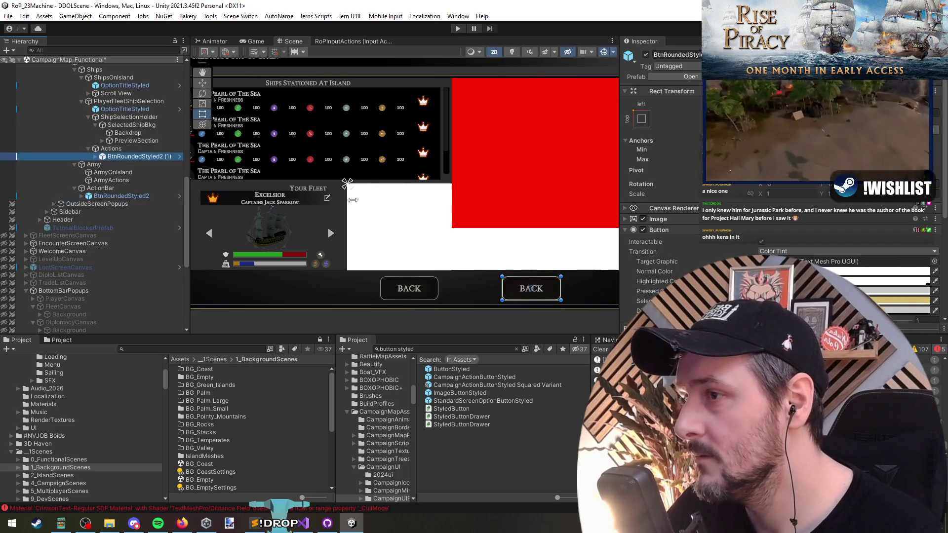
# - Add a Vertical Layout Group to Actions: Middle Center, control child width, right padding 100
pyautogui.click(502, 151)
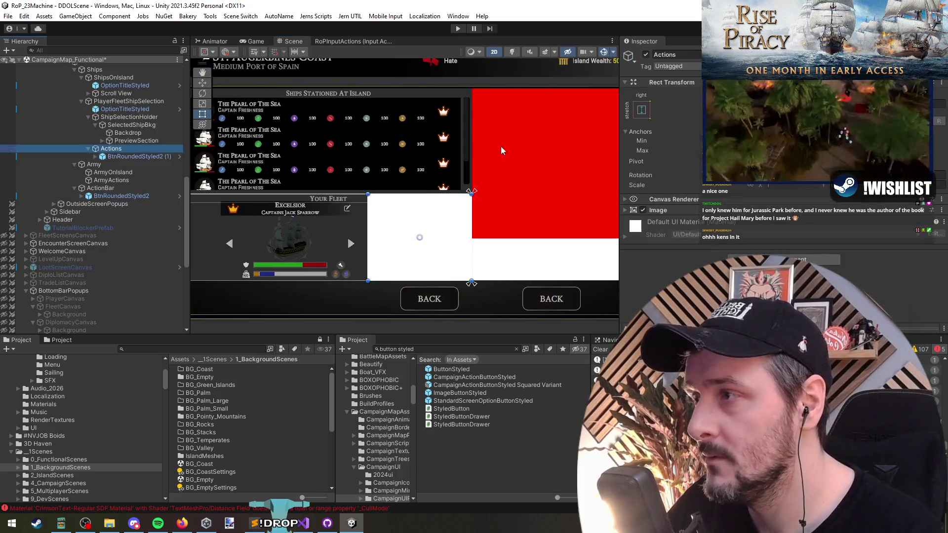
pyautogui.click(783, 259)
pyautogui.write('vertical')
pyautogui.press('Return')
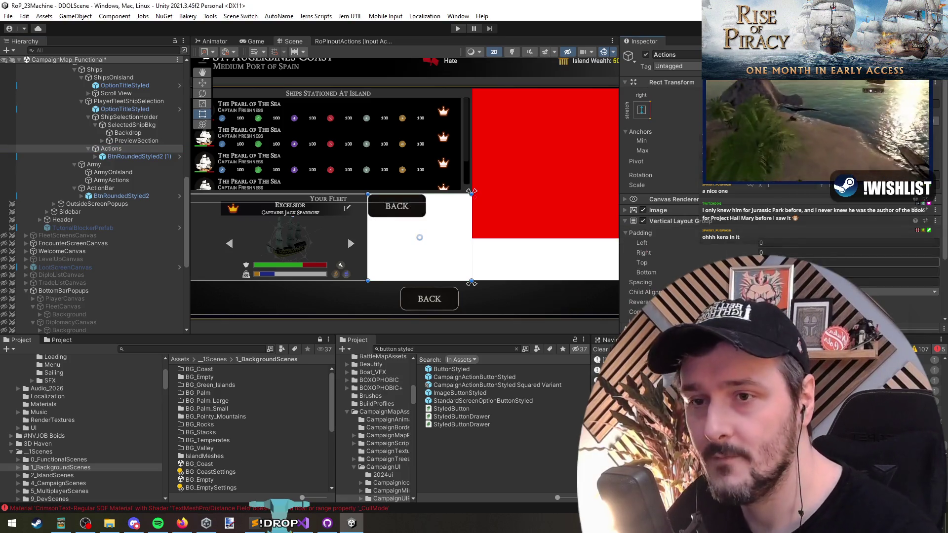
pyautogui.click(847, 238)
pyautogui.click(804, 259)
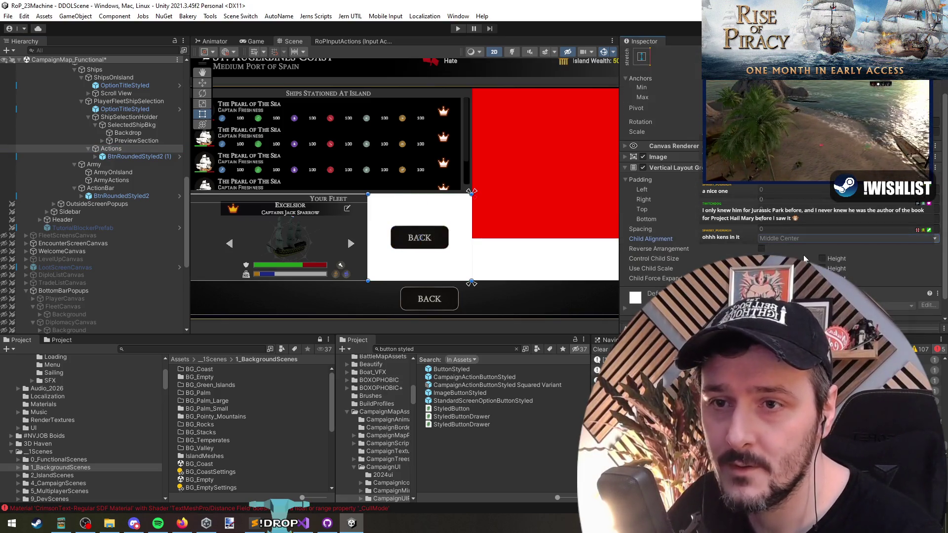
pyautogui.click(796, 258)
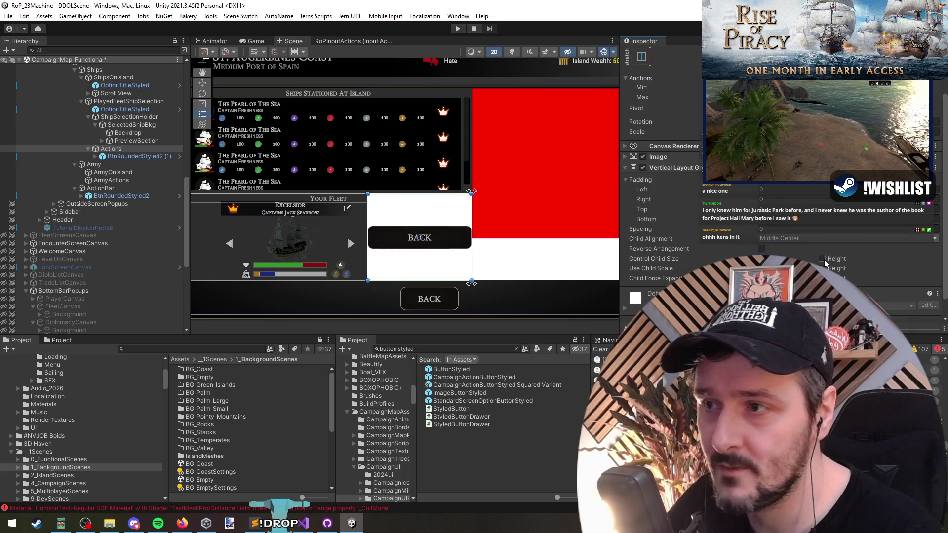
pyautogui.press('f')
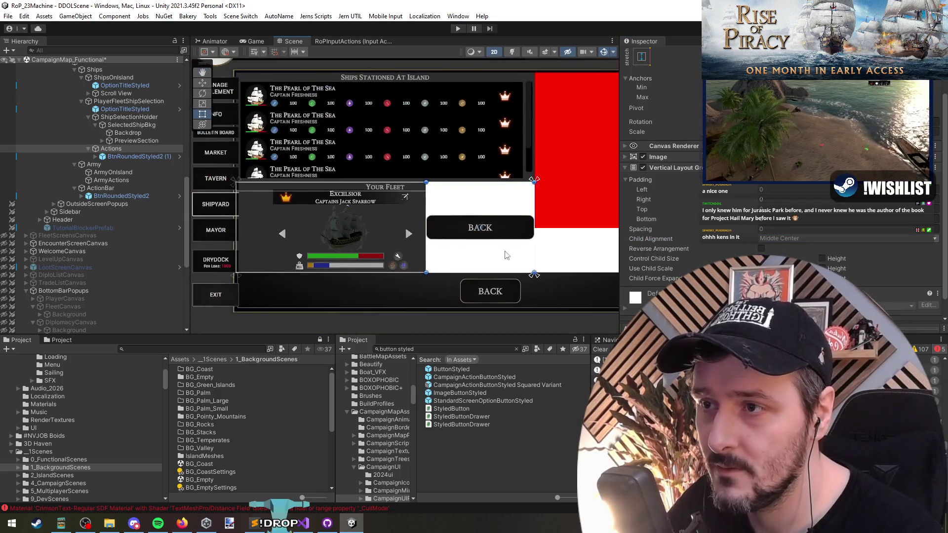
pyautogui.click(778, 199)
pyautogui.write('1')
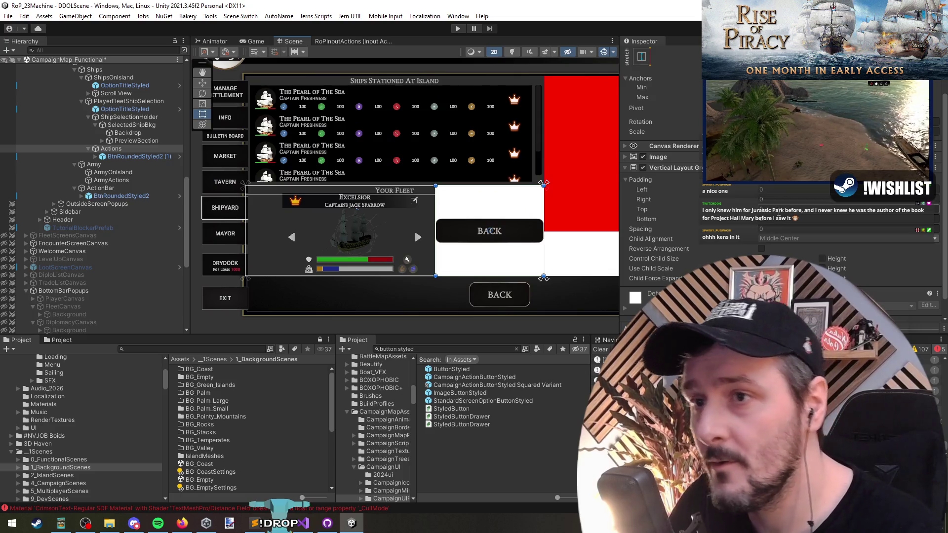
pyautogui.write('00')
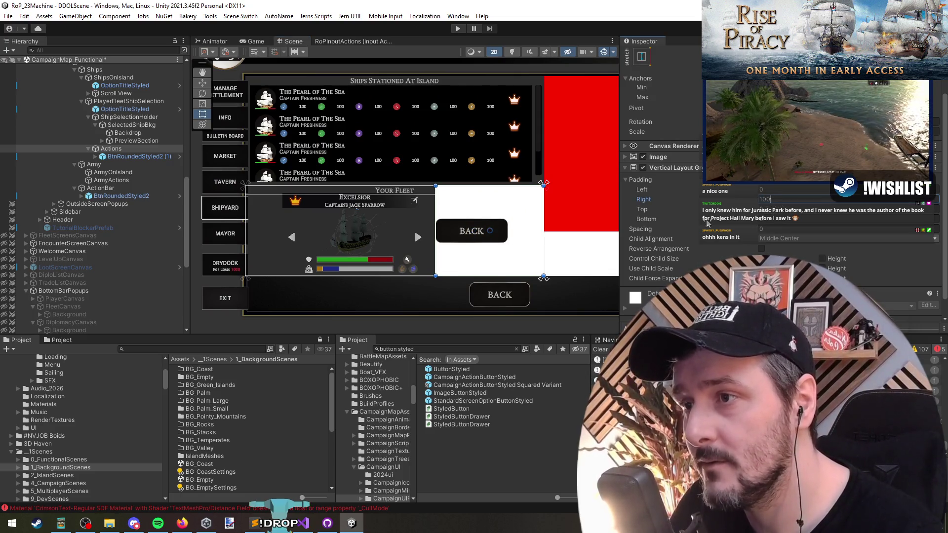
# - Remove the white Image component from Actions
pyautogui.click(131, 157)
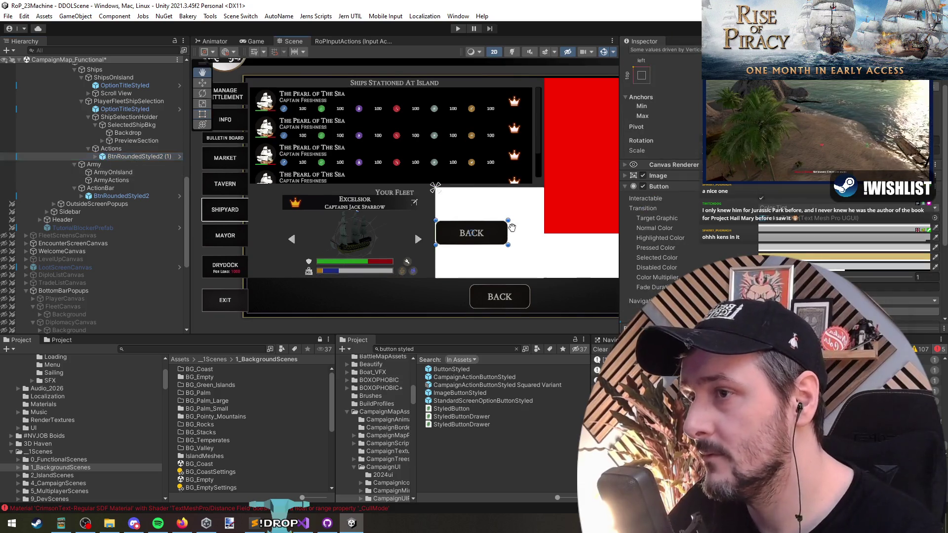
pyautogui.moveTo(512, 227); pyautogui.dragTo(514, 239)
pyautogui.click(126, 148)
pyautogui.press('t')
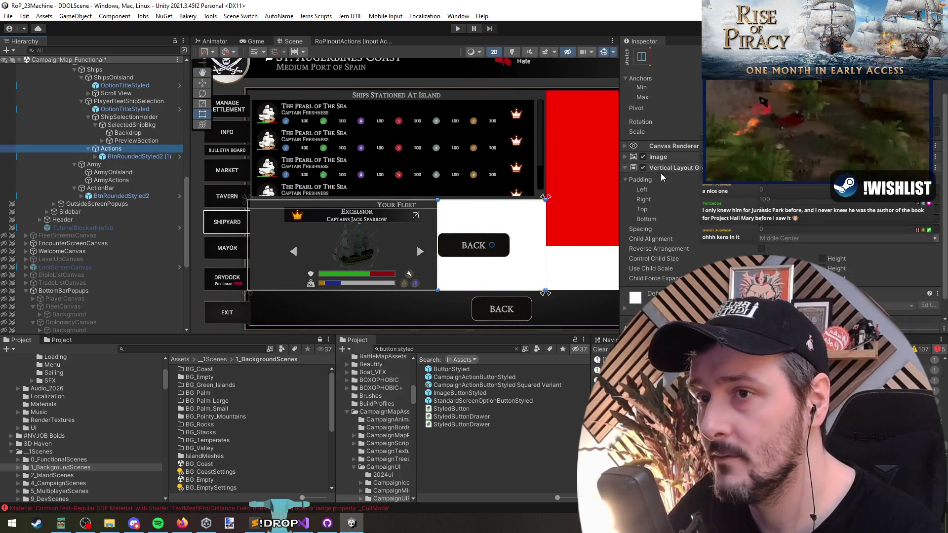
pyautogui.click(674, 165)
pyautogui.rightClick(671, 210)
pyautogui.click(686, 227)
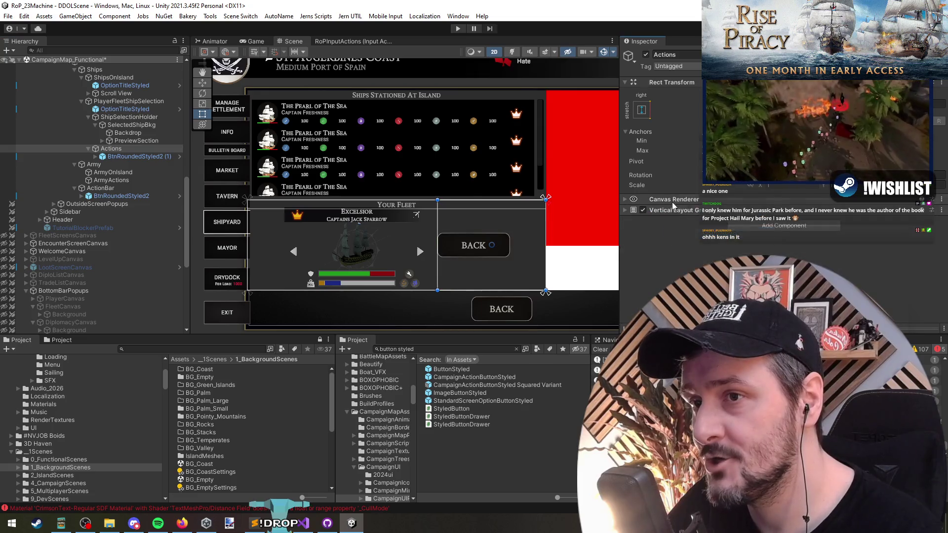
# - Relabel the button 'Add to Defending Fleet' with font size 24 and tighter line spacing
pyautogui.click(131, 156)
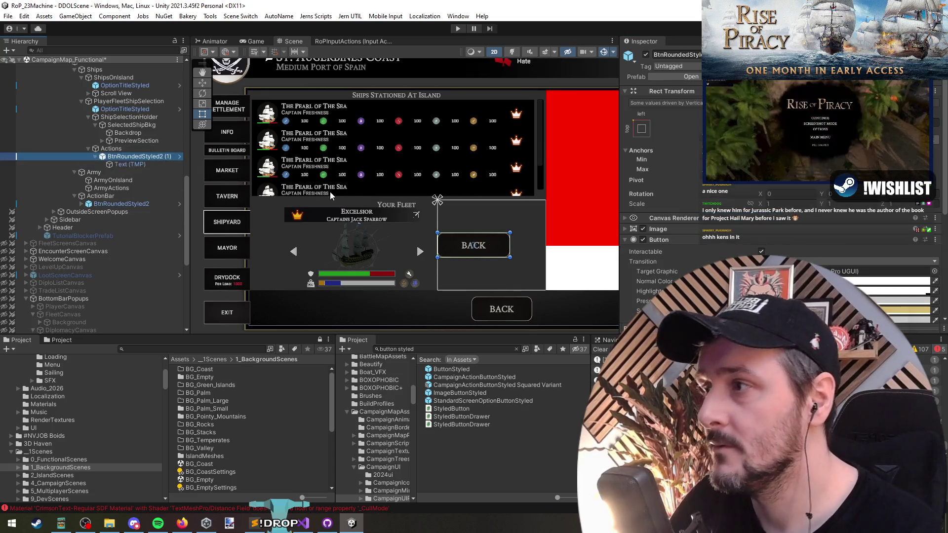
pyautogui.press('Down')
pyautogui.tripleClick(715, 244)
pyautogui.write('Add to Defending Fleet')
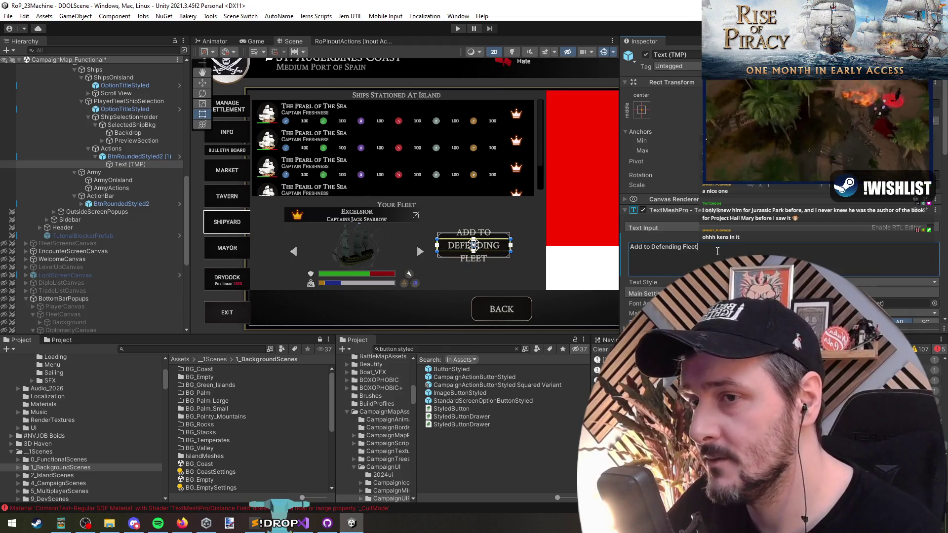
pyautogui.scroll(-6, 717, 252)
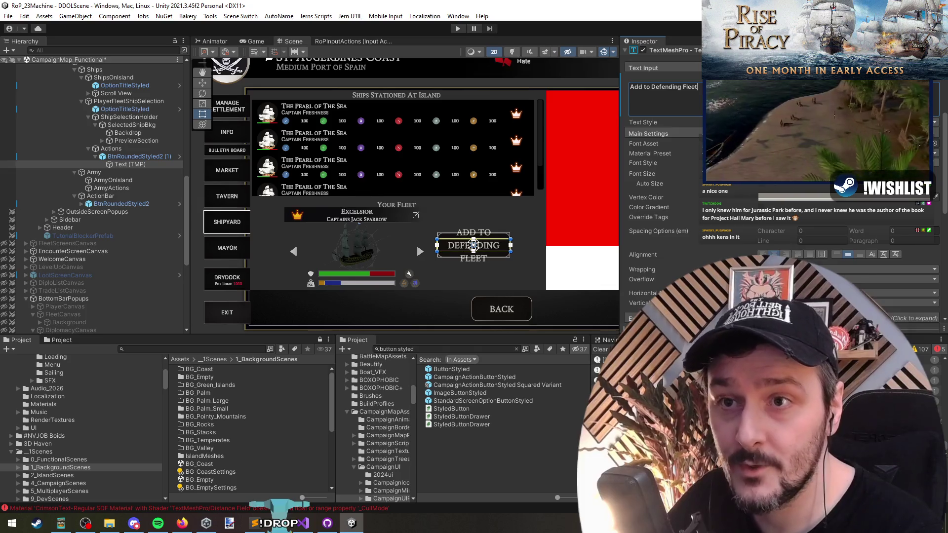
pyautogui.click(789, 174)
pyautogui.write('24')
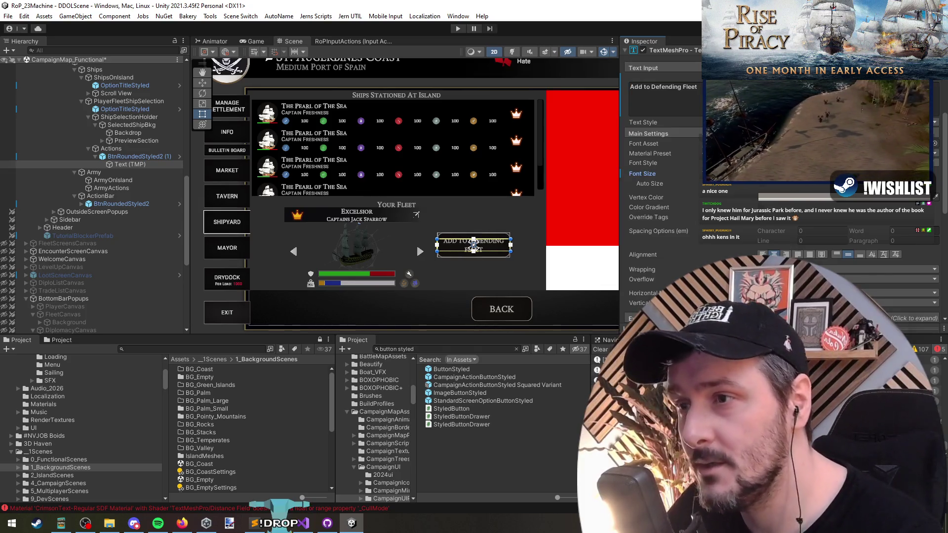
pyautogui.scroll(3, 472, 260)
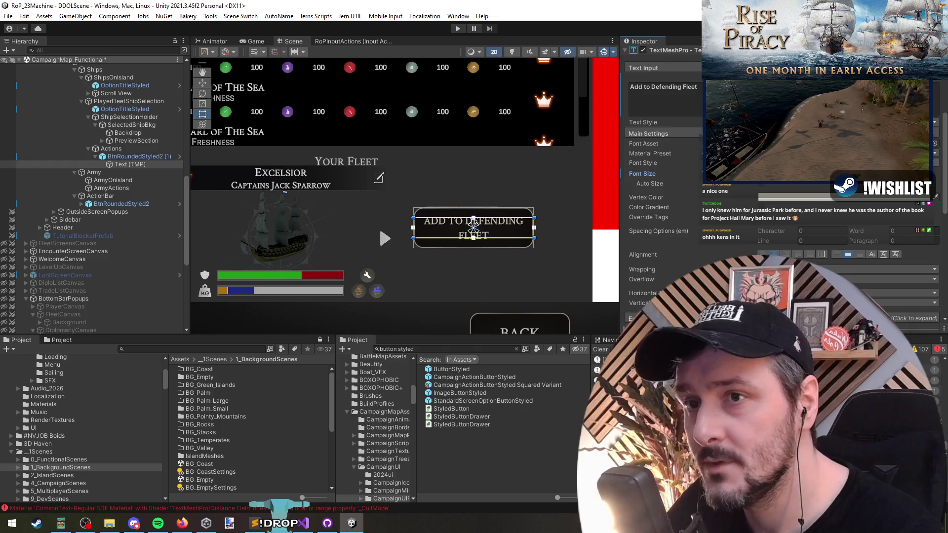
pyautogui.click(648, 186)
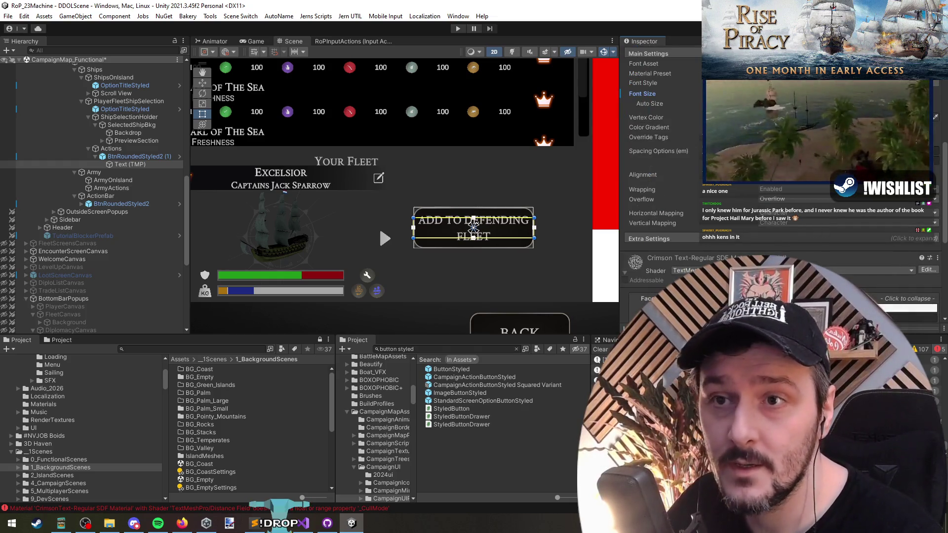
pyautogui.moveTo(721, 161); pyautogui.dragTo(706, 161)
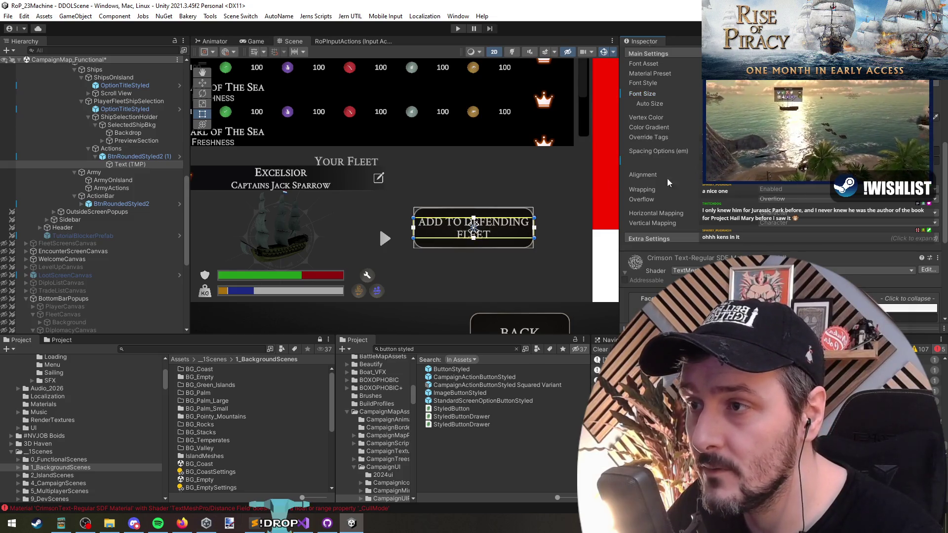
pyautogui.scroll(-3, 370, 226)
pyautogui.click(293, 197)
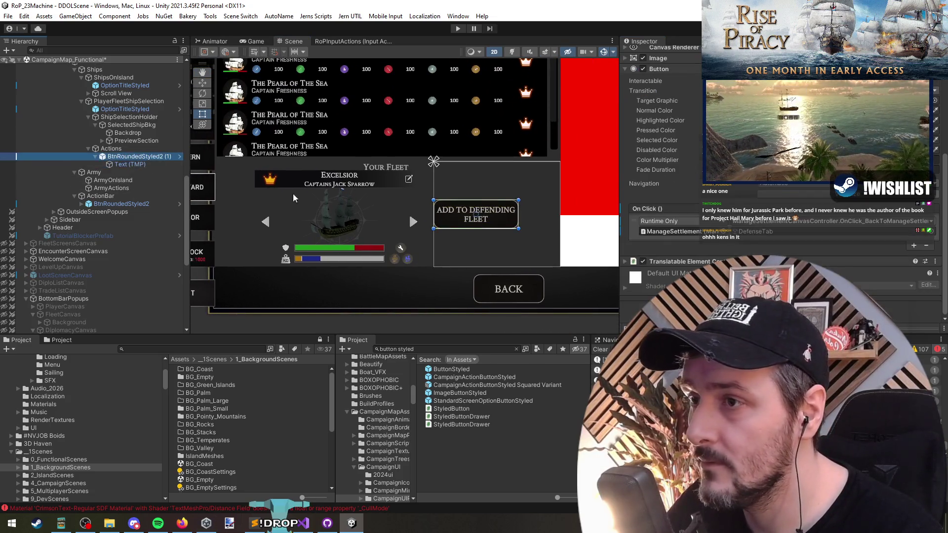
# - Reduce the Actions Vertical Layout Group's right padding to about 86 to widen the button
pyautogui.click(111, 148)
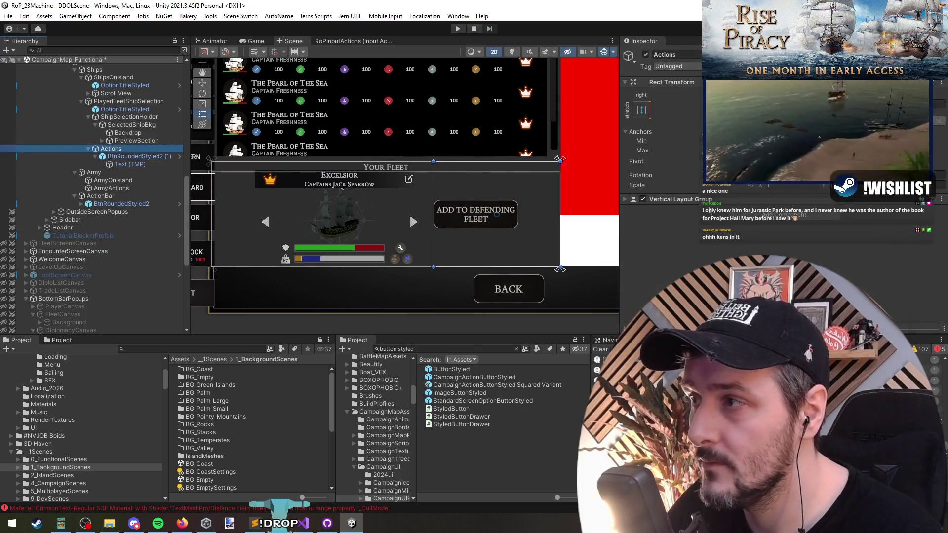
pyautogui.click(691, 200)
pyautogui.moveTo(643, 230); pyautogui.dragTo(738, 238)
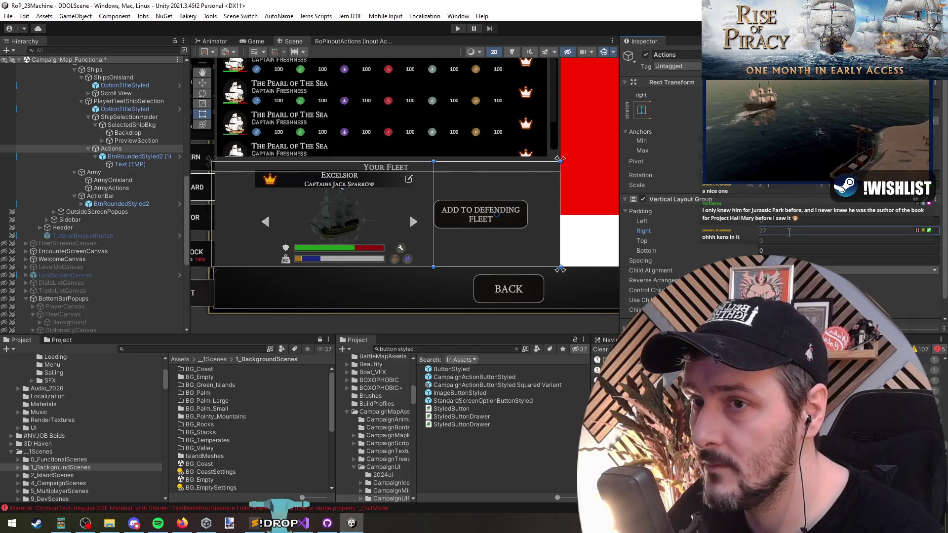
pyautogui.click(138, 157)
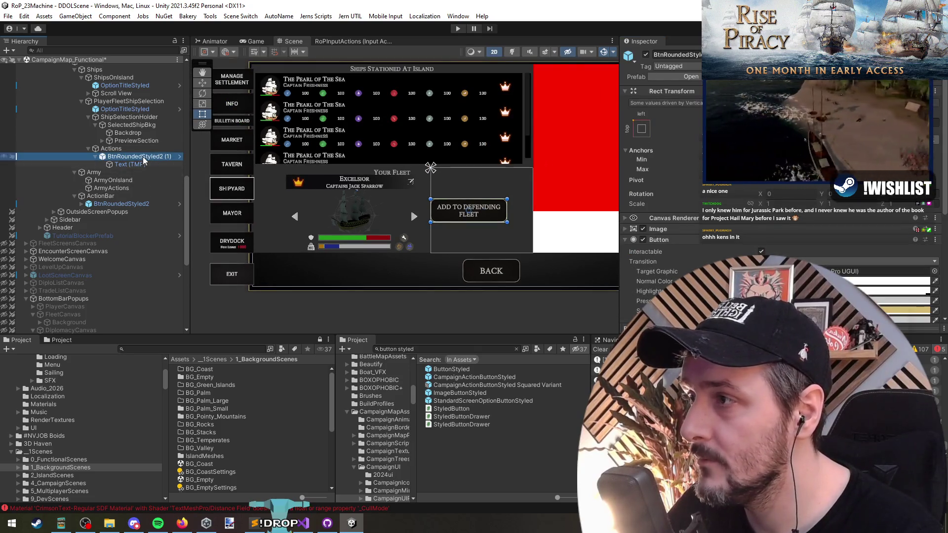
# - Walk the hierarchy up to ShipSelectionHolder, select ActionBar, and save the scene
pyautogui.scroll(3, 348, 202)
pyautogui.click(136, 149)
pyautogui.press('Up')
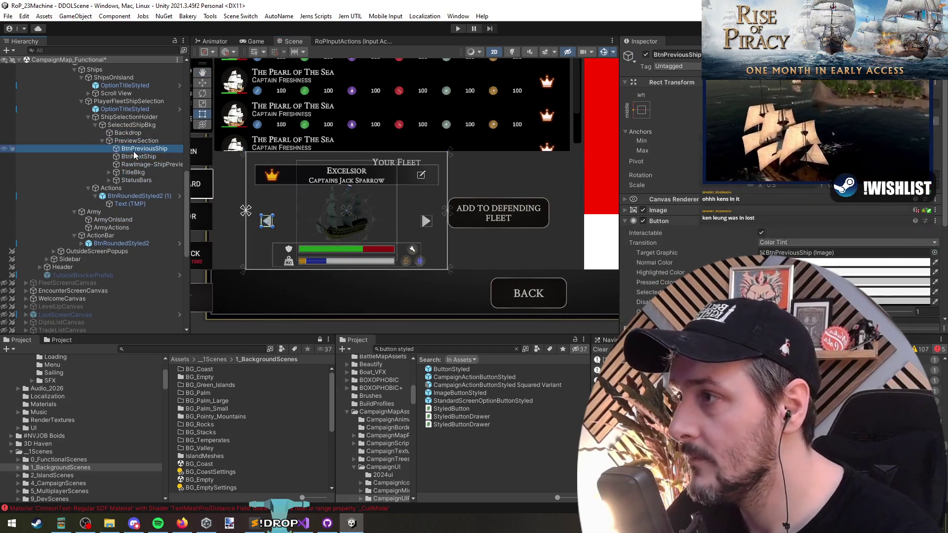
pyautogui.press('Up')
pyautogui.press('Up')
pyautogui.press('Left')
pyautogui.press('Left')
pyautogui.press('Left')
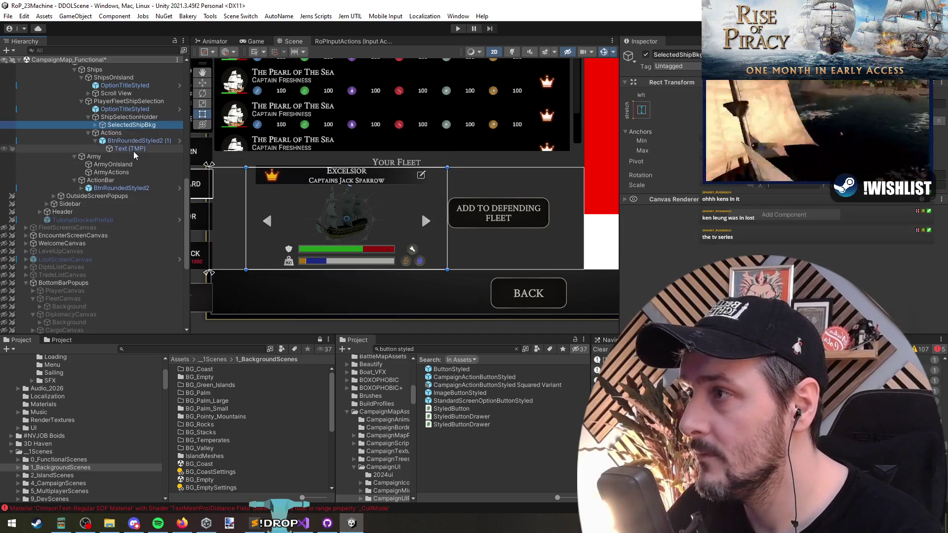
pyautogui.scroll(-2, 133, 151)
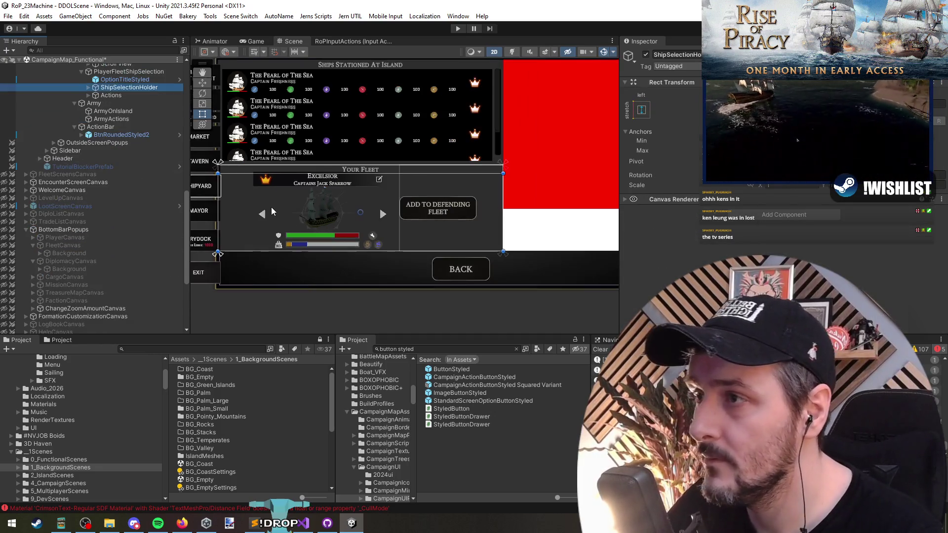
pyautogui.scroll(-5, 390, 304)
pyautogui.click(399, 292)
pyautogui.scroll(4, 446, 240)
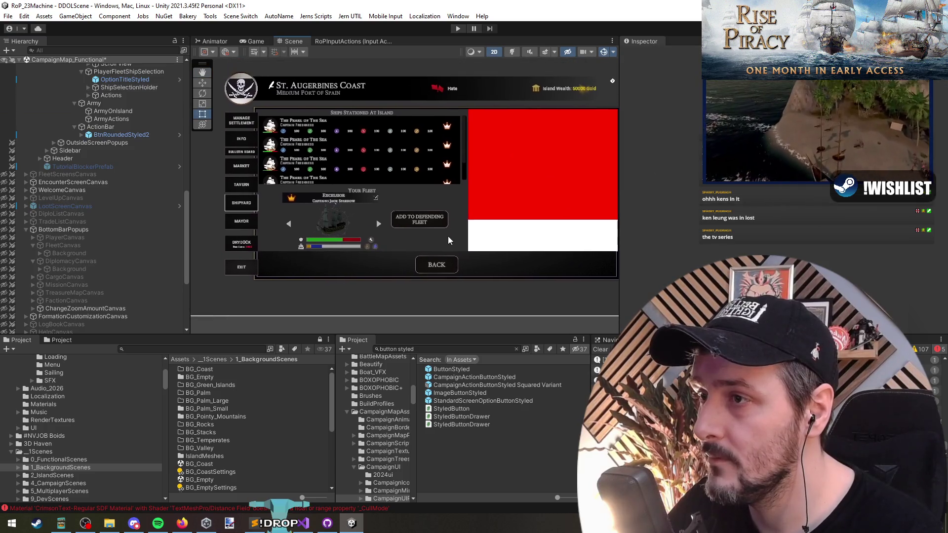
pyautogui.click(305, 307)
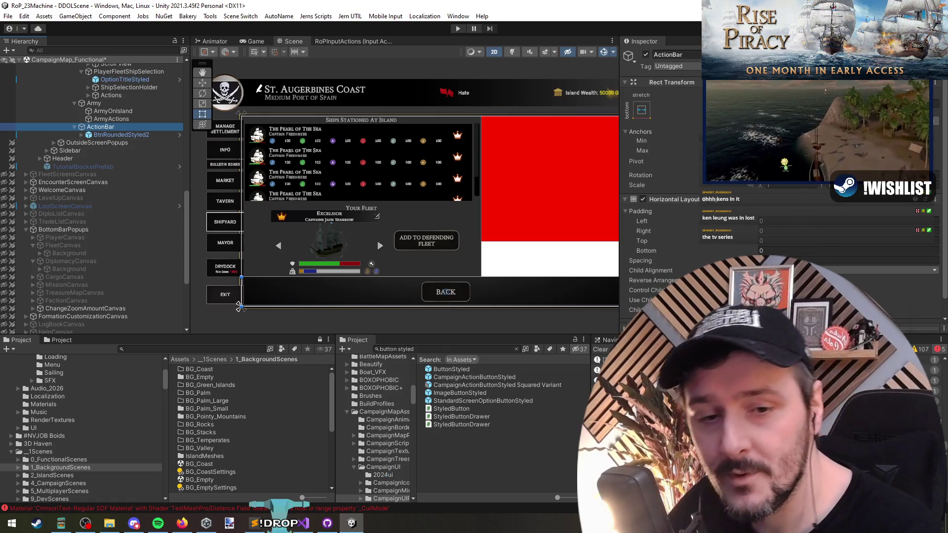
pyautogui.hotkey('ctrl', 's')
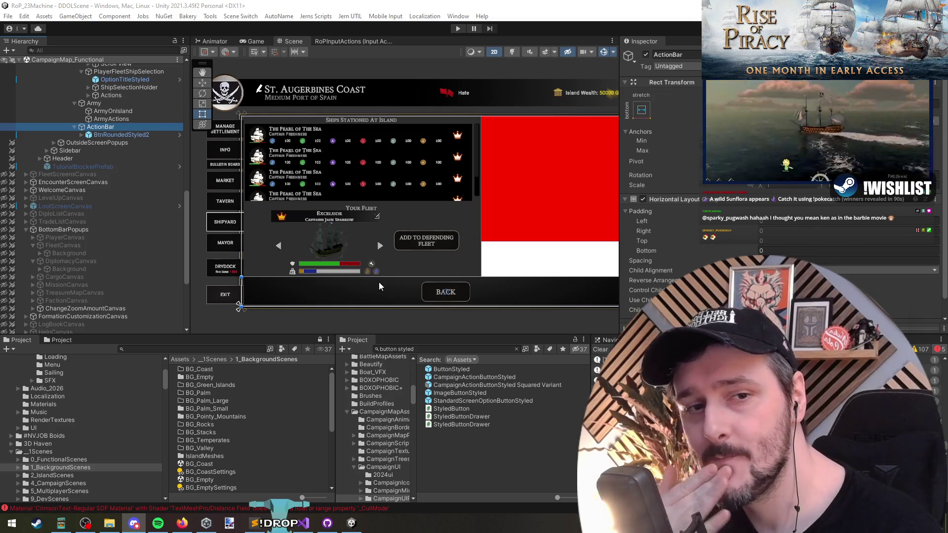
pyautogui.scroll(4, 366, 236)
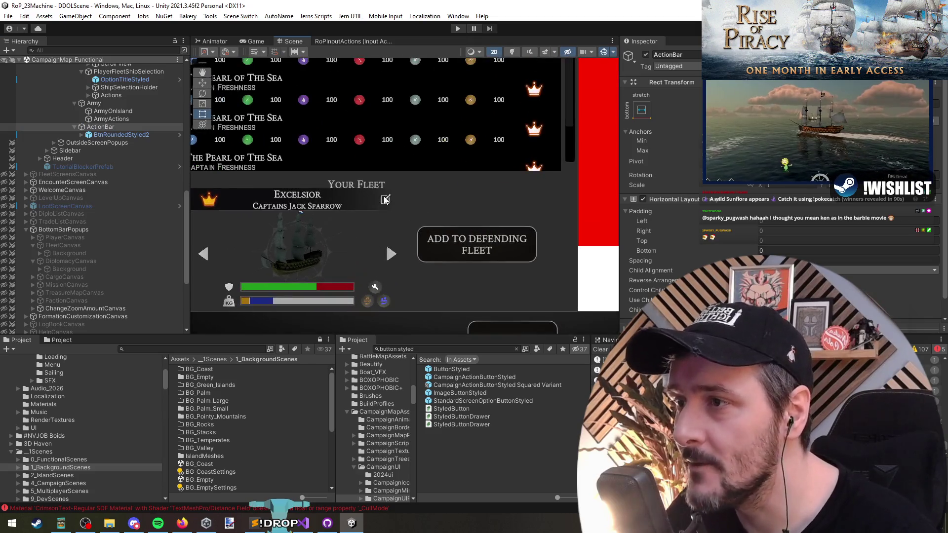
pyautogui.click(386, 200)
pyautogui.click(476, 245)
pyautogui.press('f')
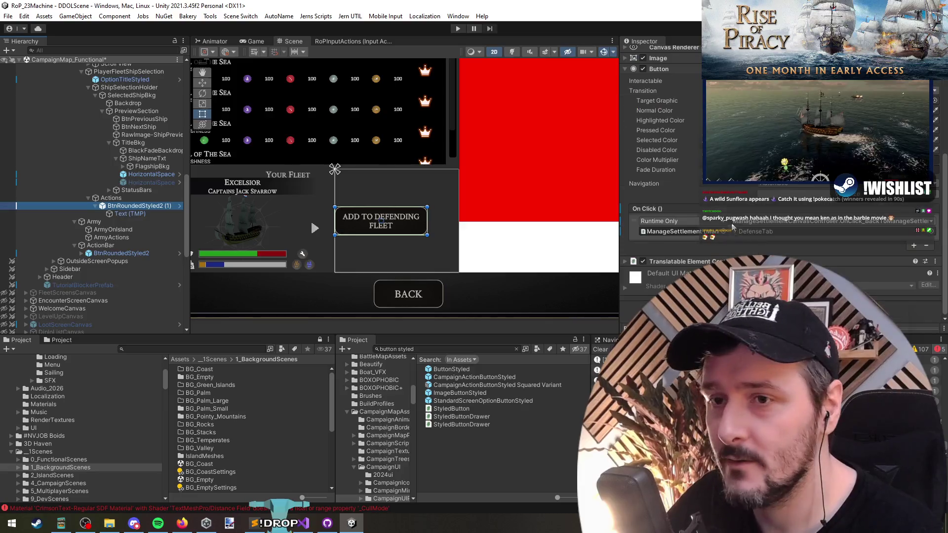
pyautogui.click(204, 19)
pyautogui.moveTo(232, 20)
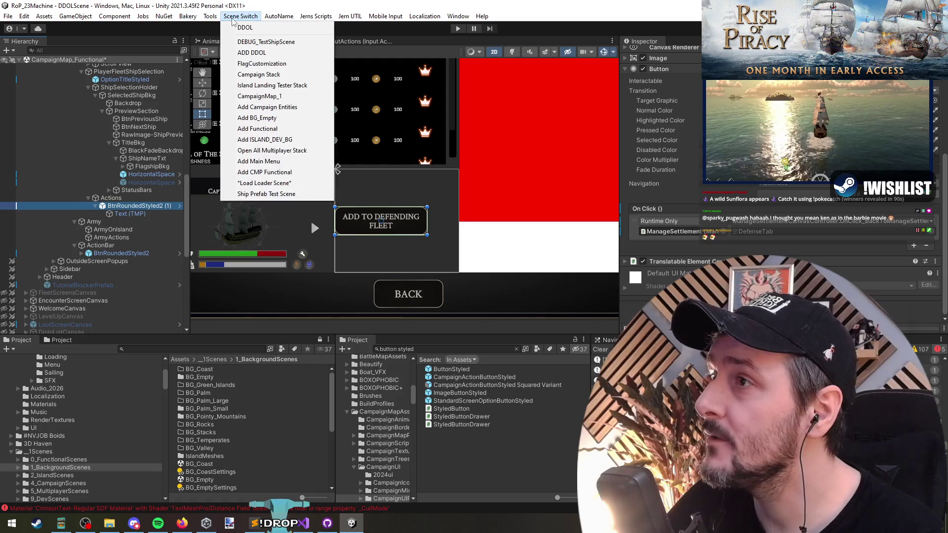
pyautogui.moveTo(286, 18)
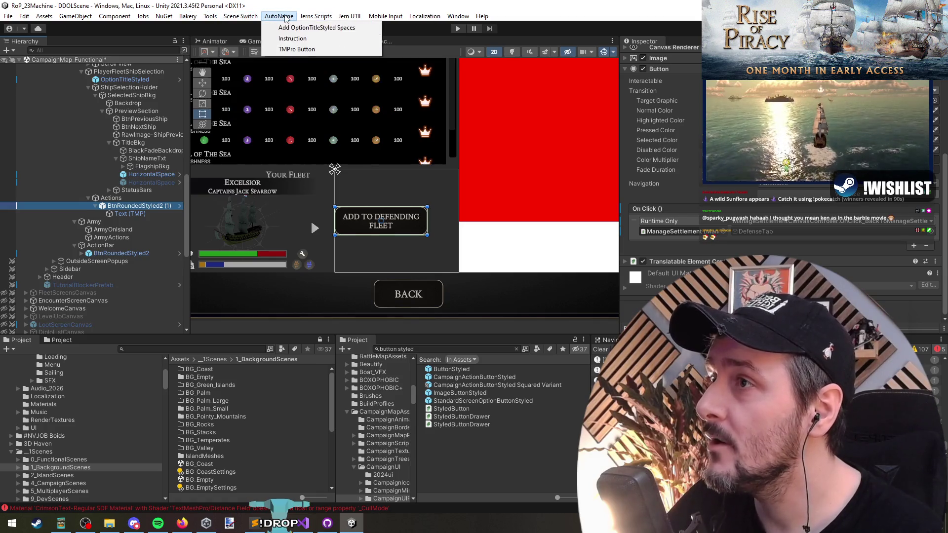
pyautogui.click(298, 50)
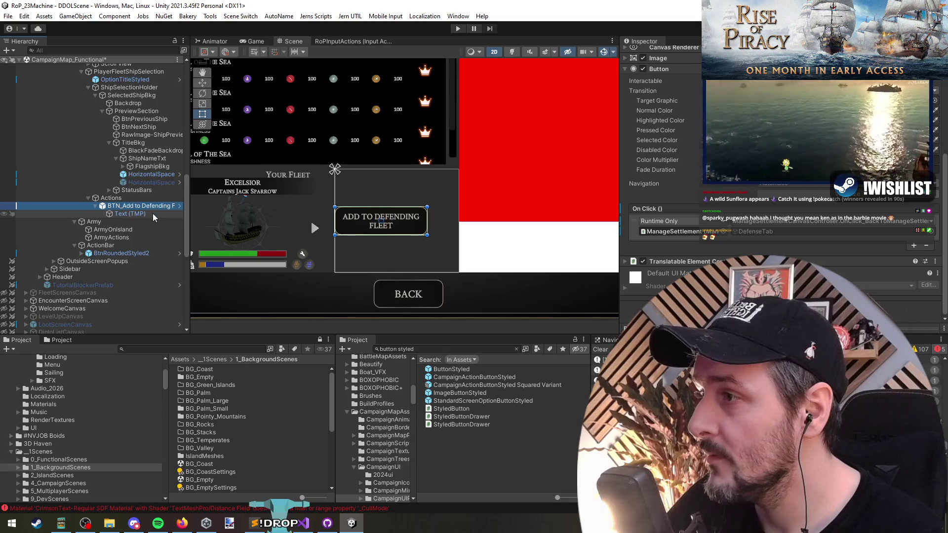
pyautogui.scroll(5, 696, 188)
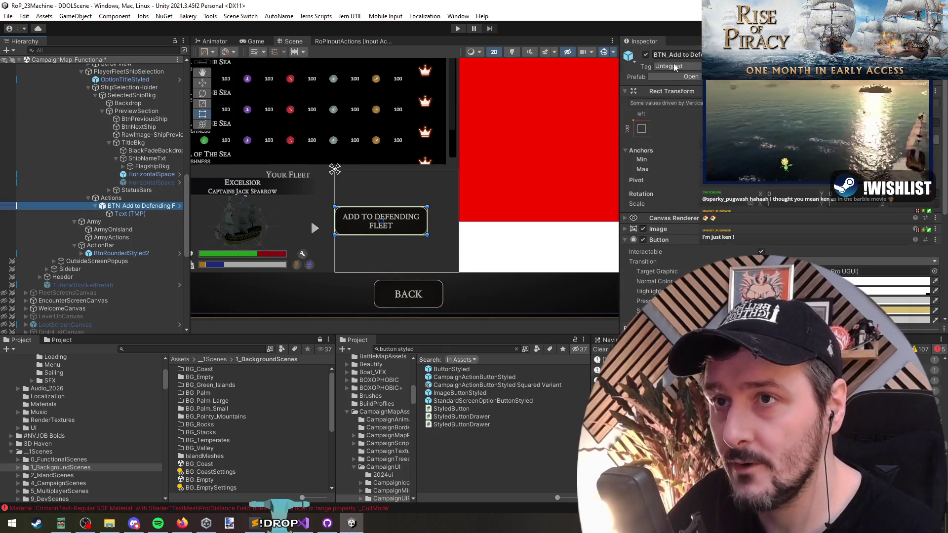
pyautogui.click(144, 214)
pyautogui.click(143, 207)
pyautogui.click(139, 198)
pyautogui.click(140, 204)
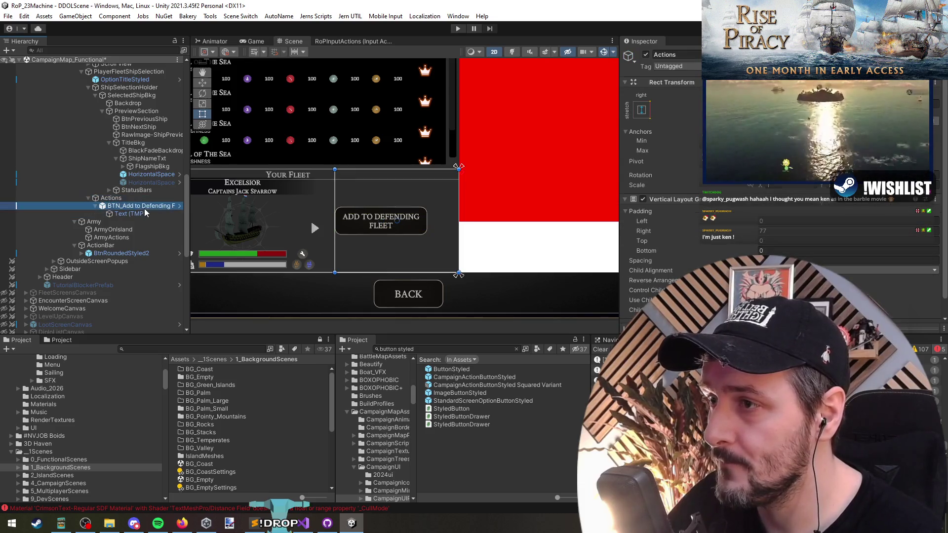
pyautogui.click(147, 212)
pyautogui.click(143, 207)
pyautogui.click(147, 212)
pyautogui.click(138, 206)
pyautogui.click(132, 198)
pyautogui.scroll(-4, 450, 190)
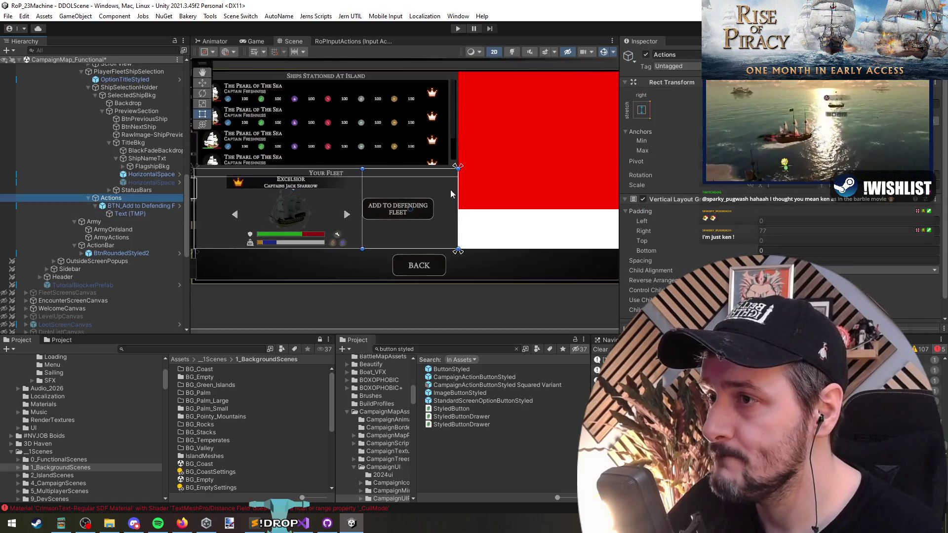
pyautogui.moveTo(458, 245)
pyautogui.mouseDown()
pyautogui.moveTo(437, 245)
pyautogui.moveTo(462, 240)
pyautogui.mouseUp()
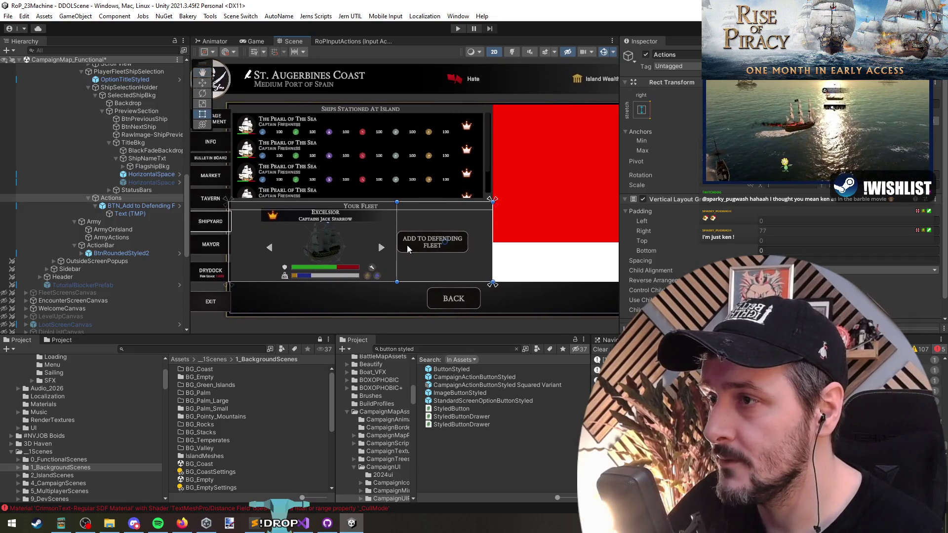
pyautogui.scroll(1, 445, 236)
pyautogui.moveTo(533, 228); pyautogui.dragTo(374, 218)
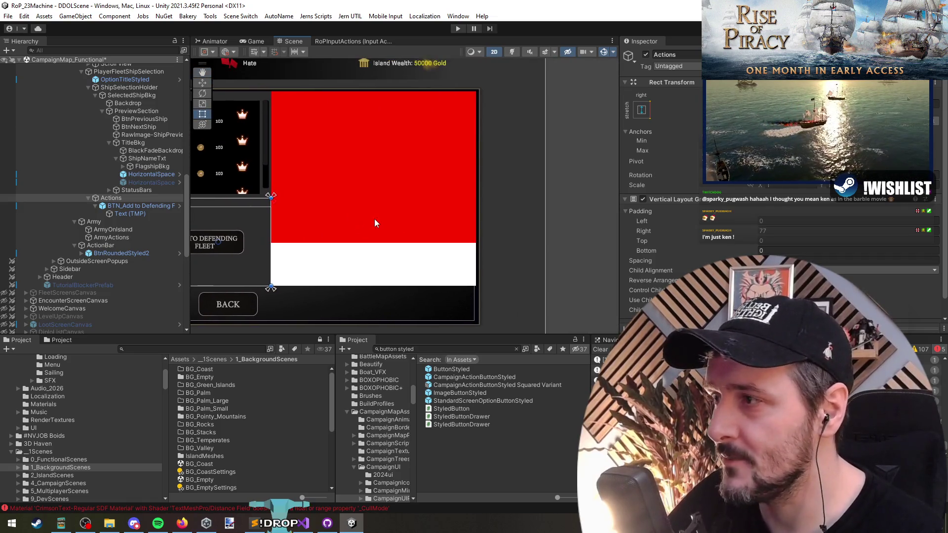
pyautogui.click(89, 197)
pyautogui.click(119, 87)
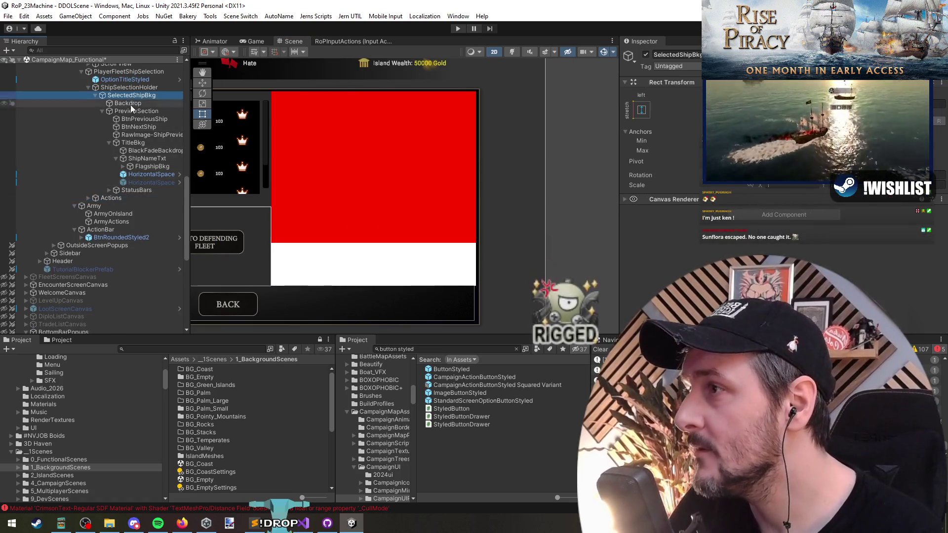
pyautogui.click(95, 95)
pyautogui.press('f')
pyautogui.click(88, 88)
pyautogui.scroll(3, 148, 163)
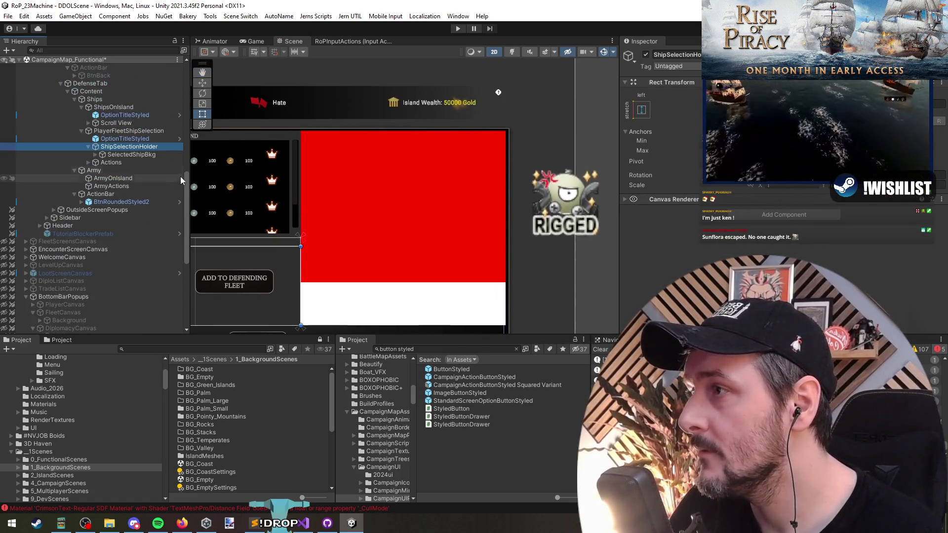
pyautogui.click(144, 154)
pyautogui.press('Up')
pyautogui.press('Up')
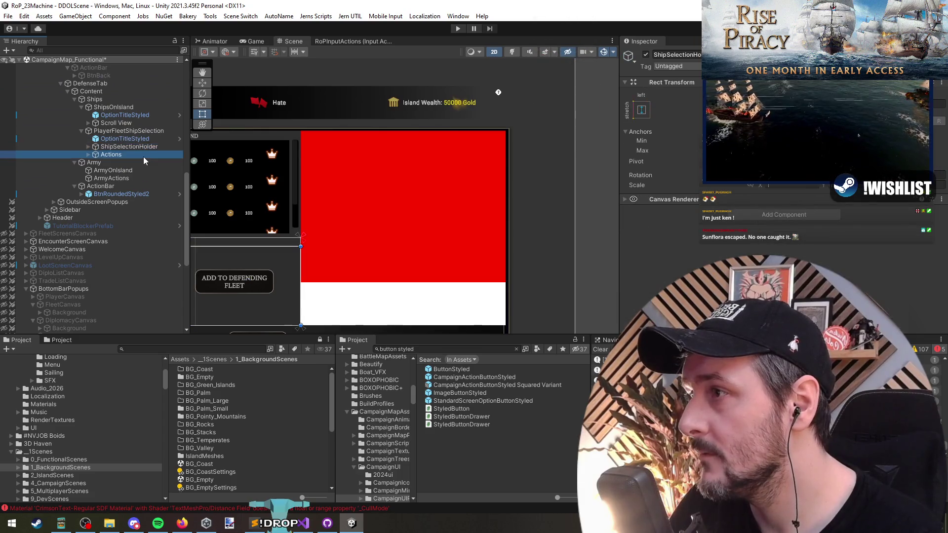
pyautogui.press('f')
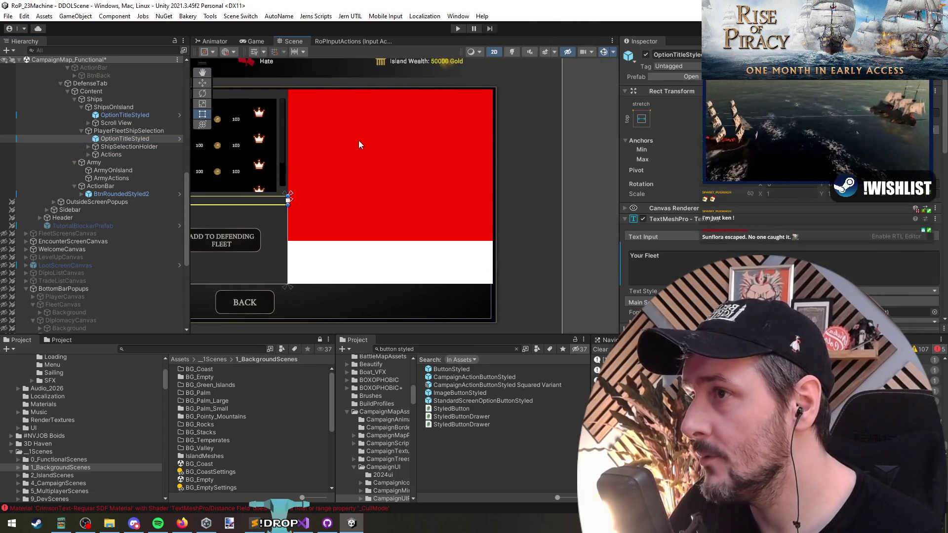
pyautogui.click(120, 155)
pyautogui.press('Right')
pyautogui.press('Down')
pyautogui.press('Right')
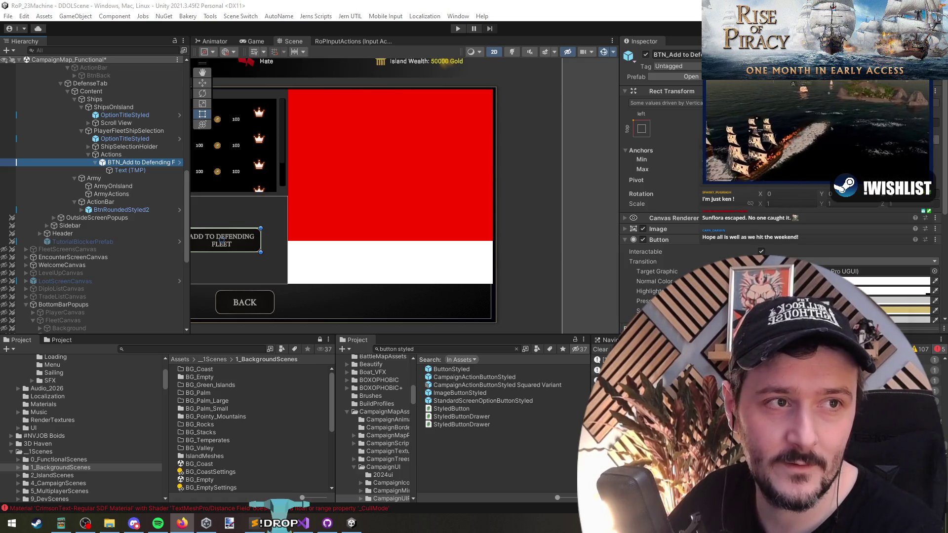
pyautogui.hotkey('alt', 'Tab')
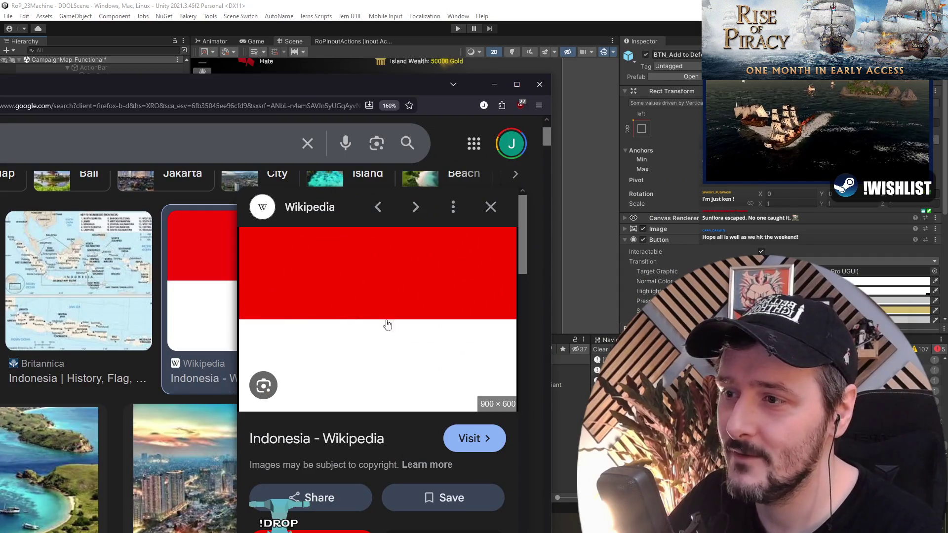
pyautogui.hotkey('alt', 'Tab')
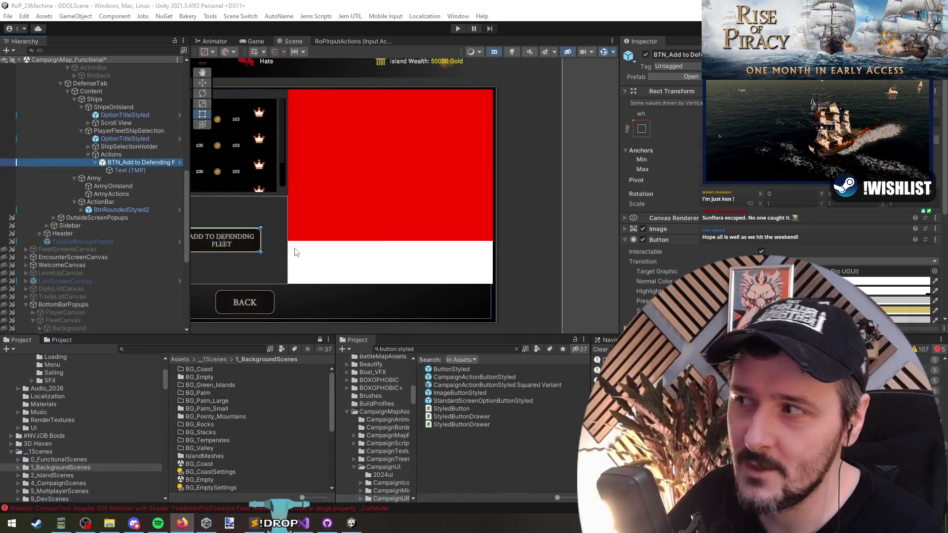
pyautogui.moveTo(379, 210); pyautogui.dragTo(393, 210)
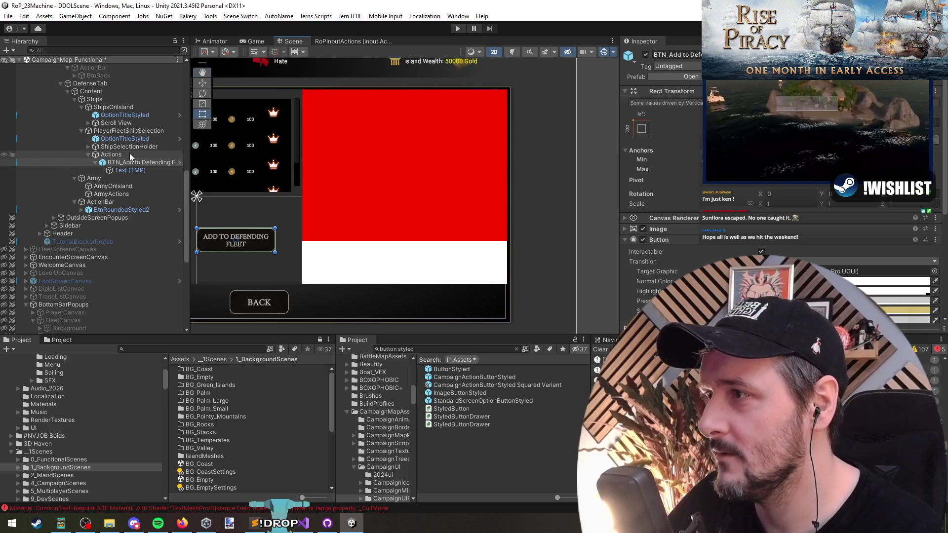
pyautogui.click(89, 155)
pyautogui.doubleClick(126, 170)
pyautogui.moveTo(450, 181)
pyautogui.mouseDown()
pyautogui.moveTo(472, 198)
pyautogui.moveTo(332, 190)
pyautogui.moveTo(590, 183)
pyautogui.moveTo(569, 148)
pyautogui.moveTo(546, 157)
pyautogui.mouseUp()
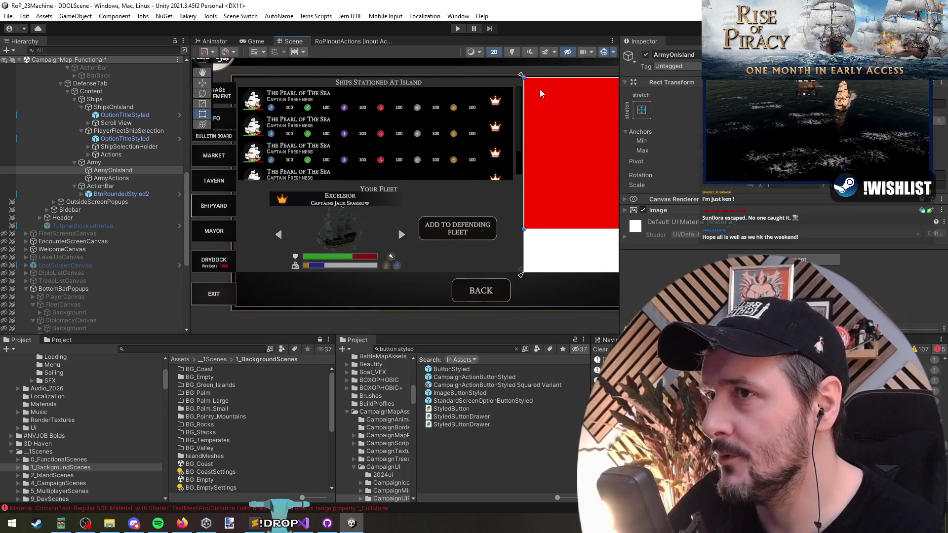
pyautogui.moveTo(440, 215)
pyautogui.mouseDown()
pyautogui.moveTo(277, 232)
pyautogui.moveTo(409, 222)
pyautogui.moveTo(526, 158)
pyautogui.moveTo(502, 159)
pyautogui.moveTo(499, 196)
pyautogui.mouseUp()
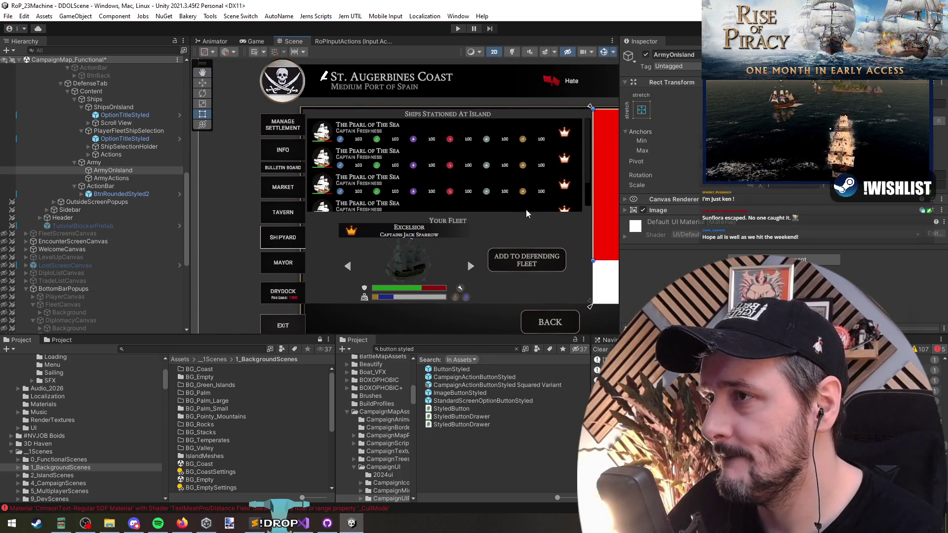
pyautogui.moveTo(523, 235)
pyautogui.mouseDown()
pyautogui.moveTo(496, 205)
pyautogui.moveTo(468, 214)
pyautogui.moveTo(443, 187)
pyautogui.moveTo(391, 225)
pyautogui.mouseUp()
pyautogui.scroll(3, 98, 107)
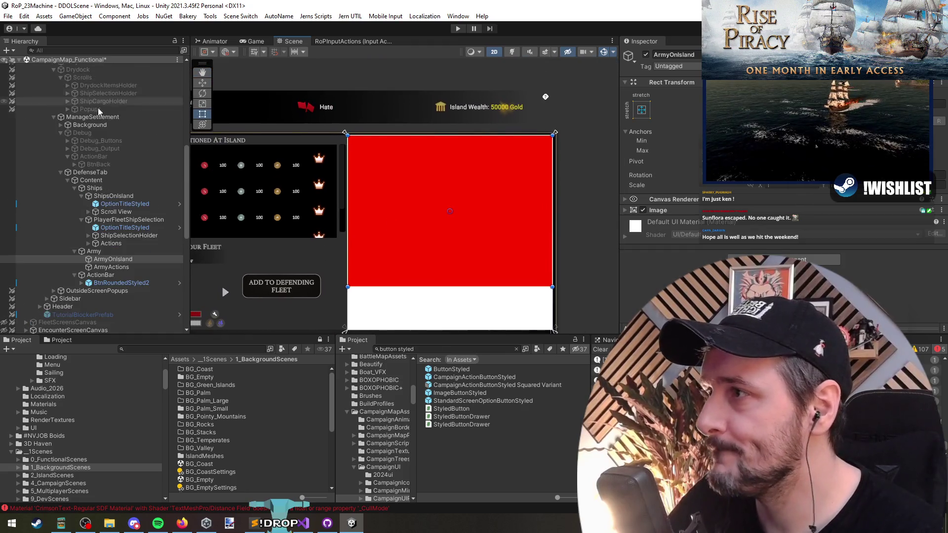
# - Select DrydockItemsHolder and expand it down to the drydock TitleBar
pyautogui.click(104, 159)
pyautogui.scroll(5, 103, 108)
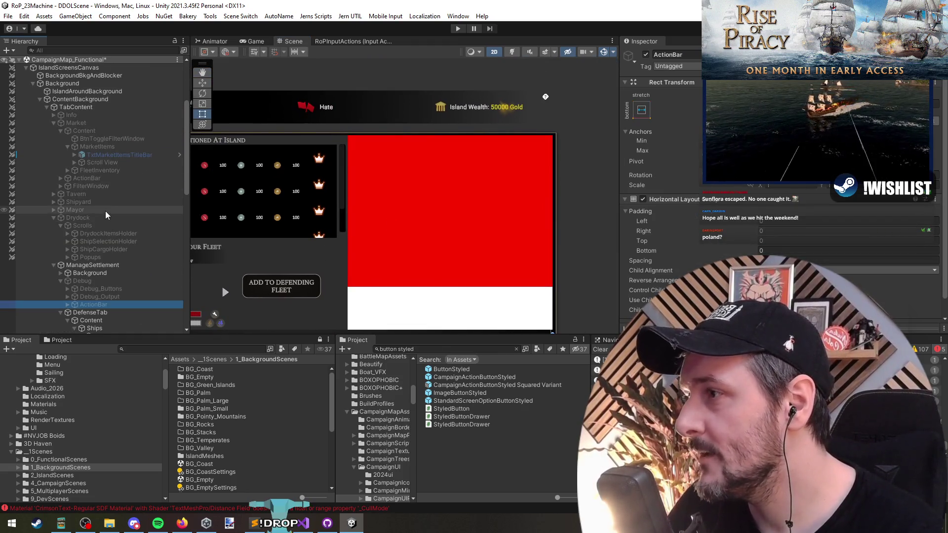
pyautogui.click(105, 233)
pyautogui.click(106, 241)
pyautogui.click(110, 235)
pyautogui.press('Right')
pyautogui.press('Down')
# - Expand the drydock scroll view to its content items and inspect DrydockItemPrefab (7)
pyautogui.press('Right')
pyautogui.press('Down')
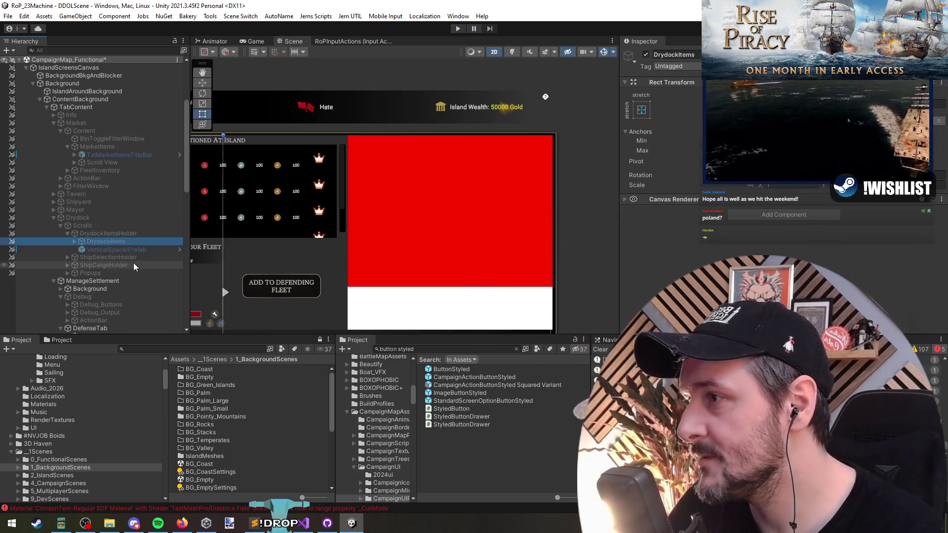
pyautogui.press('Down')
pyautogui.press('Right')
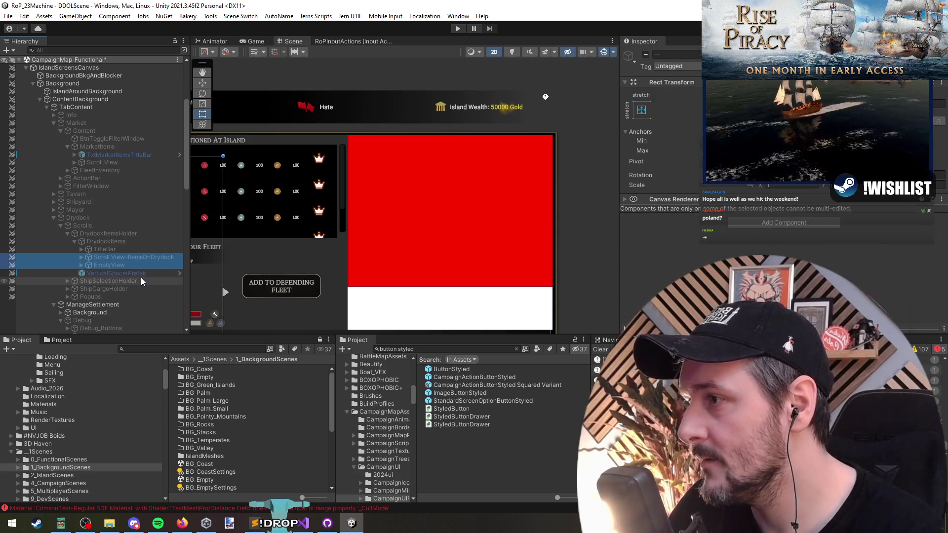
pyautogui.press('Down')
pyautogui.press('Right')
pyautogui.press('Down')
pyautogui.press('Right')
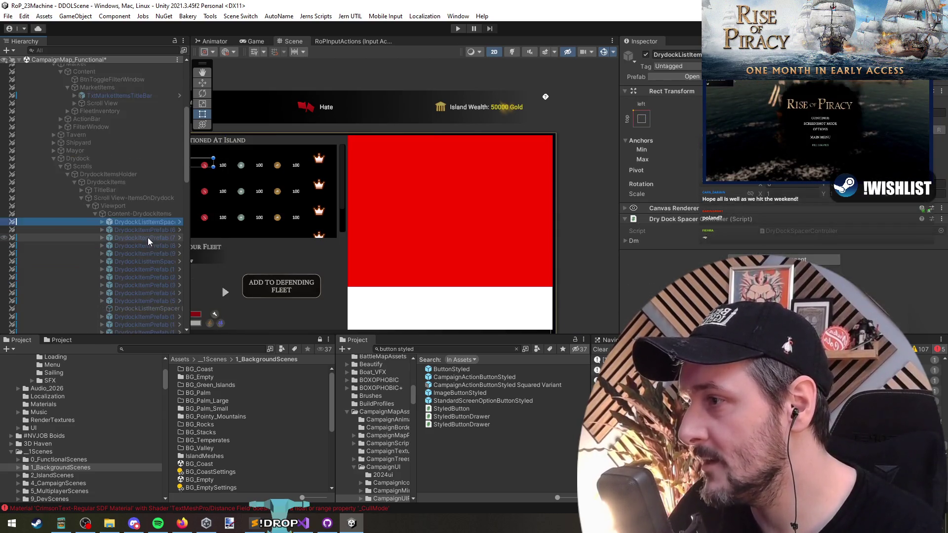
pyautogui.press('Down')
pyautogui.moveTo(191, 255); pyautogui.dragTo(214, 254)
pyautogui.click(136, 177)
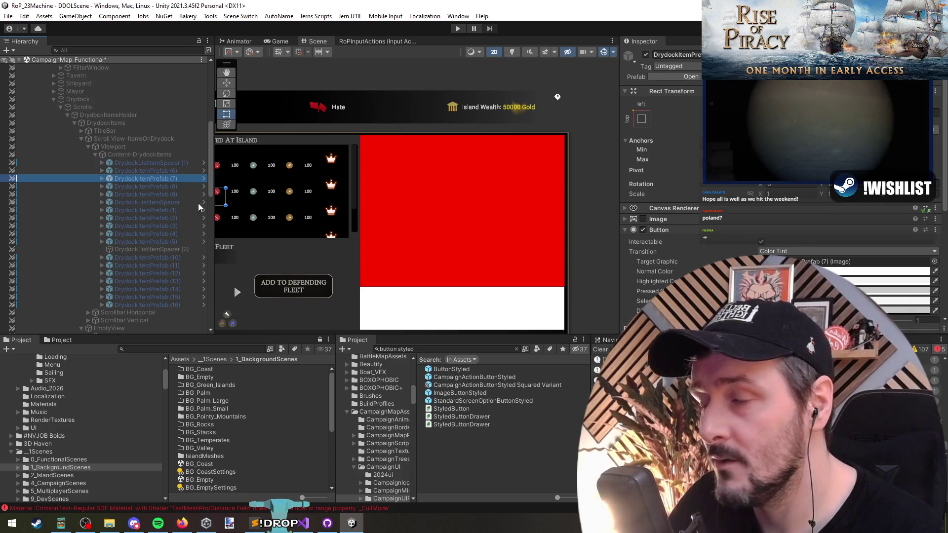
# - Move ManageSettlement above Drydock in the Hierarchy
pyautogui.doubleClick(79, 99)
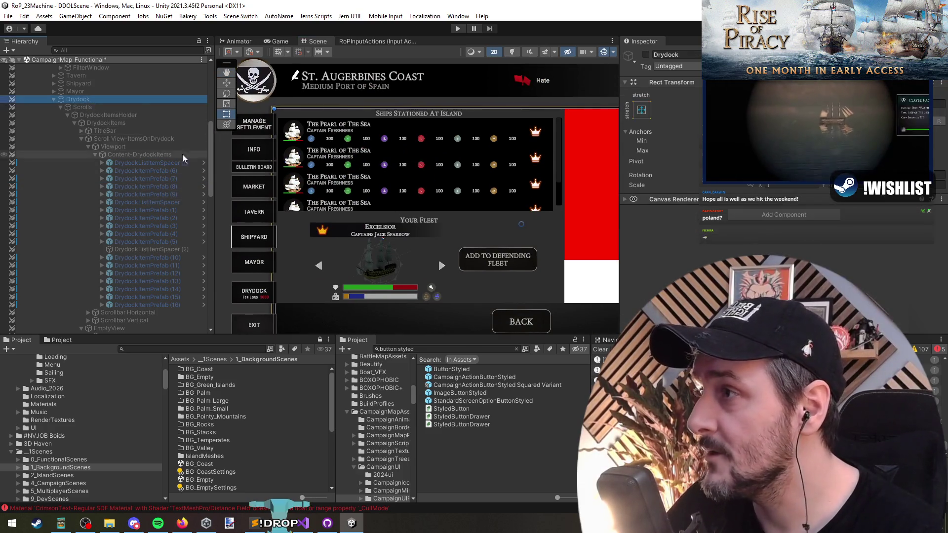
pyautogui.scroll(-5, 110, 173)
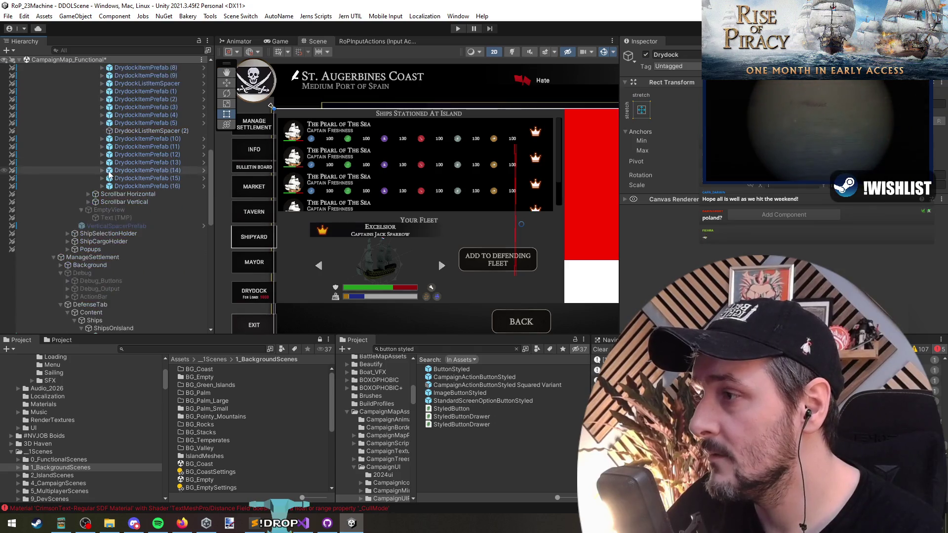
pyautogui.click(60, 260)
pyautogui.press('Left')
pyautogui.scroll(-5, 60, 197)
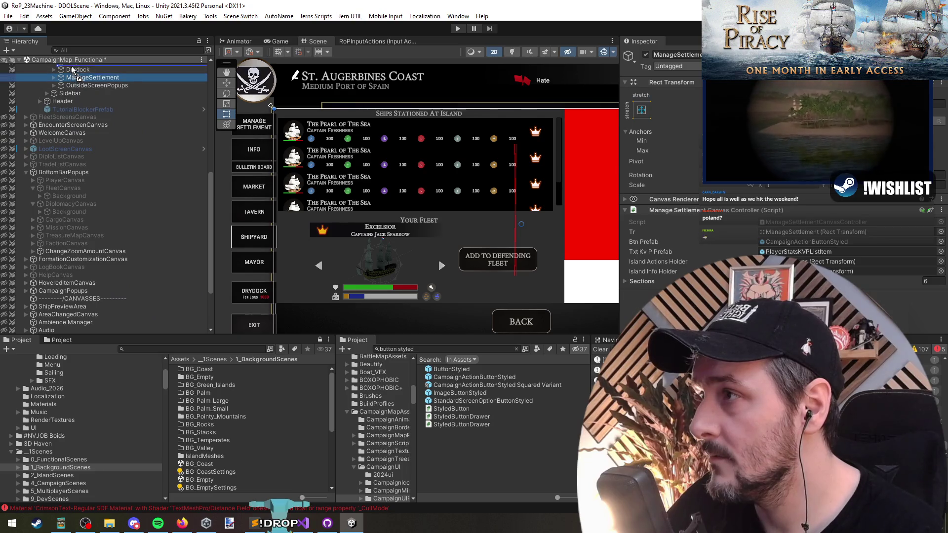
pyautogui.moveTo(73, 70); pyautogui.dragTo(73, 66)
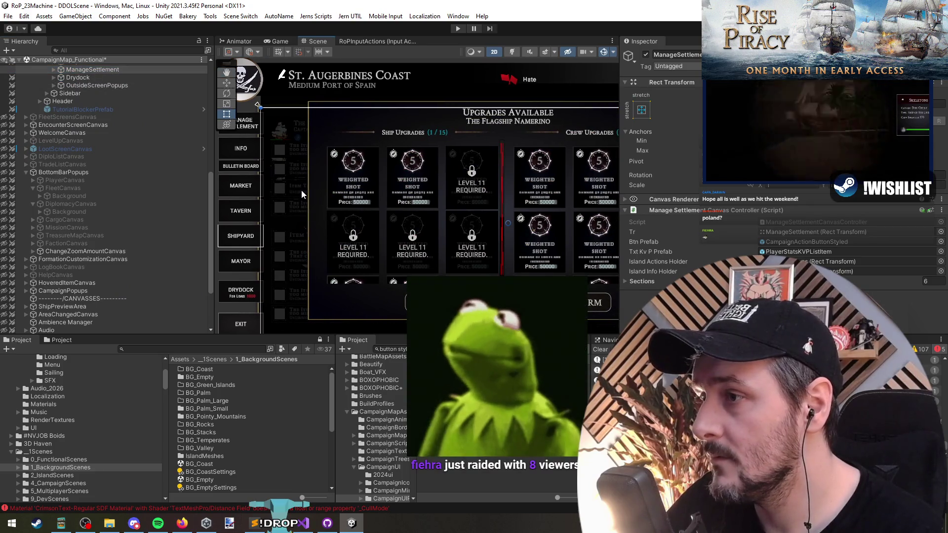
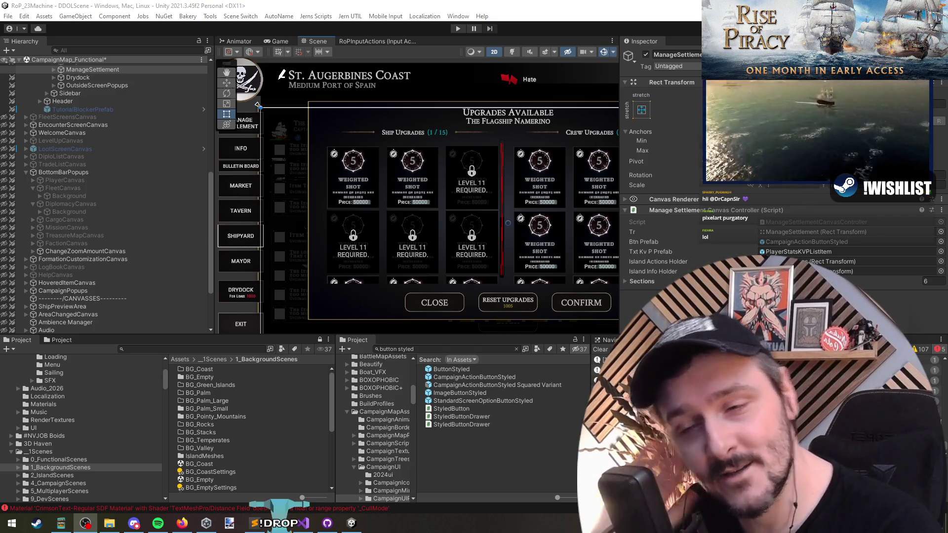
# - Move ManageSettlement to sit directly below Drydock in the Hierarchy
pyautogui.scroll(-2, 450, 238)
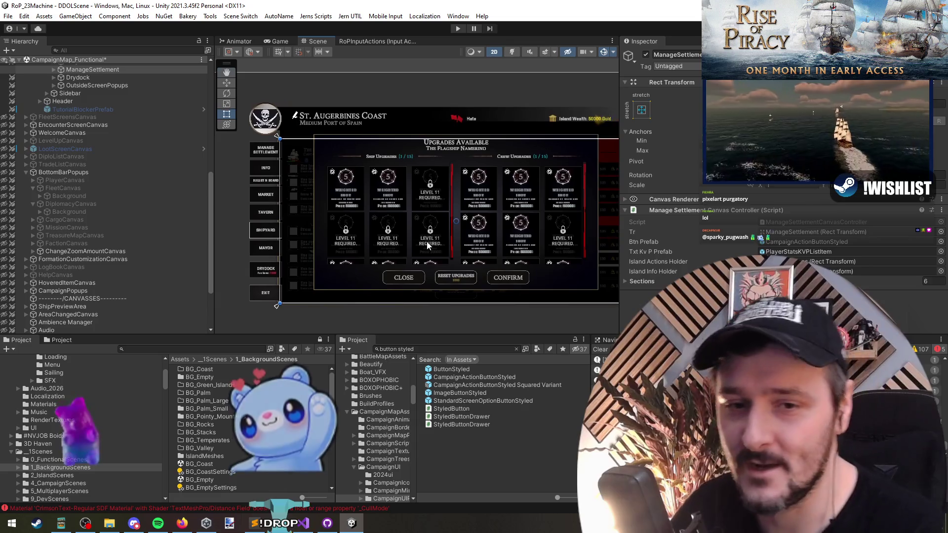
pyautogui.scroll(2, 397, 234)
pyautogui.scroll(2, 293, 248)
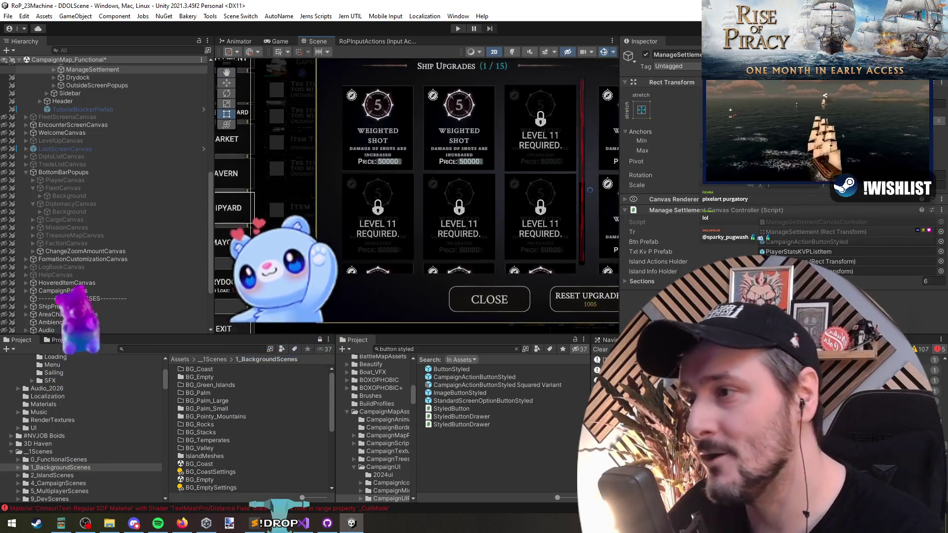
pyautogui.scroll(-2, 269, 278)
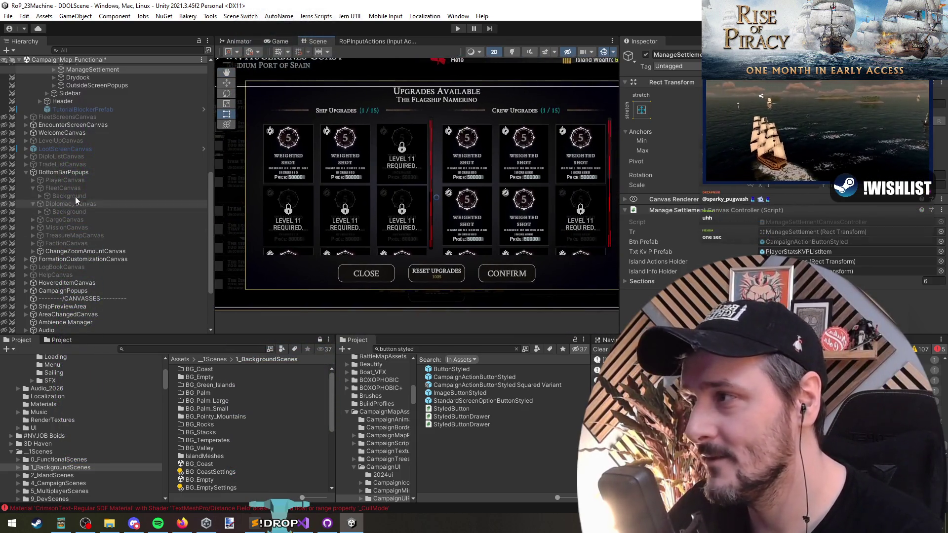
pyautogui.scroll(6, 88, 94)
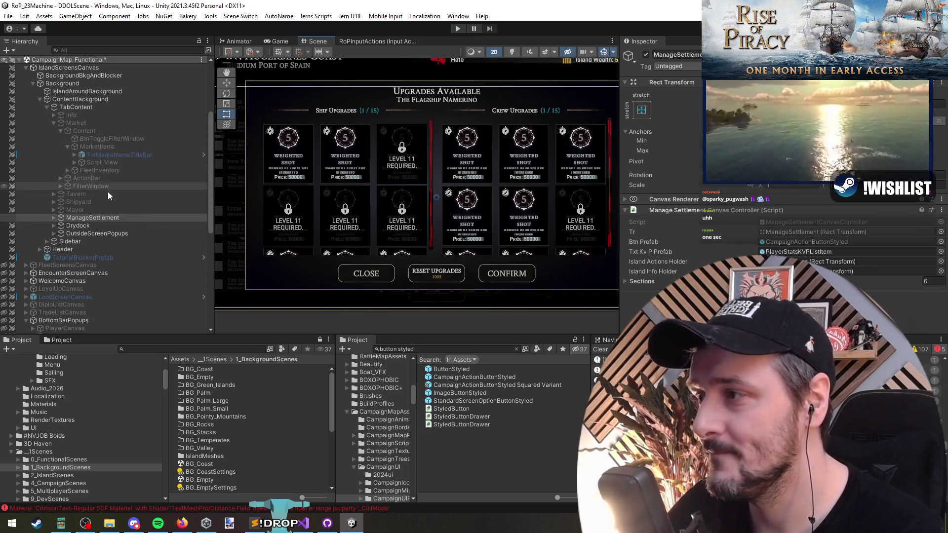
pyautogui.moveTo(109, 220); pyautogui.dragTo(111, 232)
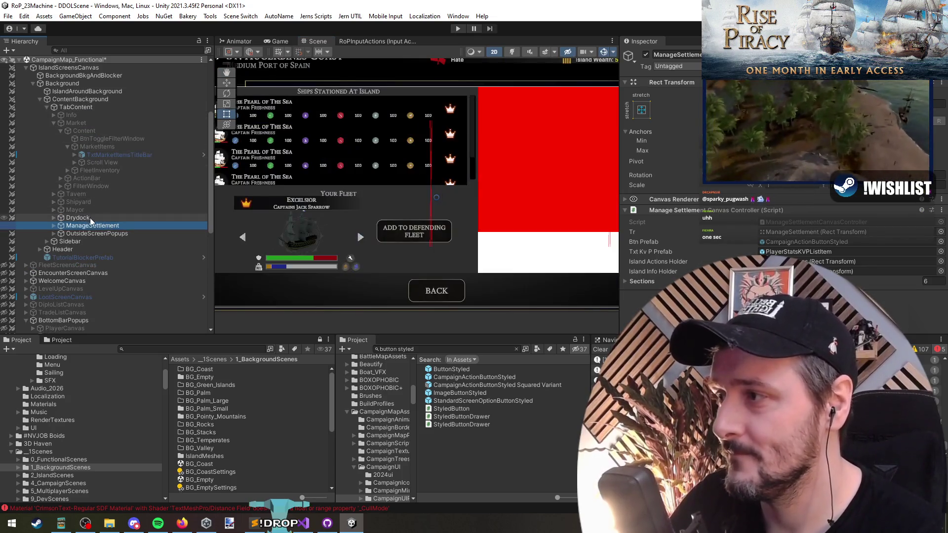
# - Select Drydock to show its stationed-ships panel, then bring the Rise of Piracy store page forward
pyautogui.click(79, 218)
pyautogui.moveTo(453, 223); pyautogui.dragTo(434, 233)
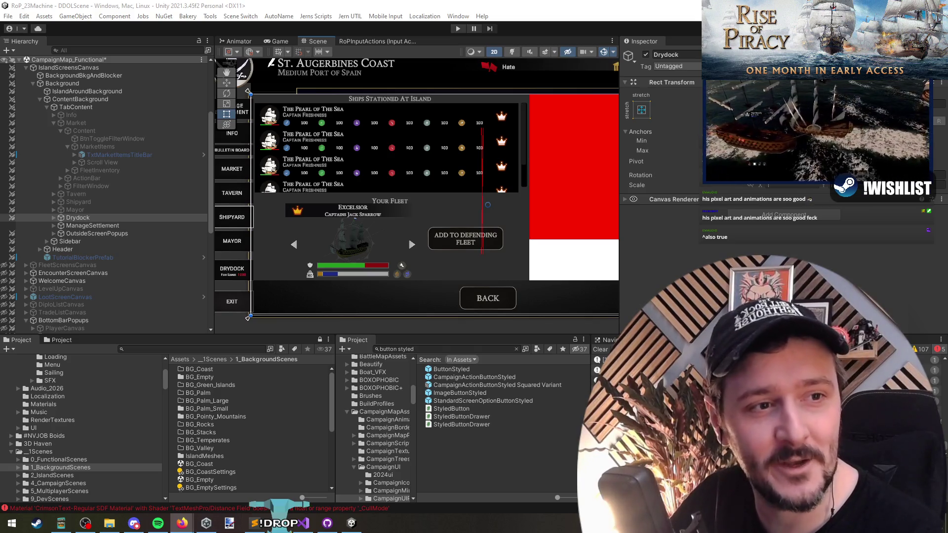
pyautogui.click(182, 522)
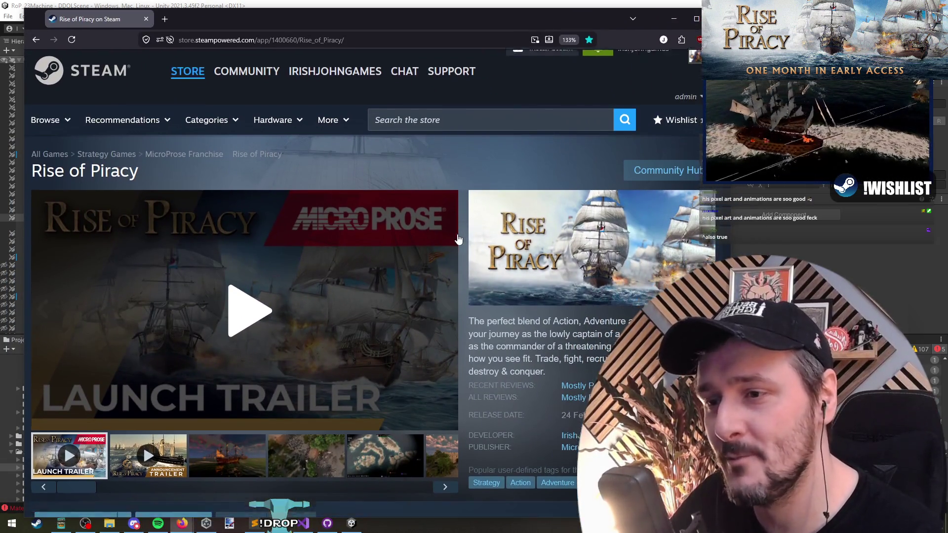
# - Play the Rise of Piracy launch trailer on the store page
pyautogui.scroll(-3, 458, 239)
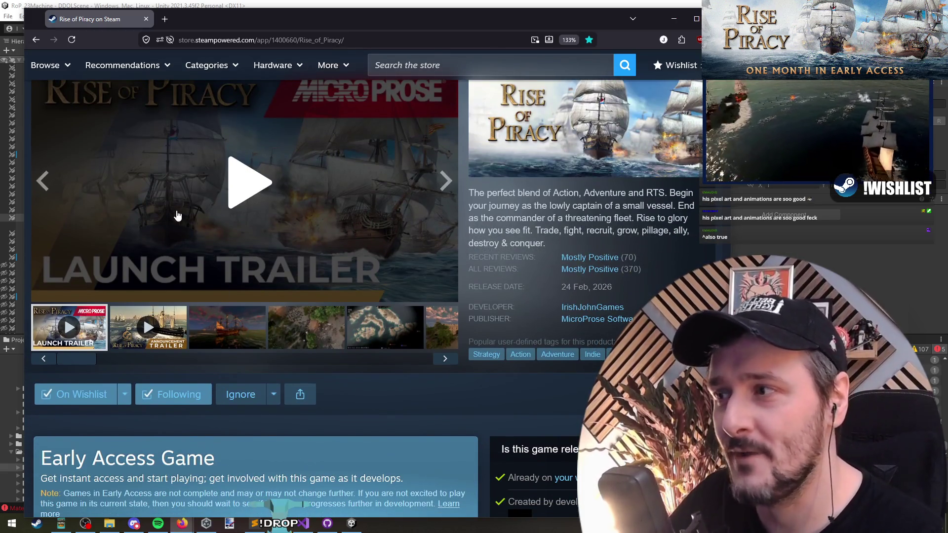
pyautogui.scroll(2, 177, 215)
pyautogui.click(238, 246)
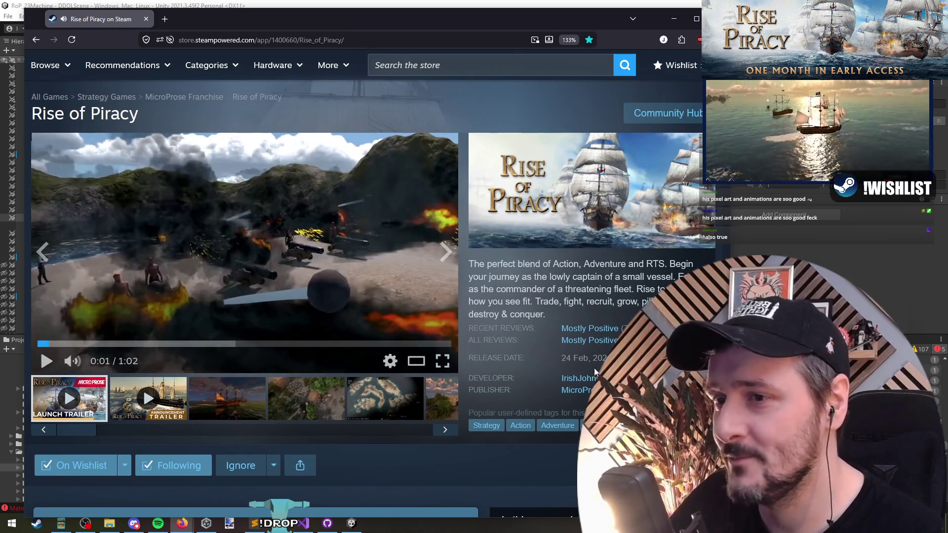
# - Narrow the browser window and open the Patch 39 announcement from Recent Events
pyautogui.moveTo(701, 247)
pyautogui.mouseDown()
pyautogui.moveTo(540, 246)
pyautogui.moveTo(678, 247)
pyautogui.mouseUp()
pyautogui.scroll(-3, 395, 210)
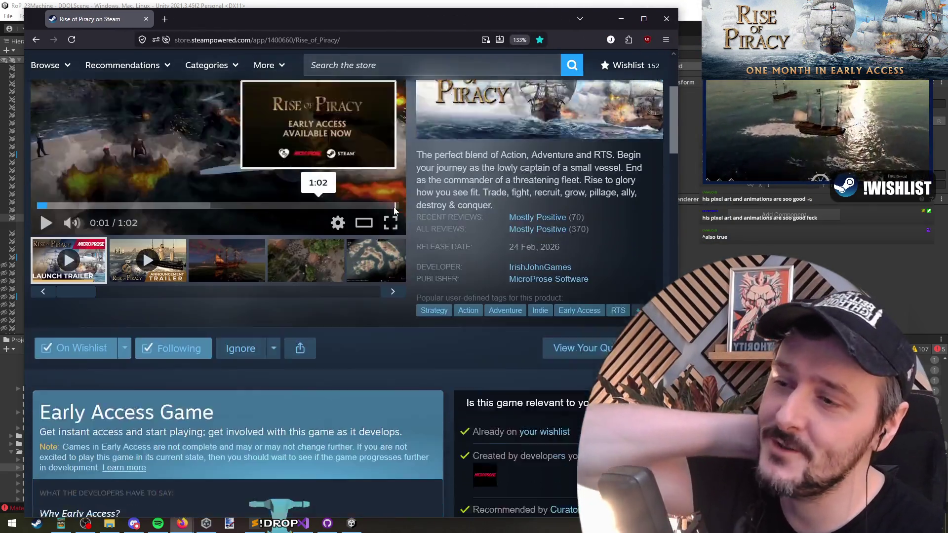
pyautogui.scroll(-10, 295, 238)
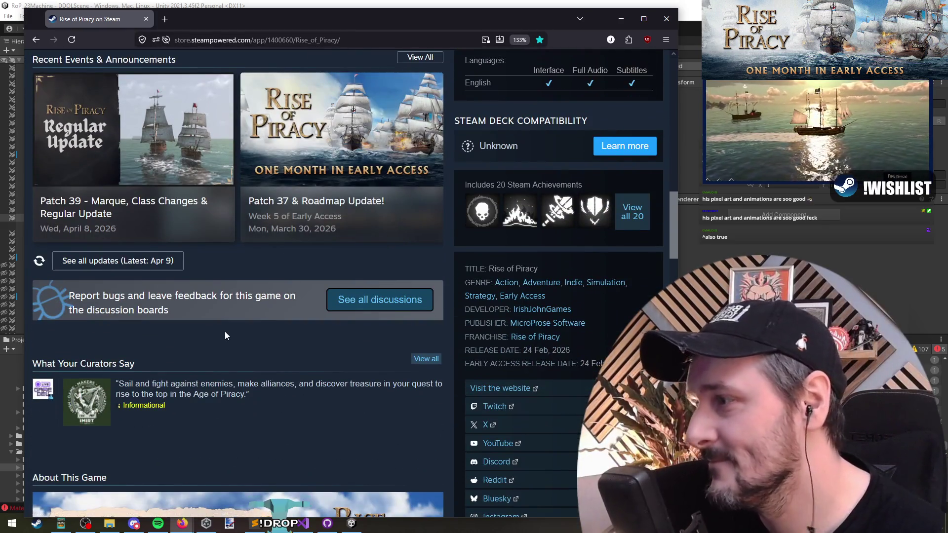
pyautogui.scroll(-4, 194, 311)
pyautogui.scroll(7, 194, 311)
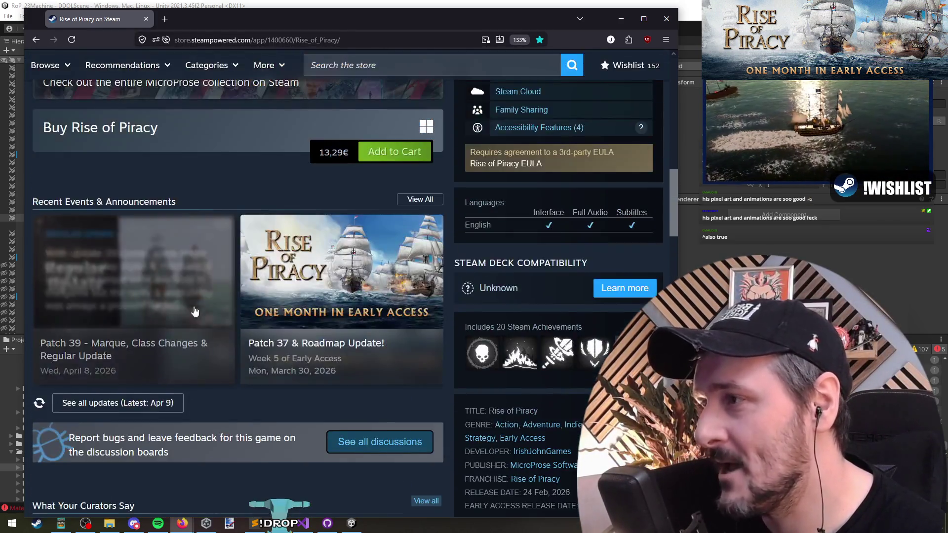
pyautogui.click(194, 310)
pyautogui.scroll(-15, 262, 236)
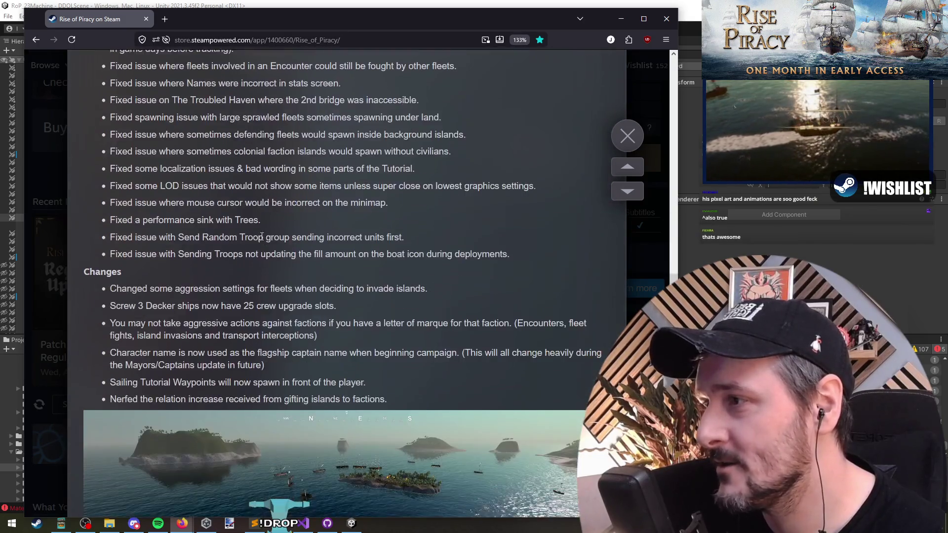
# - Scroll through the patch-note announcements, highlighting the 297 like count
pyautogui.scroll(-10, 261, 237)
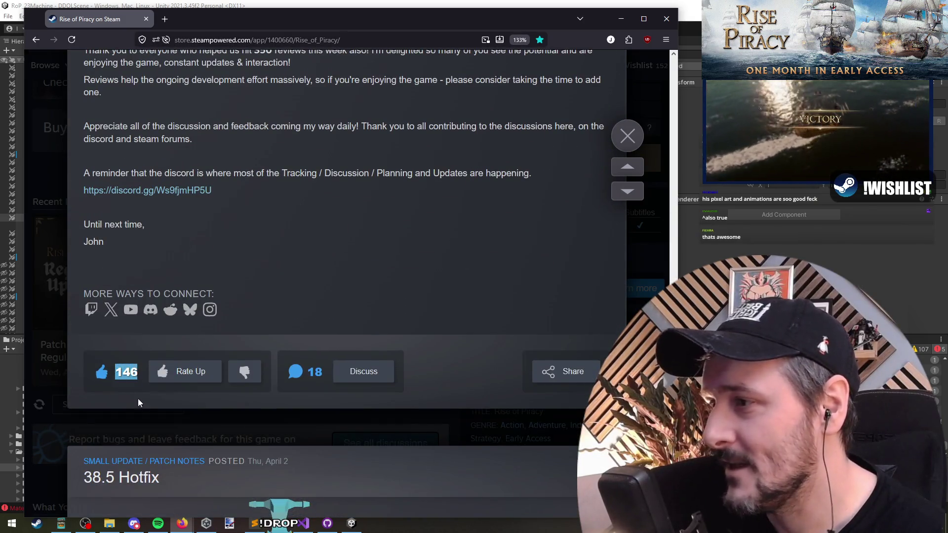
pyautogui.scroll(-4, 295, 206)
pyautogui.scroll(-6, 266, 311)
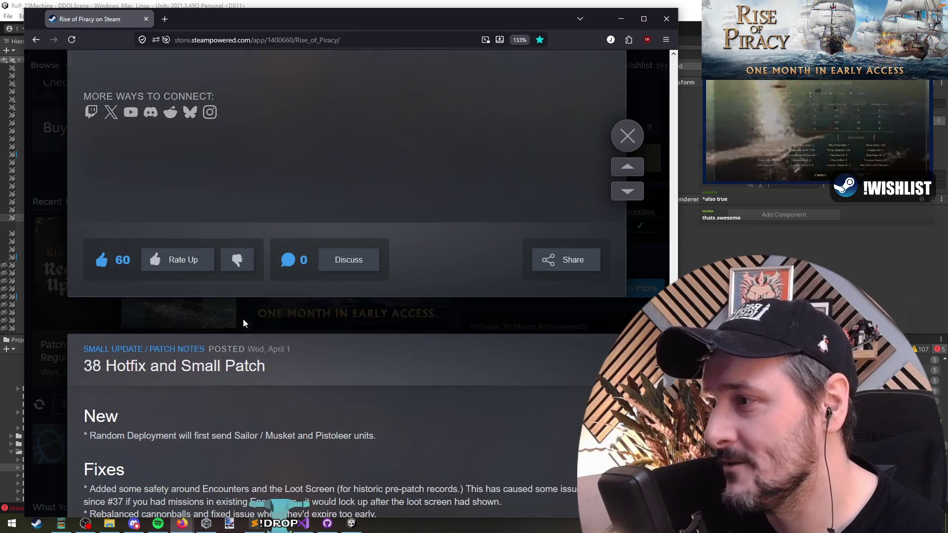
pyautogui.scroll(-20, 113, 244)
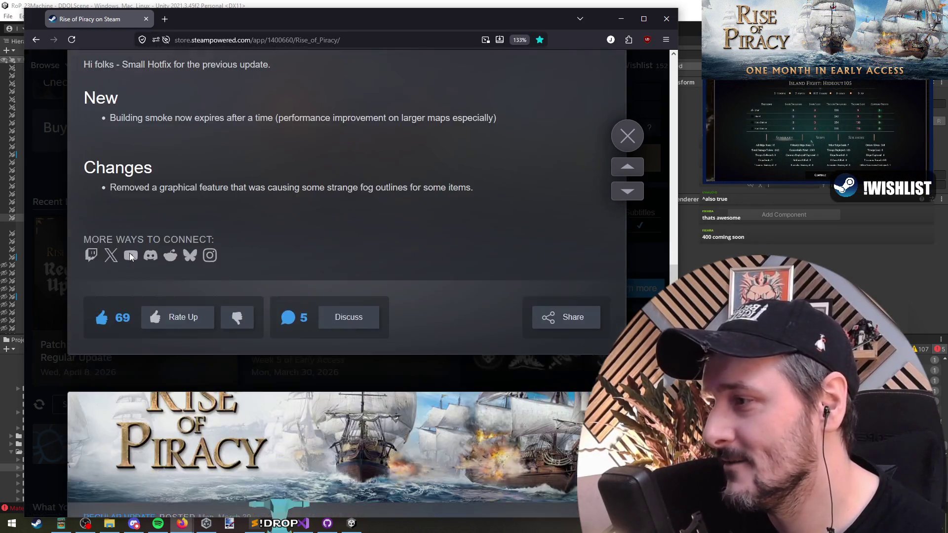
pyautogui.scroll(-20, 135, 281)
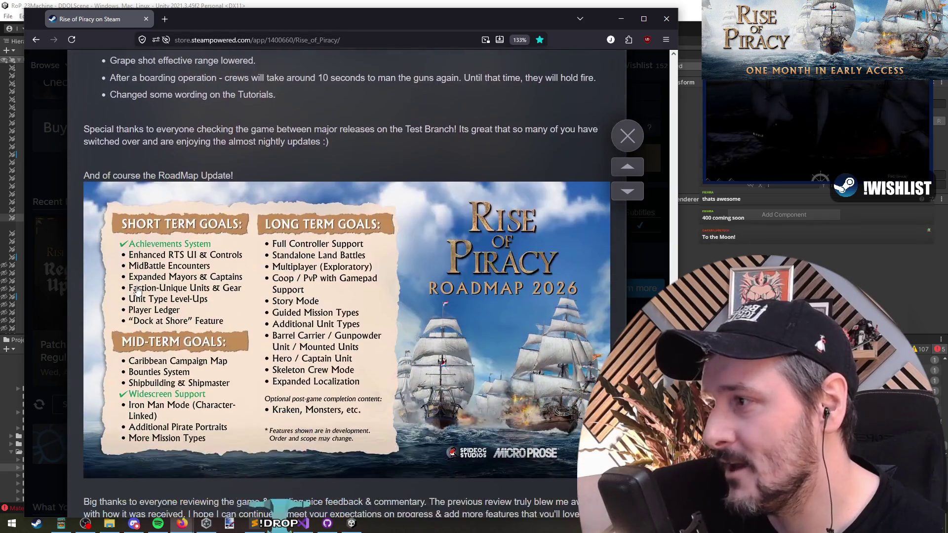
pyautogui.scroll(-10, 138, 288)
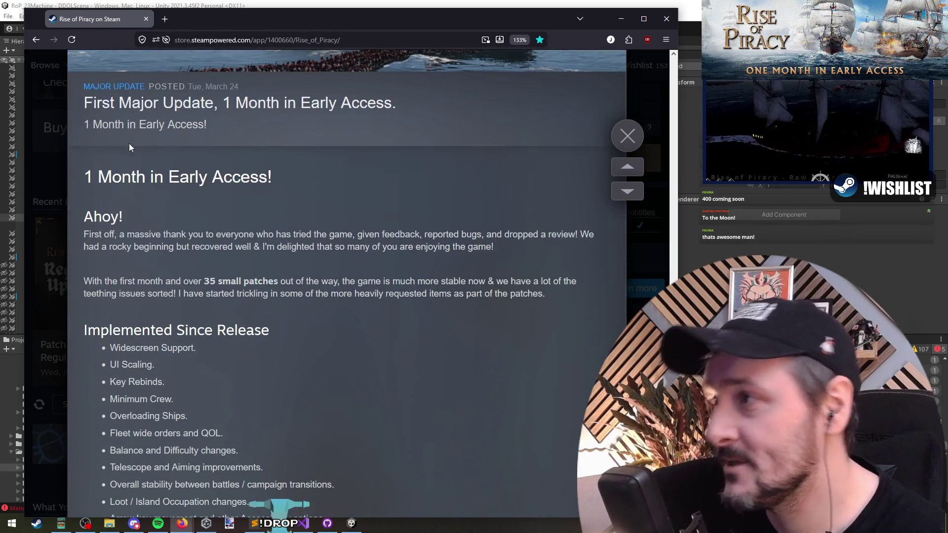
pyautogui.scroll(-20, 131, 267)
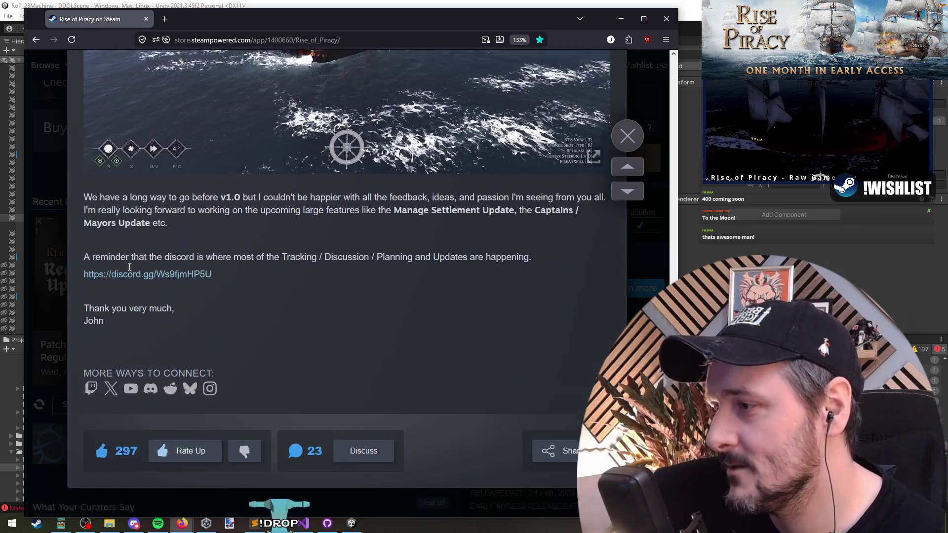
pyautogui.scroll(-5, 130, 267)
pyautogui.moveTo(114, 230); pyautogui.dragTo(146, 237)
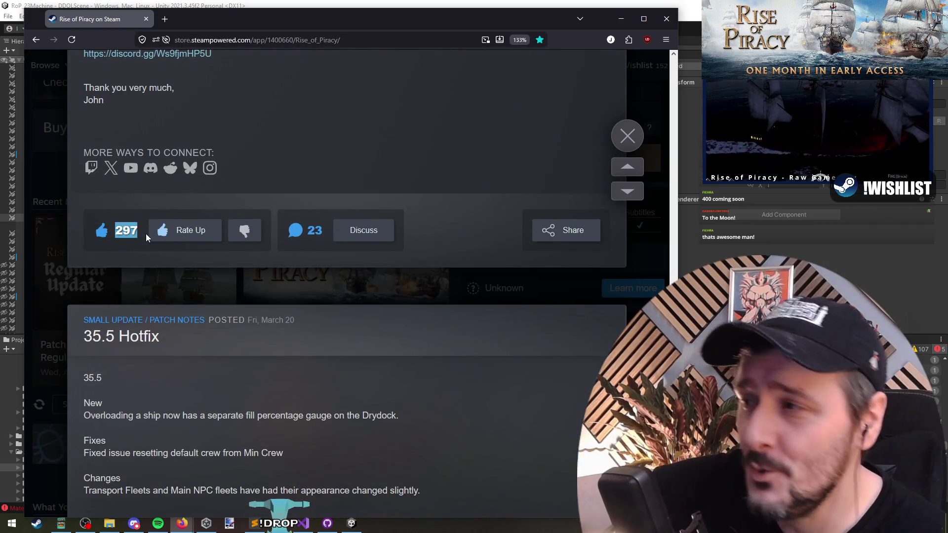
pyautogui.doubleClick(155, 153)
pyautogui.click(196, 87)
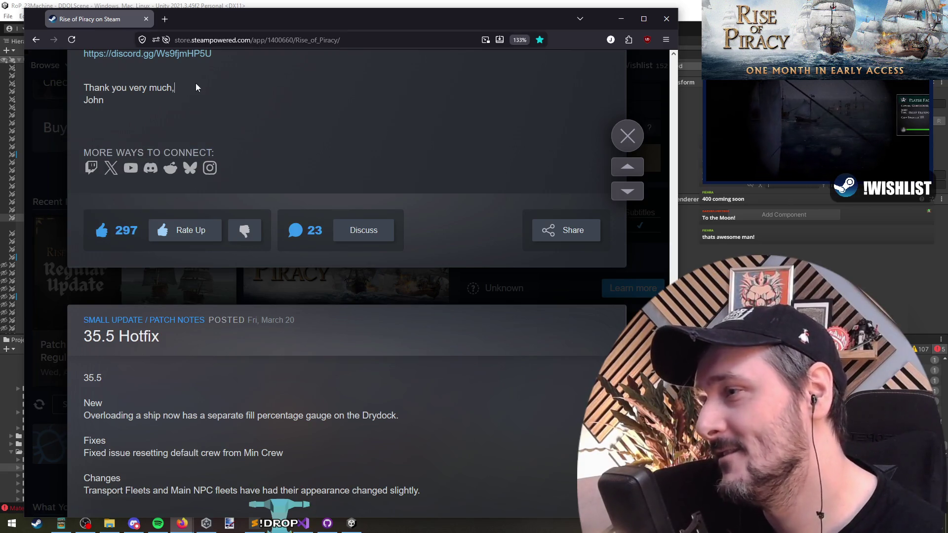
pyautogui.doubleClick(131, 236)
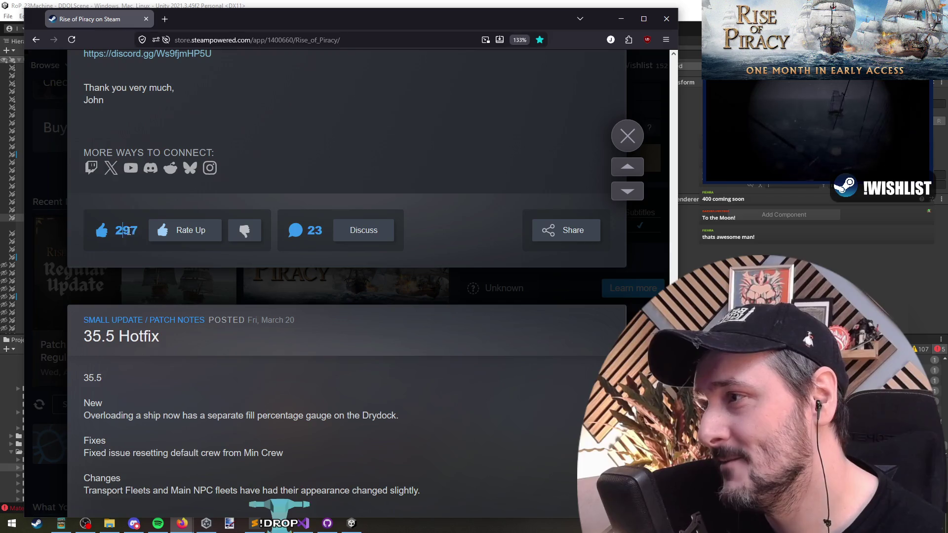
# - Finish reading the announcements, close the overlay with Esc and return to the Unity editor
pyautogui.middleClick(207, 297)
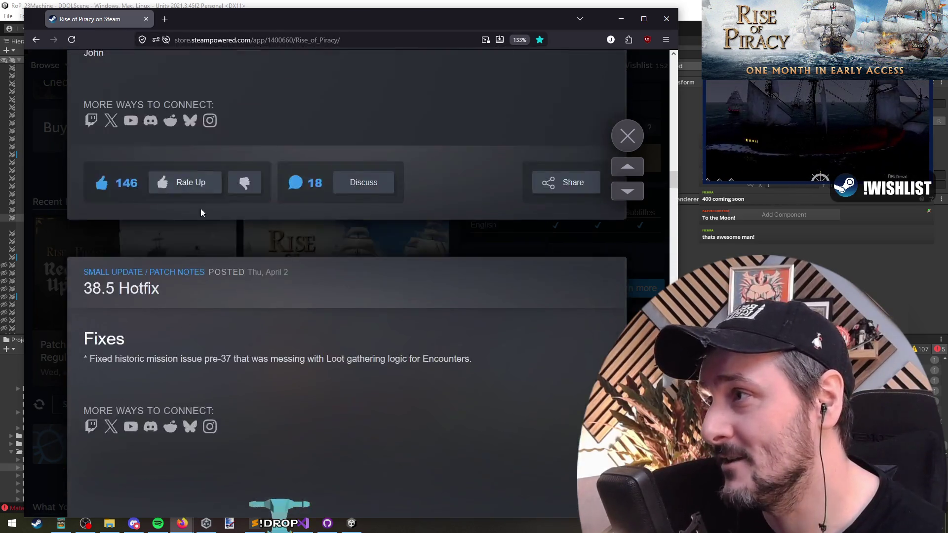
pyautogui.click(229, 227)
pyautogui.scroll(15, 229, 226)
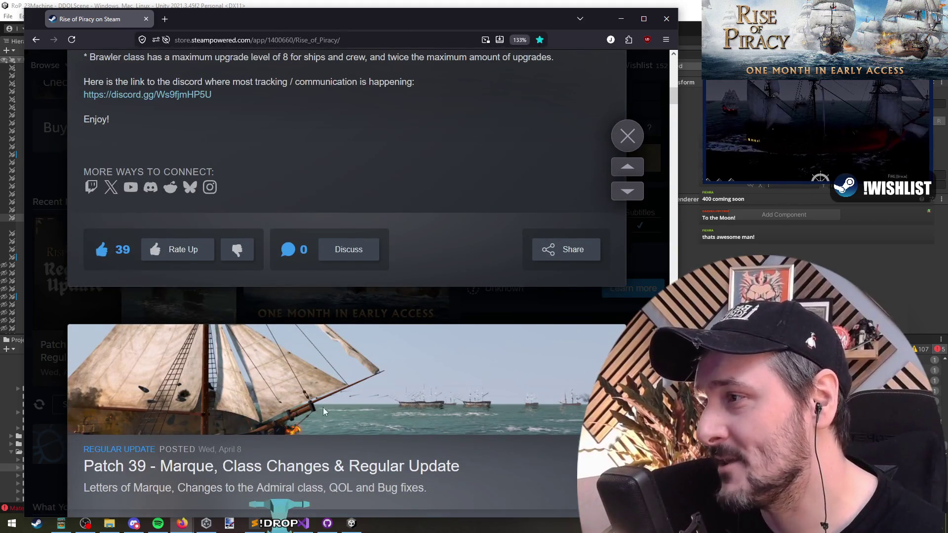
pyautogui.middleClick(326, 445)
pyautogui.click(223, 178)
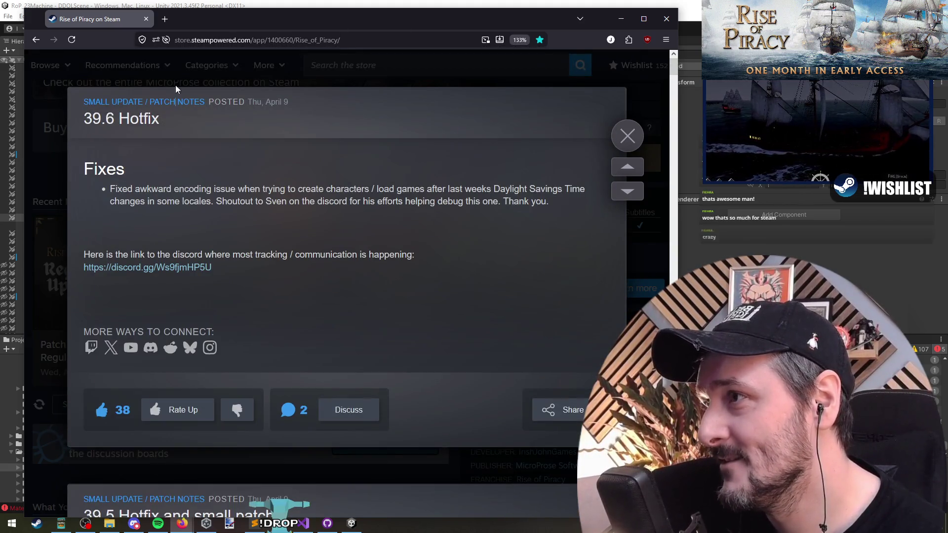
pyautogui.press('Escape')
pyautogui.scroll(-6, 148, 188)
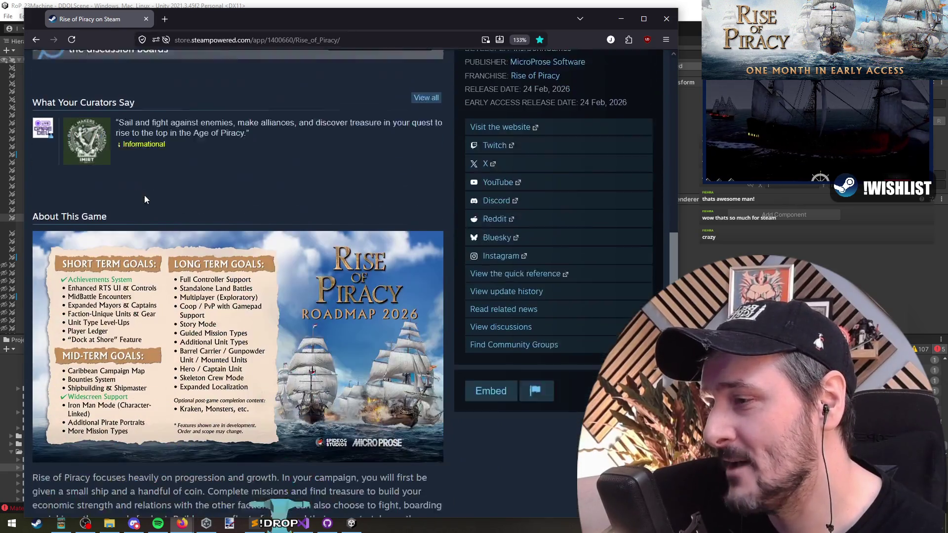
pyautogui.hotkey('alt', 'Tab')
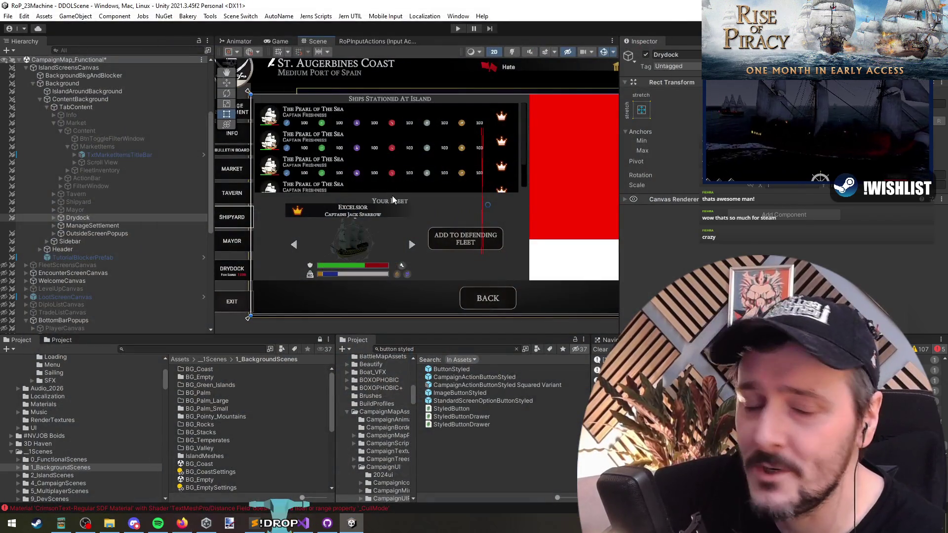
pyautogui.press('f')
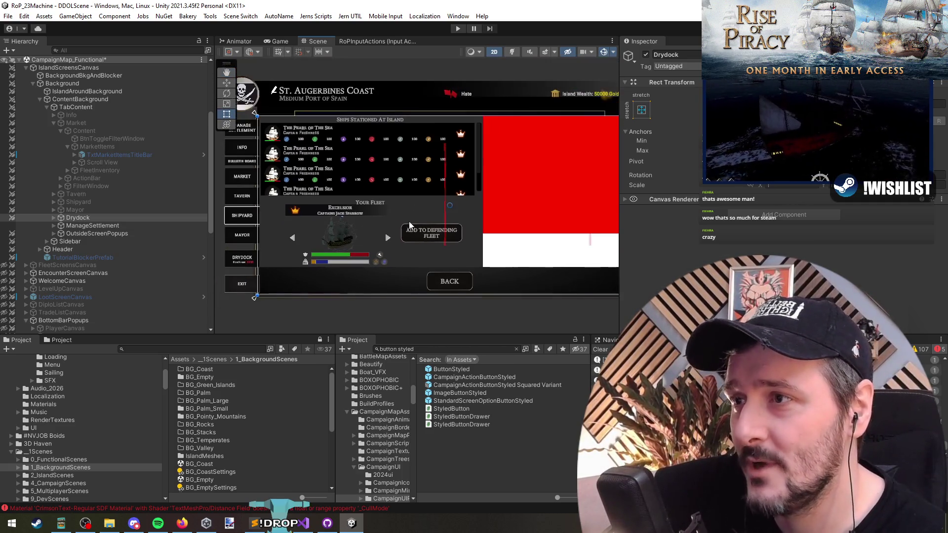
pyautogui.scroll(-5, 410, 225)
pyautogui.scroll(6, 475, 229)
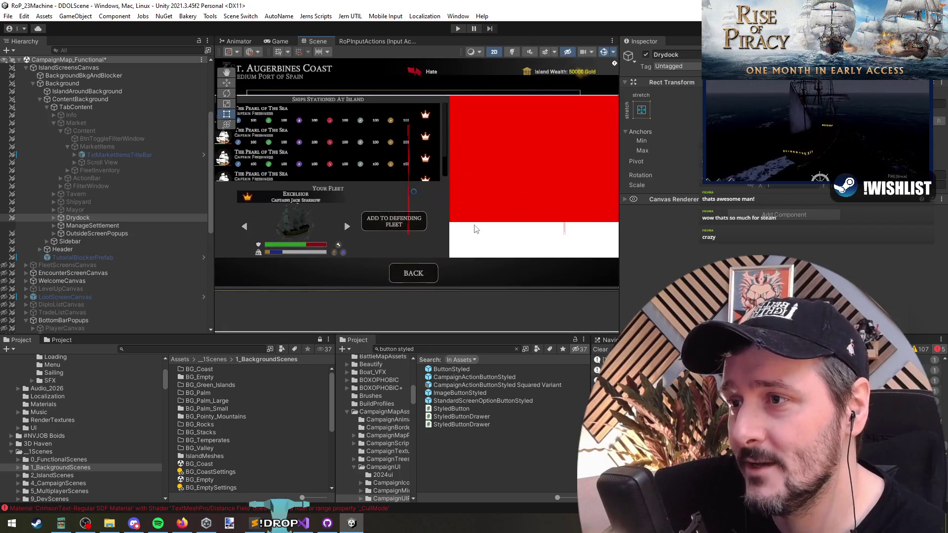
pyautogui.scroll(3, 452, 228)
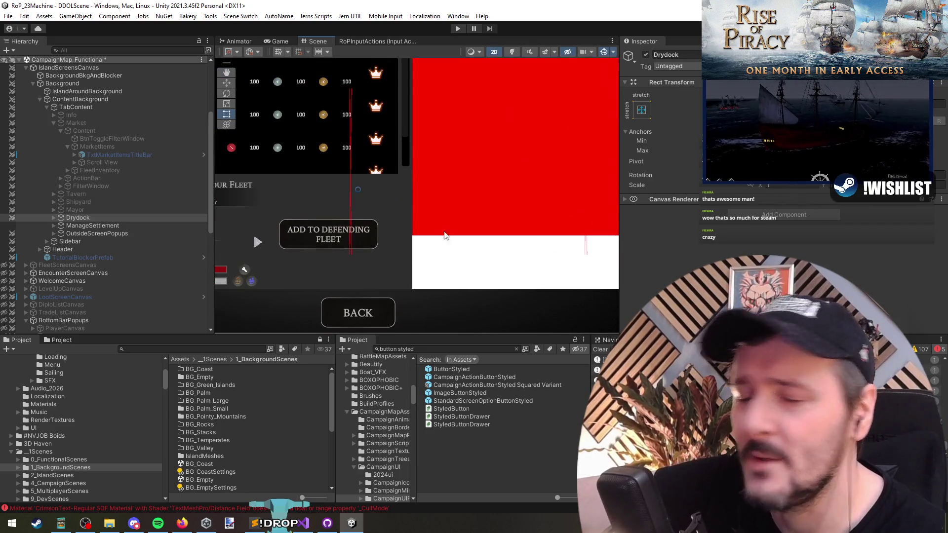
pyautogui.scroll(-3, 435, 217)
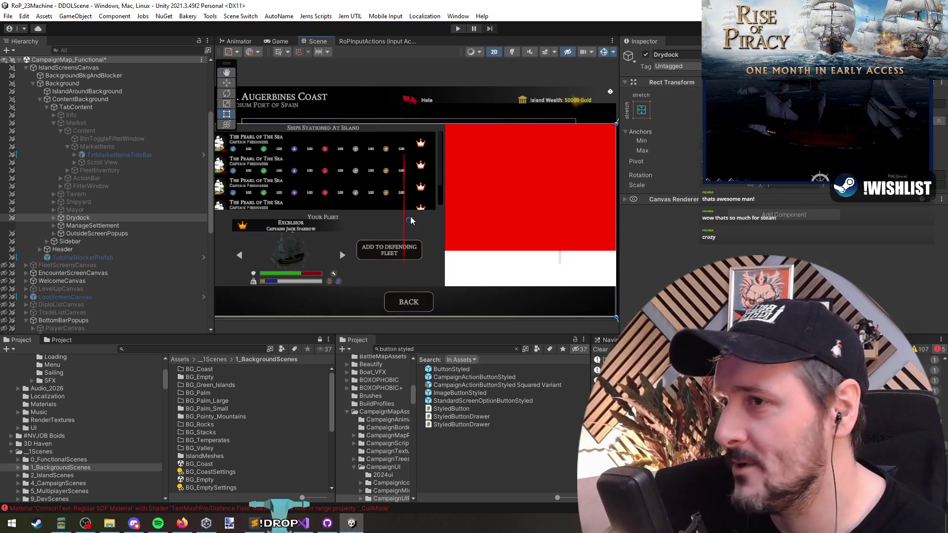
pyautogui.scroll(-3, 408, 215)
pyautogui.scroll(2, 403, 207)
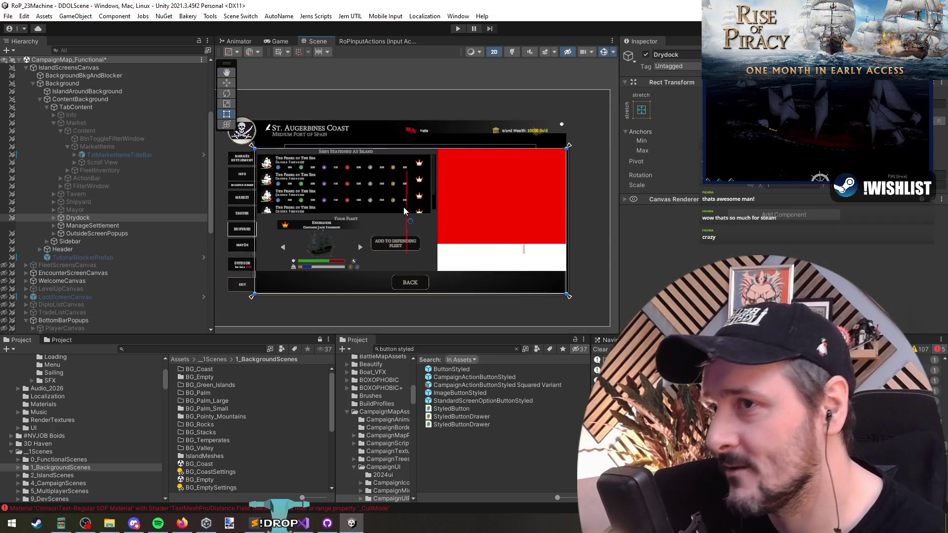
pyautogui.click(372, 67)
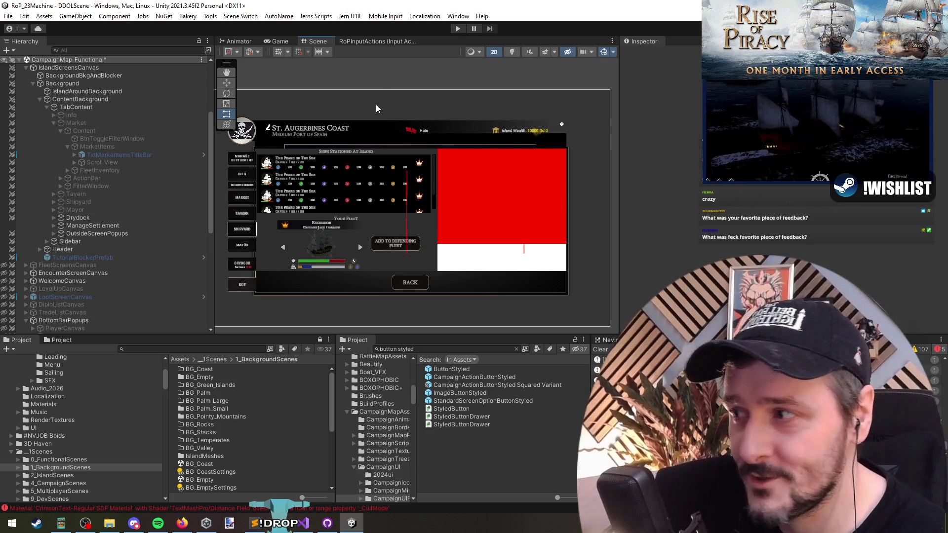
pyautogui.hotkey('alt', 'Tab')
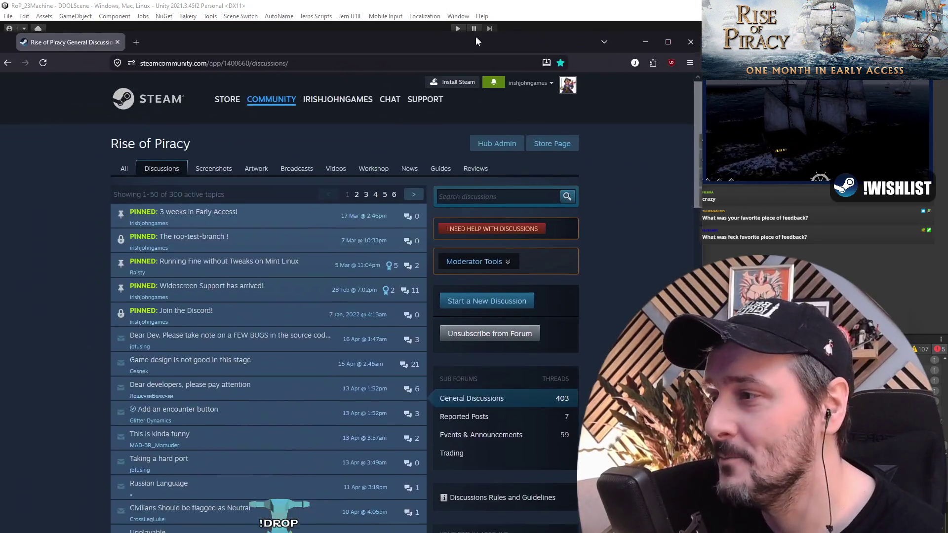
# - Open the 'Game design is not good in this stage' thread and read its opening post
pyautogui.scroll(-3, 96, 221)
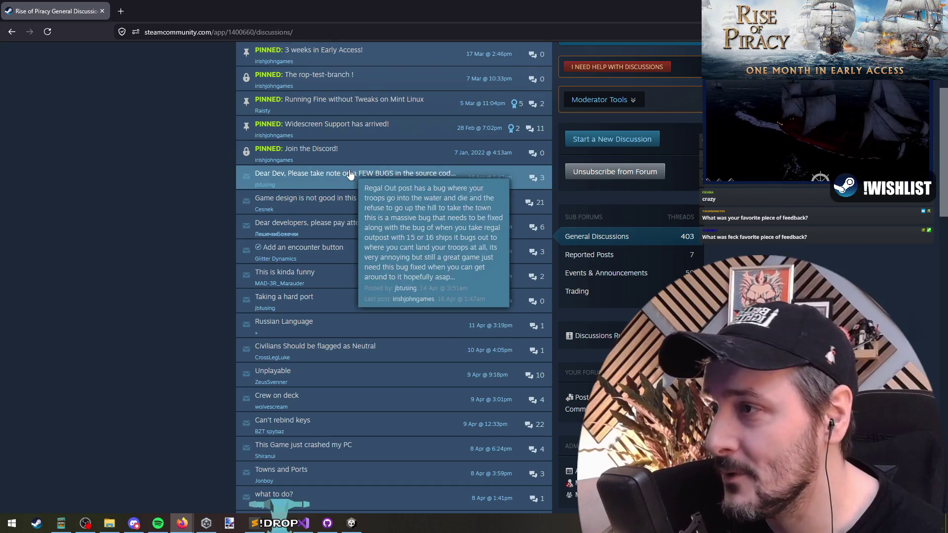
pyautogui.scroll(1, 186, 209)
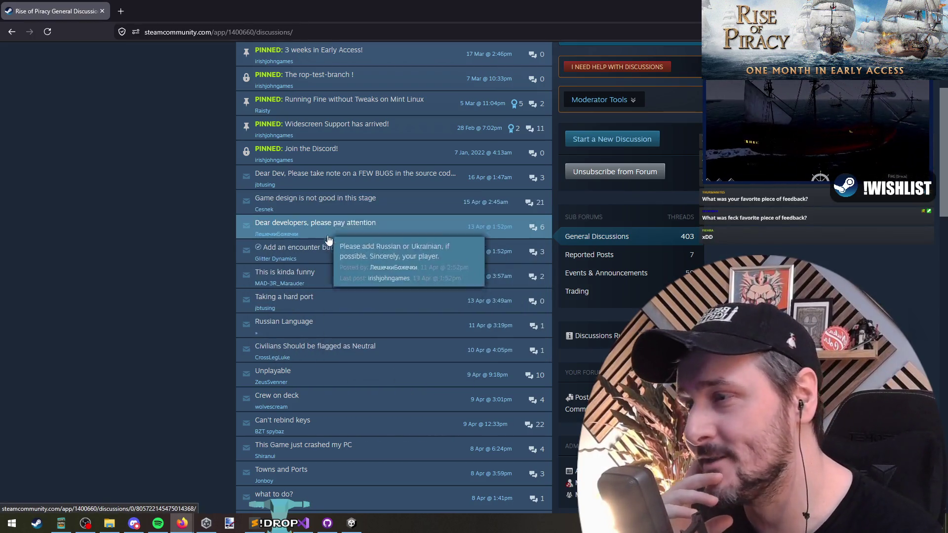
pyautogui.click(316, 202)
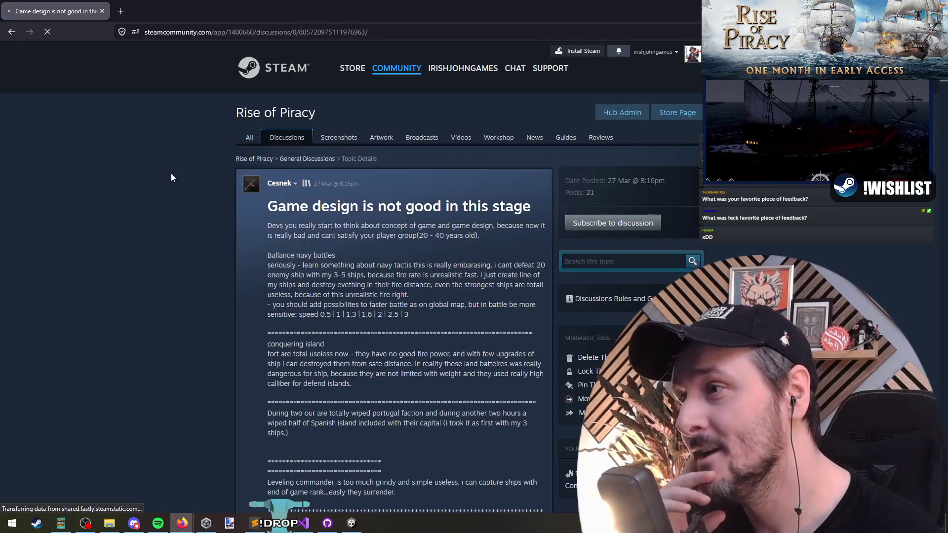
pyautogui.middleClick(193, 200)
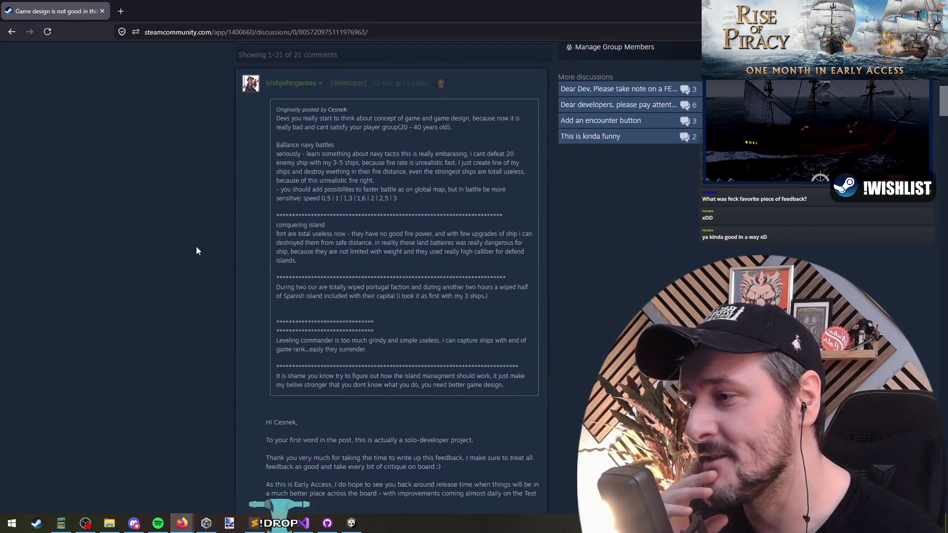
pyautogui.scroll(9, 196, 275)
pyautogui.moveTo(318, 155); pyautogui.dragTo(339, 364)
pyautogui.click(338, 367)
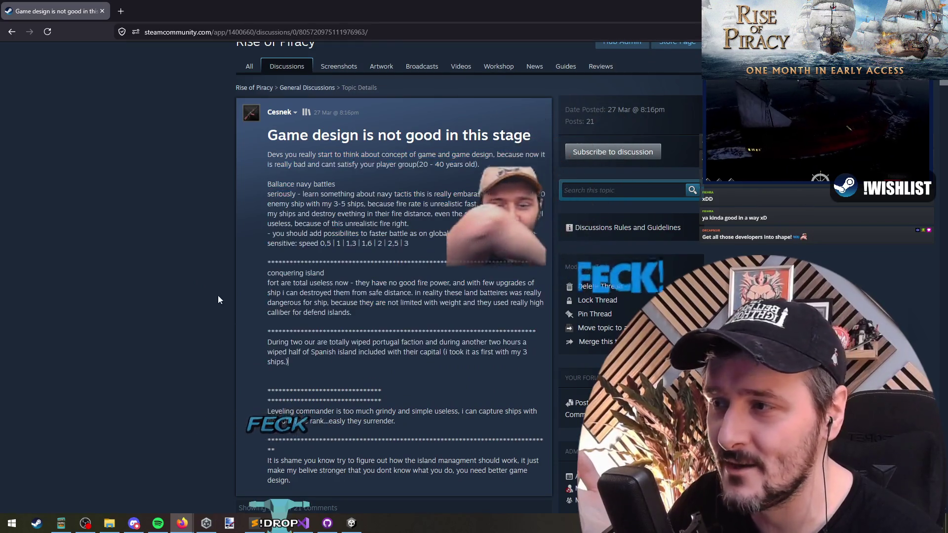
# - Read further down, then highlight the word Devs in the opening post
pyautogui.scroll(-7, 218, 295)
pyautogui.scroll(-2, 186, 192)
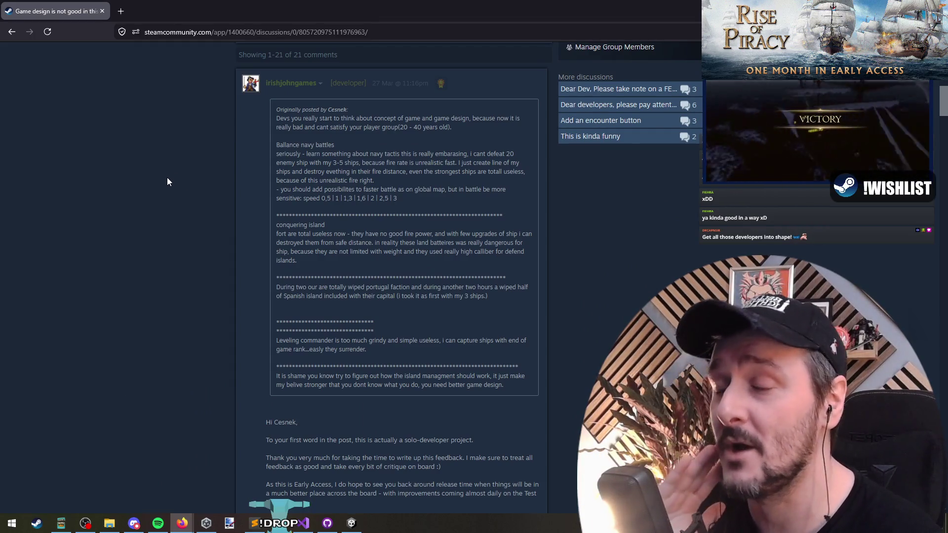
pyautogui.scroll(-2, 165, 183)
pyautogui.scroll(-1, 165, 183)
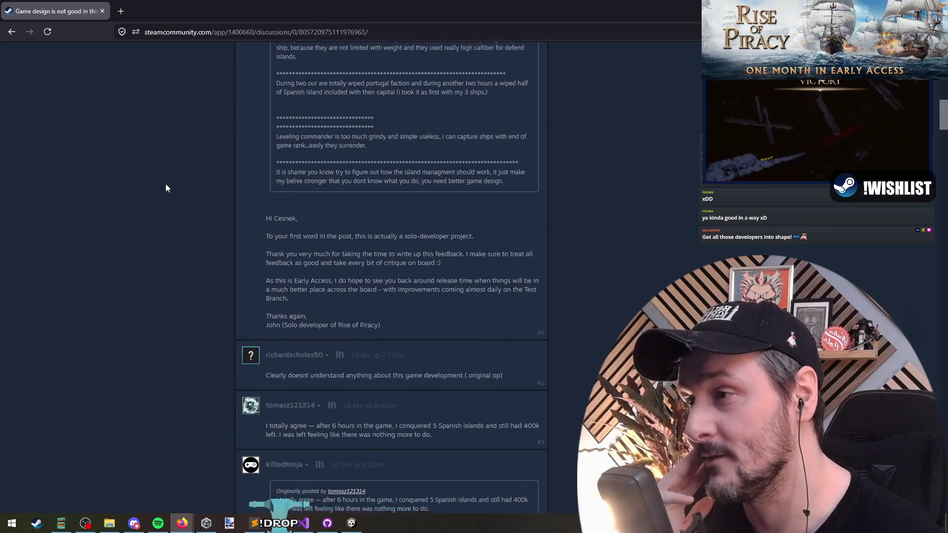
pyautogui.moveTo(266, 271); pyautogui.dragTo(298, 271)
pyautogui.scroll(1, 298, 271)
pyautogui.moveTo(265, 339); pyautogui.dragTo(350, 338)
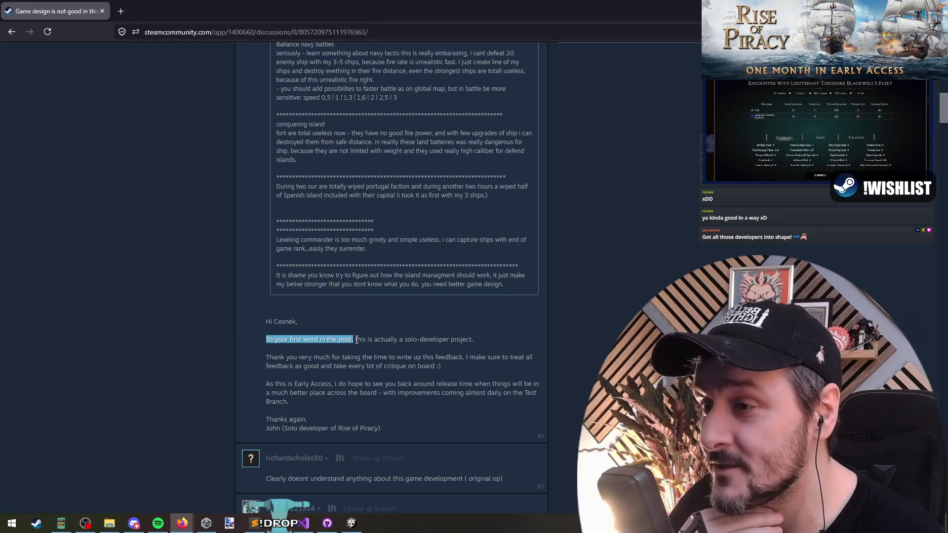
pyautogui.scroll(15, 227, 300)
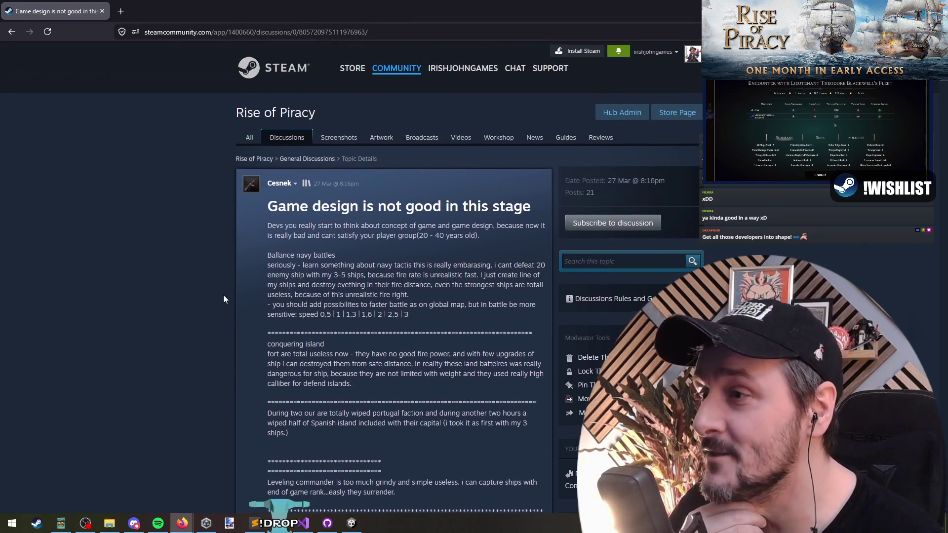
pyautogui.doubleClick(275, 226)
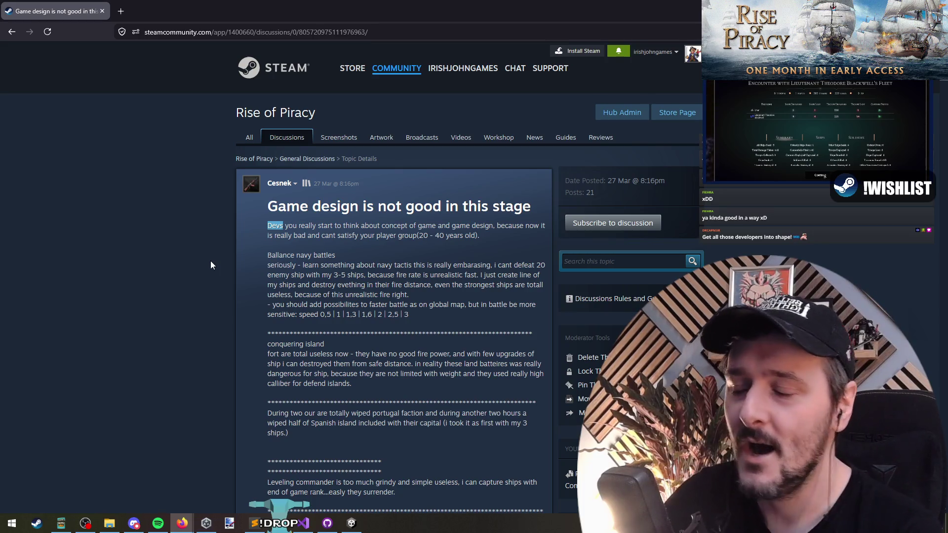
pyautogui.click(244, 250)
pyautogui.doubleClick(244, 250)
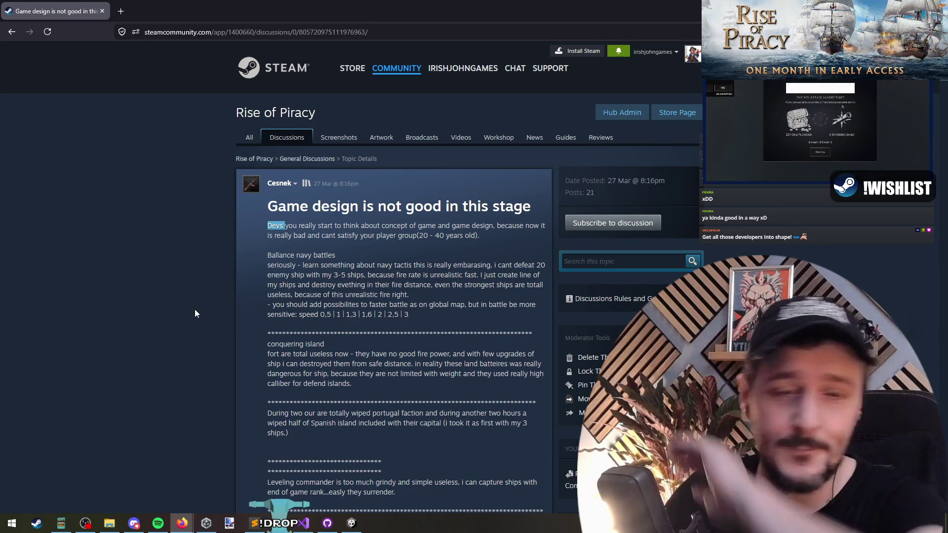
pyautogui.moveTo(301, 225); pyautogui.dragTo(418, 225)
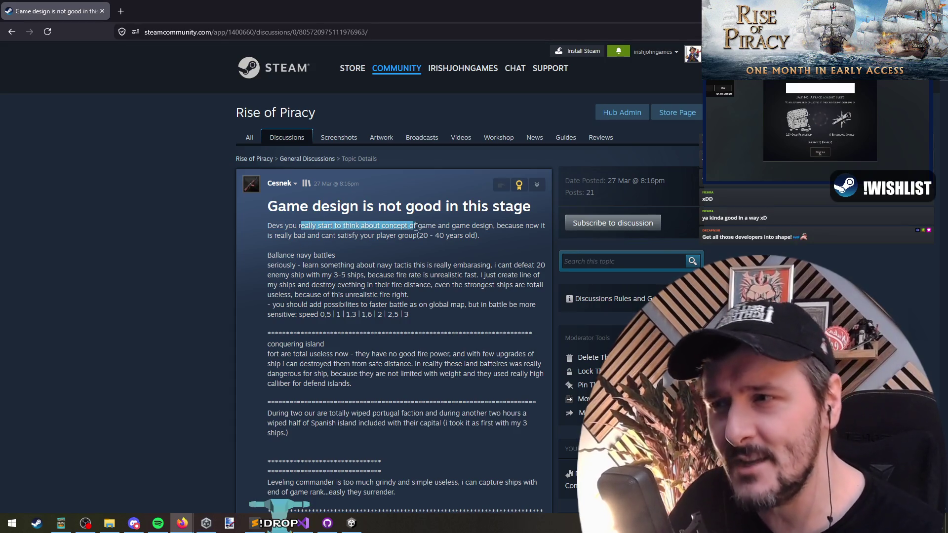
# - Scroll into the comments, highlighting comment text while reading
pyautogui.scroll(-3, 208, 245)
pyautogui.scroll(-13, 208, 244)
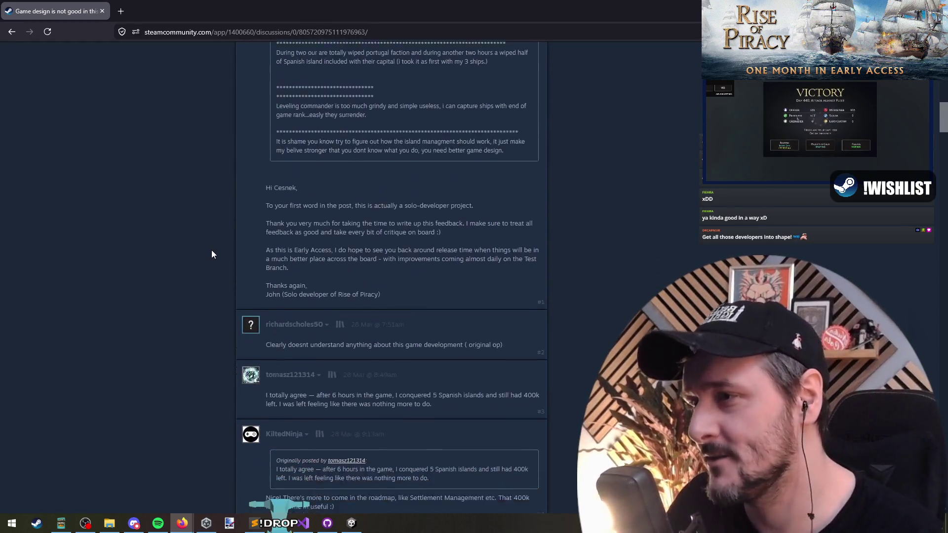
pyautogui.moveTo(274, 198); pyautogui.dragTo(463, 198)
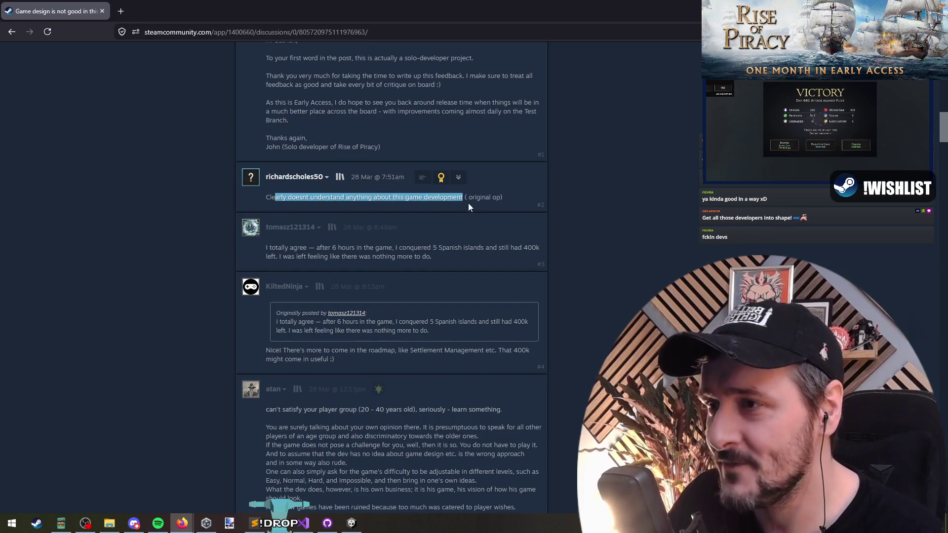
pyautogui.scroll(-3, 312, 169)
pyautogui.scroll(1, 288, 161)
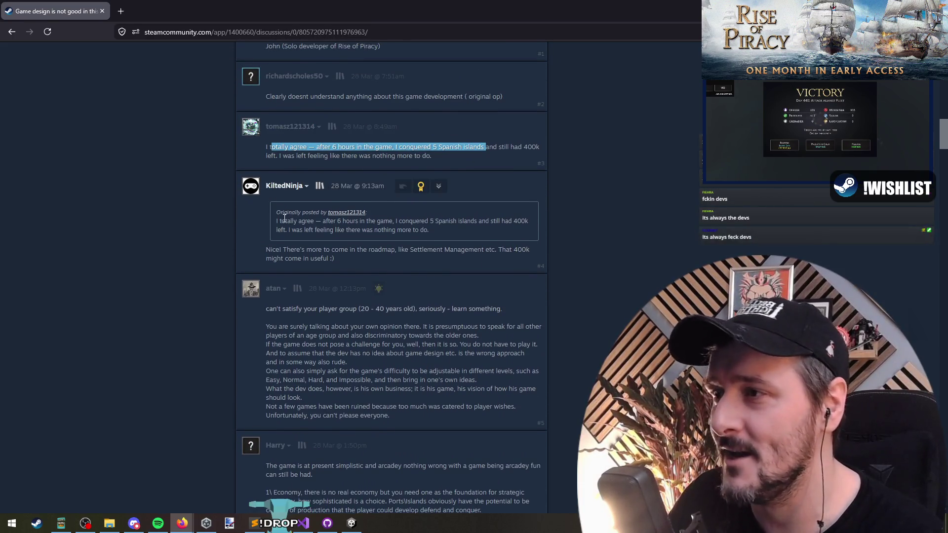
pyautogui.click(277, 246)
pyautogui.moveTo(277, 247); pyautogui.dragTo(495, 249)
# - Continue down the thread, highlighting passages of the replies
pyautogui.scroll(-3, 300, 175)
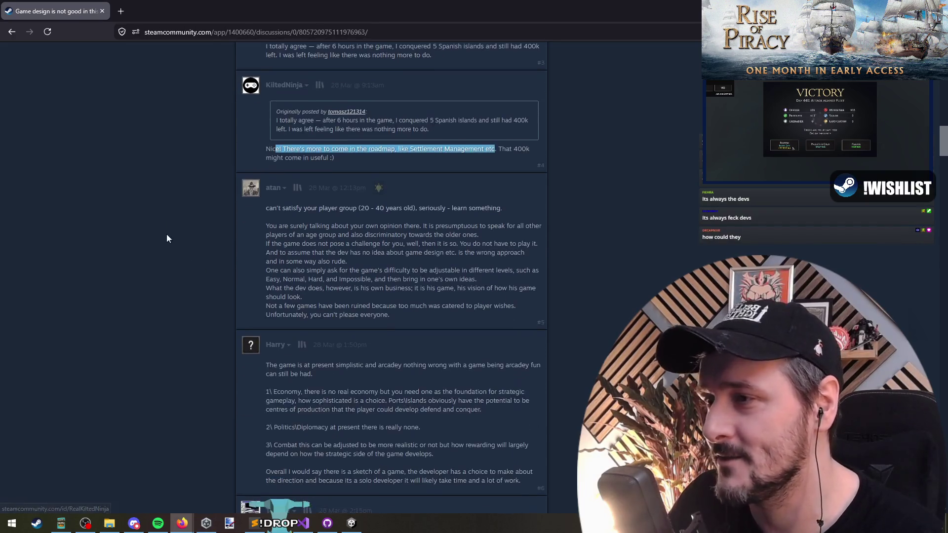
pyautogui.moveTo(296, 158); pyautogui.dragTo(327, 232)
pyautogui.click(327, 233)
pyautogui.scroll(-3, 327, 233)
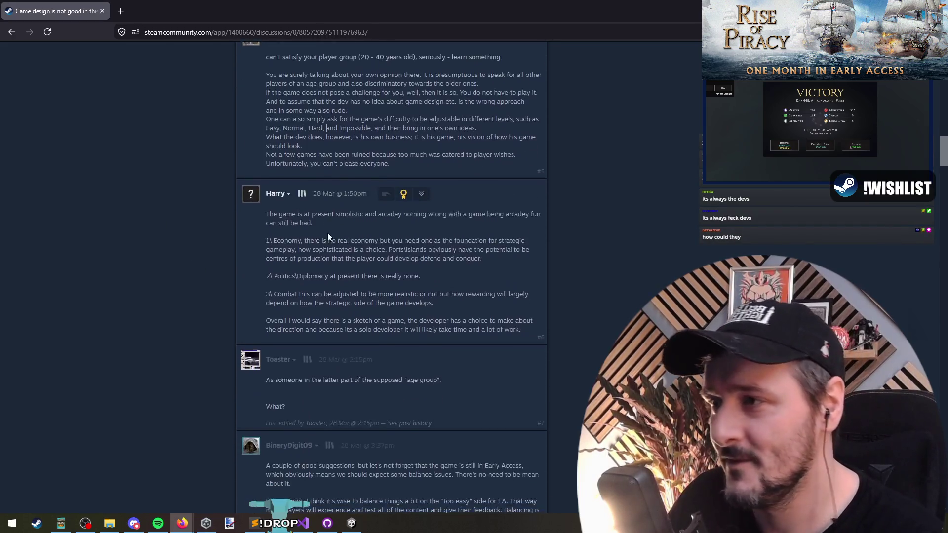
pyautogui.moveTo(292, 163); pyautogui.dragTo(314, 267)
pyautogui.scroll(-1, 314, 267)
pyautogui.scroll(-15, 146, 217)
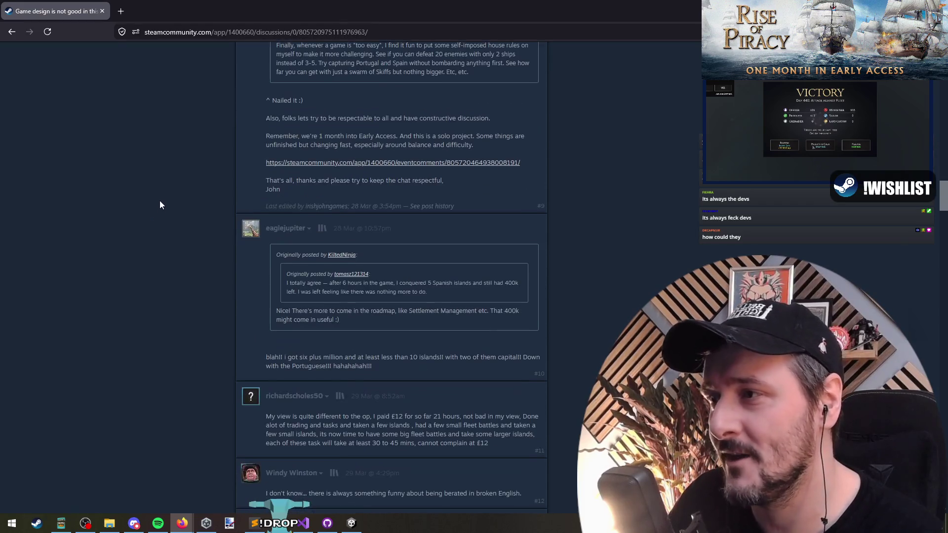
pyautogui.scroll(-15, 163, 222)
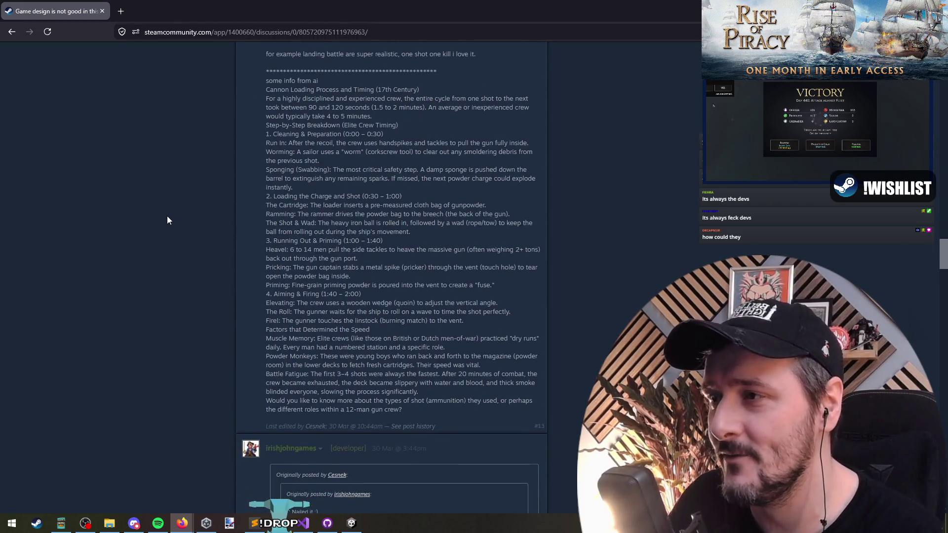
# - Bring the developer's later reply and posts #19 and #20 into view
pyautogui.middleClick(176, 163)
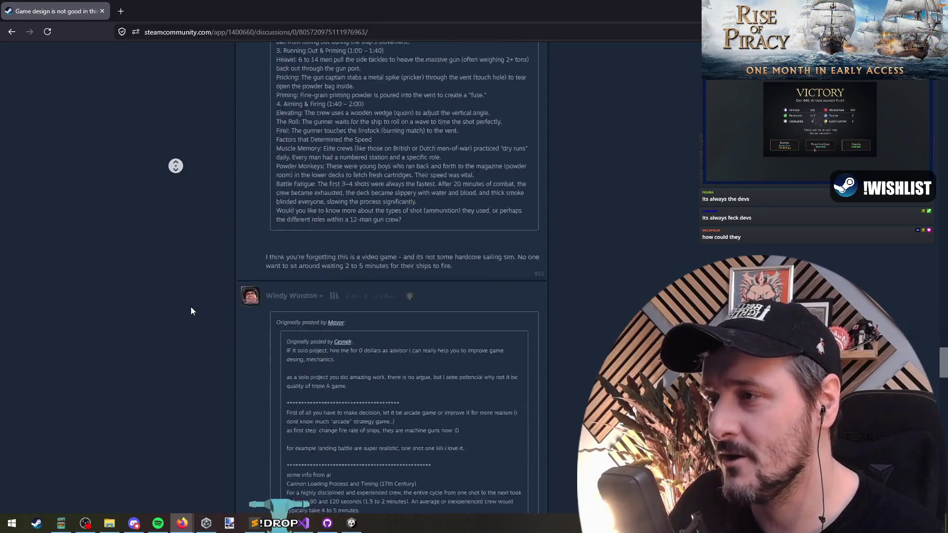
pyautogui.middleClick(172, 217)
pyautogui.middleClick(169, 357)
pyautogui.middleClick(169, 306)
pyautogui.scroll(5, 170, 306)
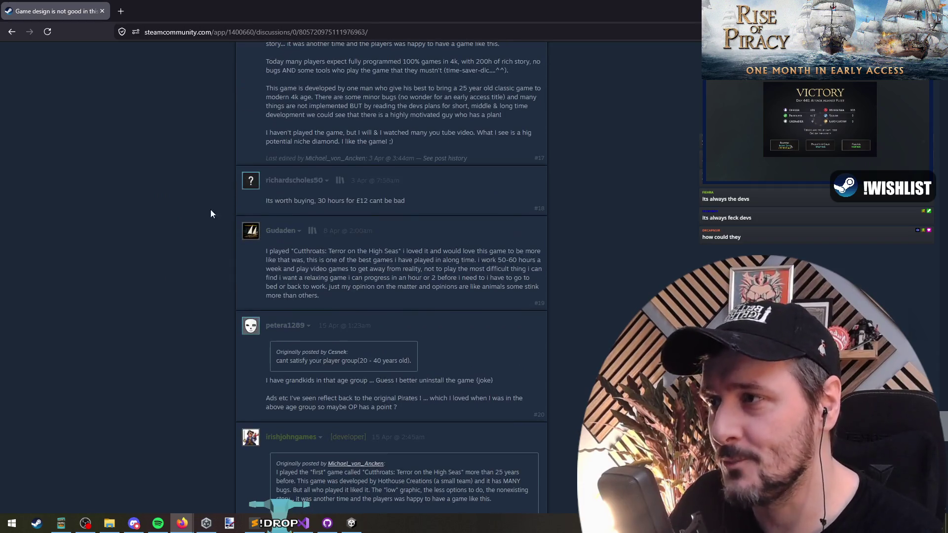
pyautogui.scroll(-8, 59, 214)
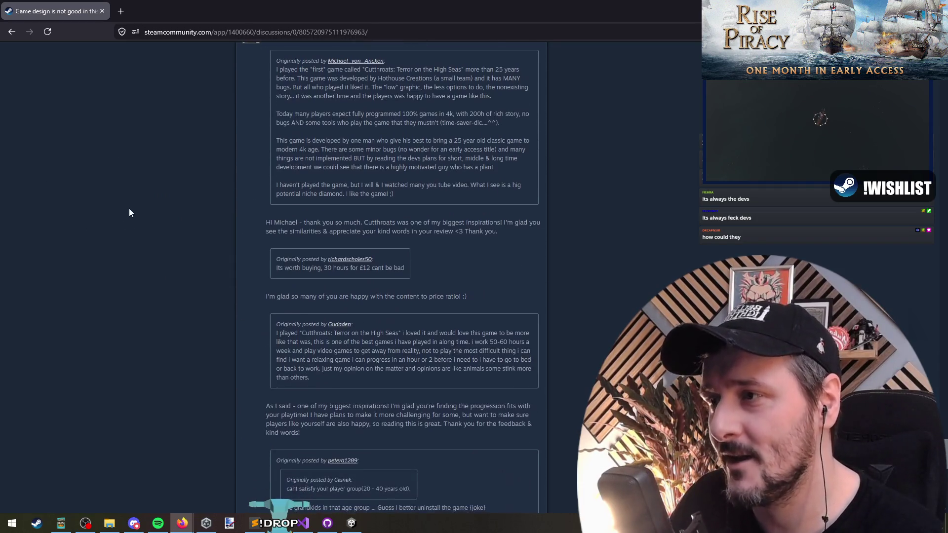
# - Highlight and re-read the lines of the quoted post in a later reply
pyautogui.moveTo(279, 69)
pyautogui.mouseDown()
pyautogui.moveTo(396, 195)
pyautogui.moveTo(306, 103)
pyautogui.mouseUp()
pyautogui.moveTo(353, 78); pyautogui.dragTo(351, 162)
pyautogui.moveTo(404, 69)
pyautogui.mouseDown()
pyautogui.moveTo(351, 79)
pyautogui.moveTo(329, 194)
pyautogui.moveTo(351, 182)
pyautogui.moveTo(383, 85)
pyautogui.moveTo(370, 78)
pyautogui.moveTo(349, 143)
pyautogui.mouseUp()
pyautogui.click(339, 176)
pyautogui.scroll(5, 242, 118)
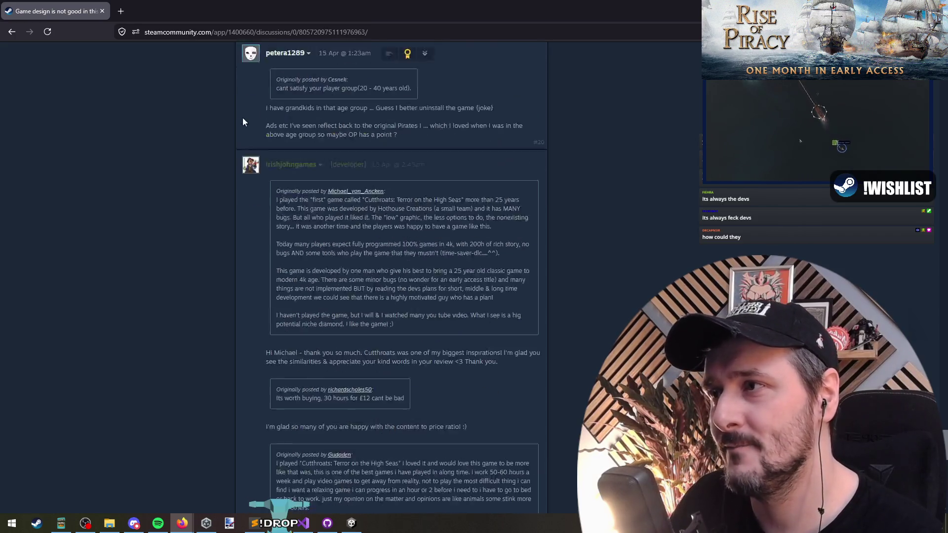
pyautogui.scroll(-5, 183, 201)
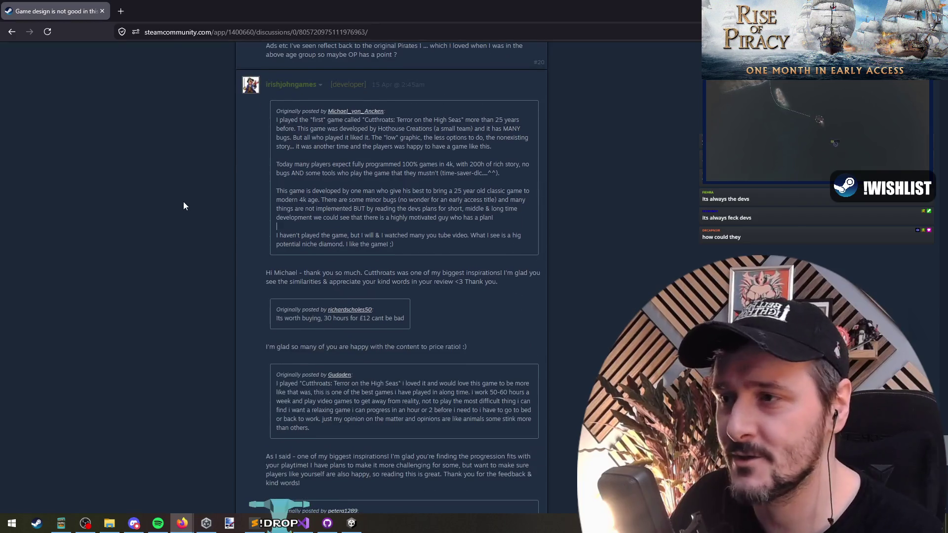
pyautogui.moveTo(383, 70)
pyautogui.mouseDown()
pyautogui.moveTo(357, 189)
pyautogui.moveTo(327, 195)
pyautogui.moveTo(361, 187)
pyautogui.moveTo(377, 69)
pyautogui.moveTo(390, 72)
pyautogui.moveTo(372, 150)
pyautogui.moveTo(395, 149)
pyautogui.moveTo(366, 169)
pyautogui.mouseUp()
pyautogui.click(396, 148)
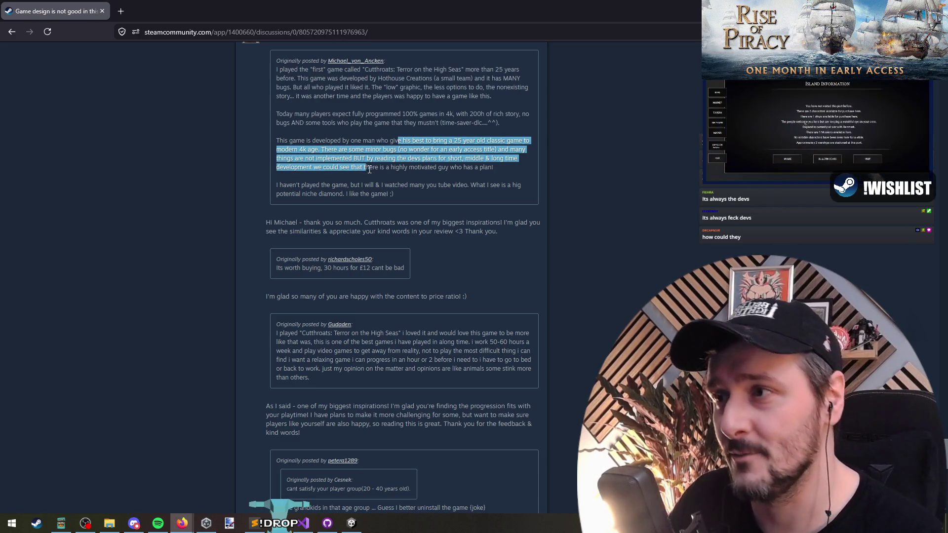
pyautogui.click(353, 168)
# - Read the remaining comments, then return to the General Discussions thread list
pyautogui.scroll(2, 304, 178)
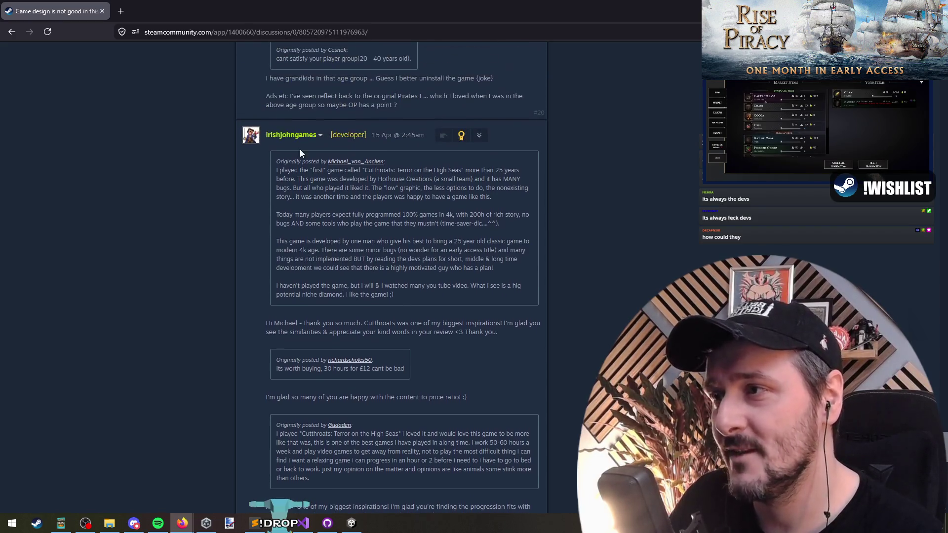
pyautogui.moveTo(304, 178)
pyautogui.mouseDown()
pyautogui.moveTo(330, 195)
pyautogui.moveTo(348, 190)
pyautogui.mouseUp()
pyautogui.scroll(-2, 330, 195)
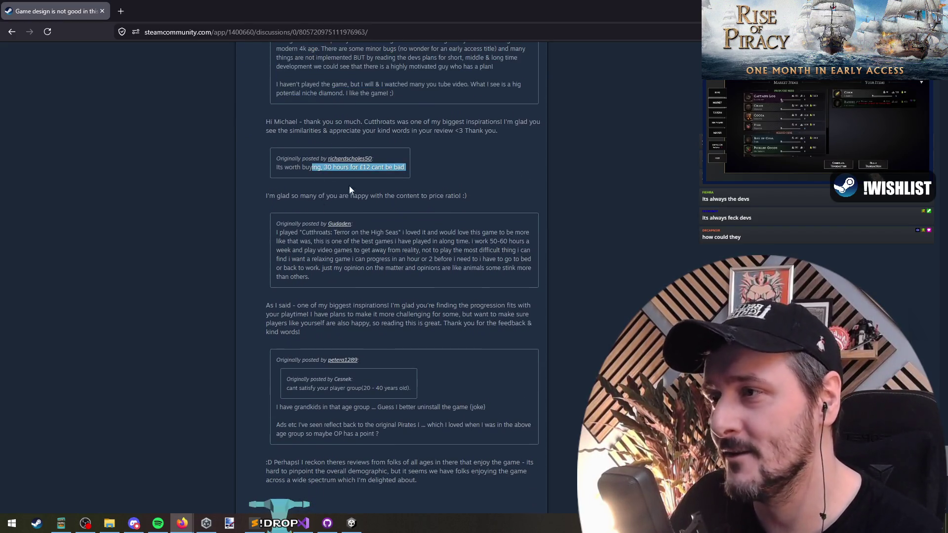
pyautogui.scroll(-2, 348, 190)
pyautogui.moveTo(276, 119); pyautogui.dragTo(320, 182)
pyautogui.scroll(-2, 320, 182)
pyautogui.moveTo(329, 267); pyautogui.dragTo(296, 222)
pyautogui.click(178, 411)
pyautogui.scroll(-1, 202, 359)
pyautogui.scroll(20, 192, 430)
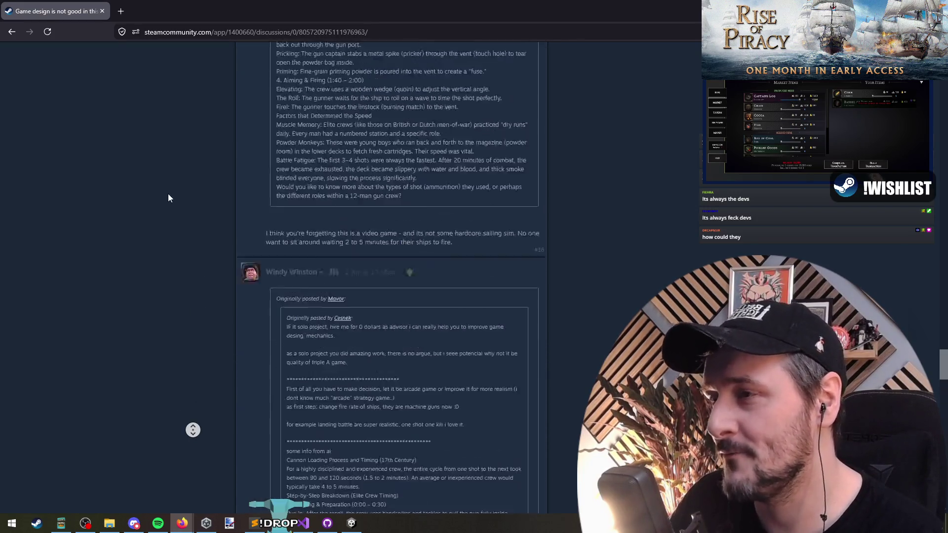
pyautogui.click(309, 161)
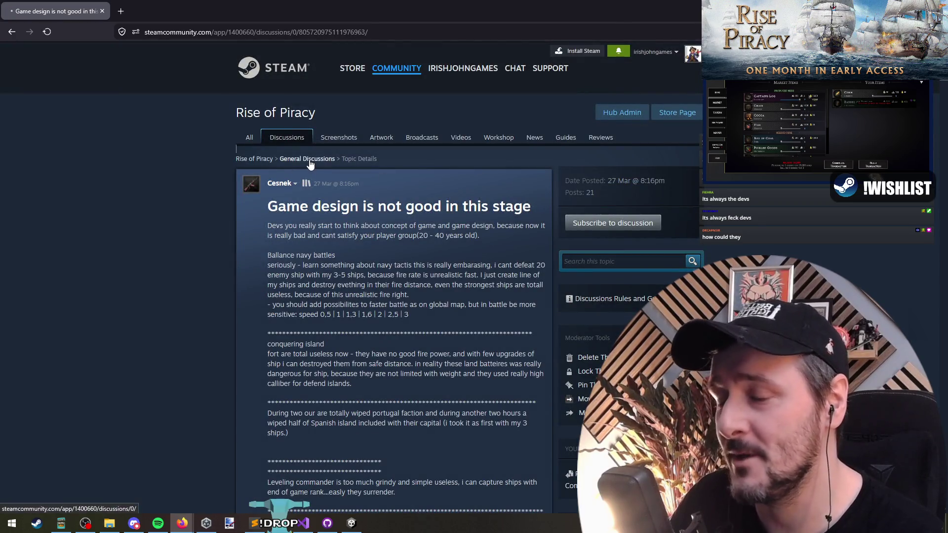
# - Open the 'This is kinda funny' thread from the General Discussions list
pyautogui.scroll(-3, 170, 232)
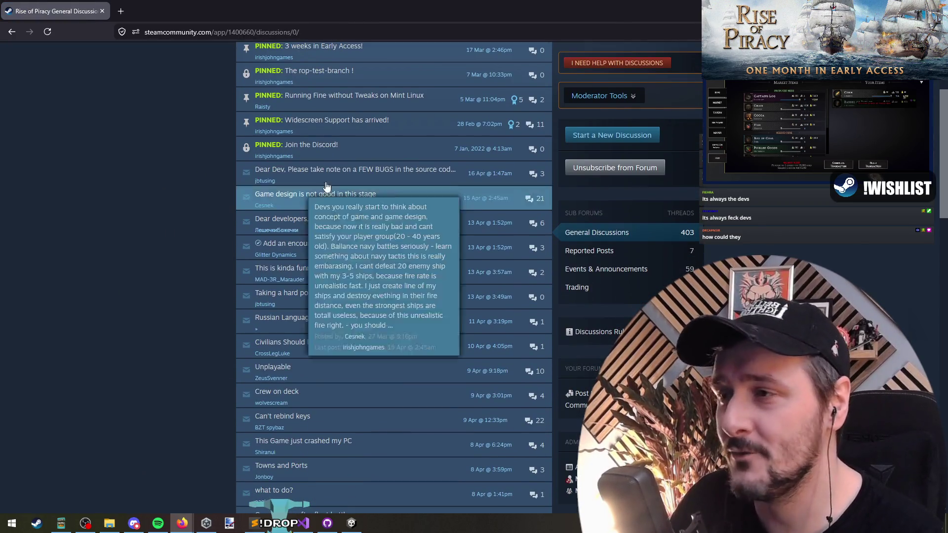
pyautogui.middleClick(179, 213)
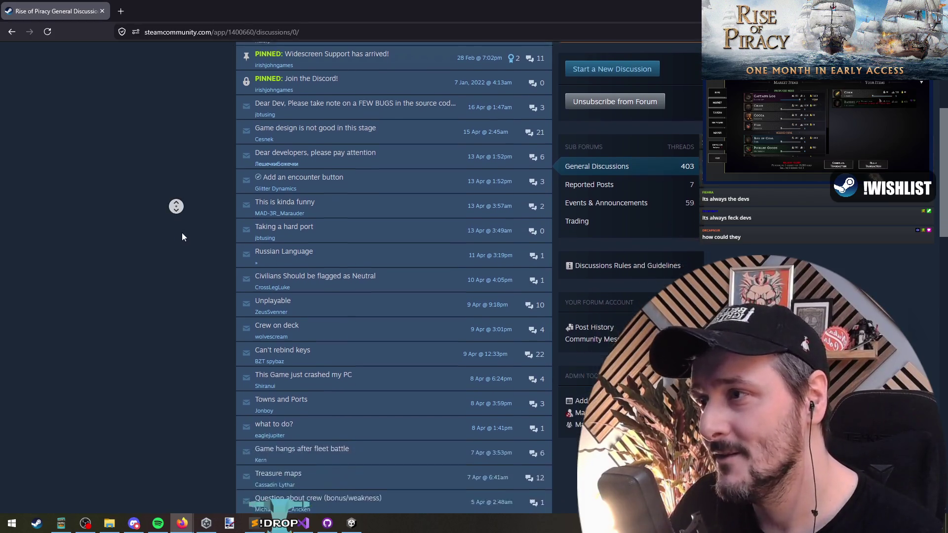
pyautogui.middleClick(183, 222)
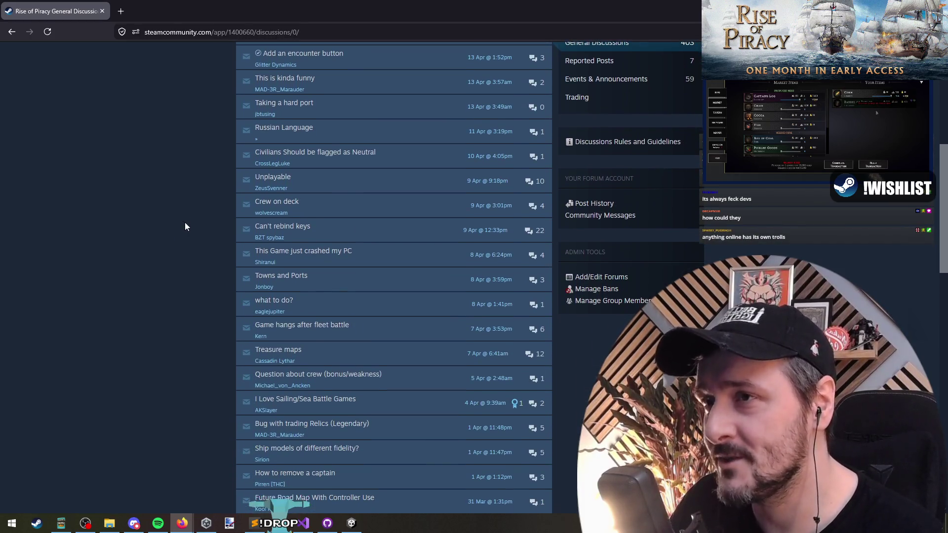
pyautogui.moveTo(244, 79)
pyautogui.moveTo(370, 61)
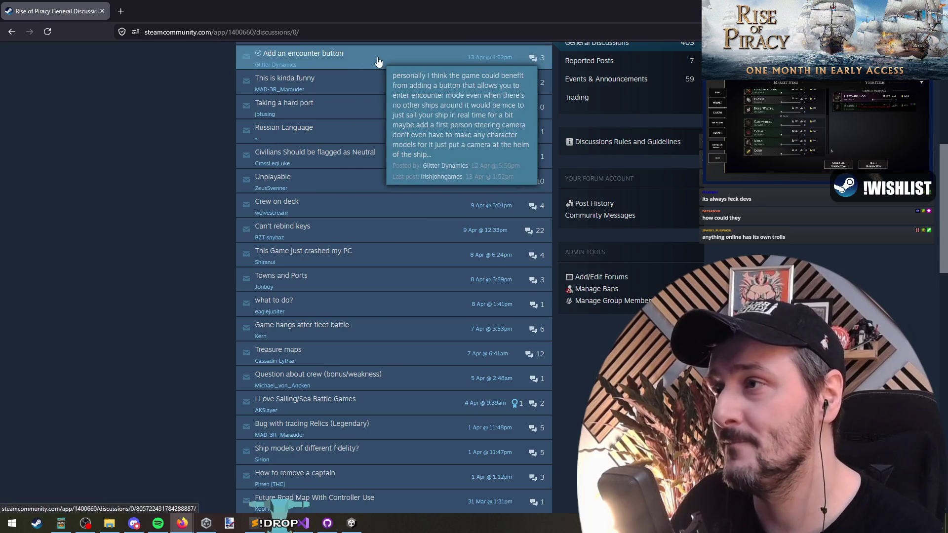
pyautogui.click(326, 83)
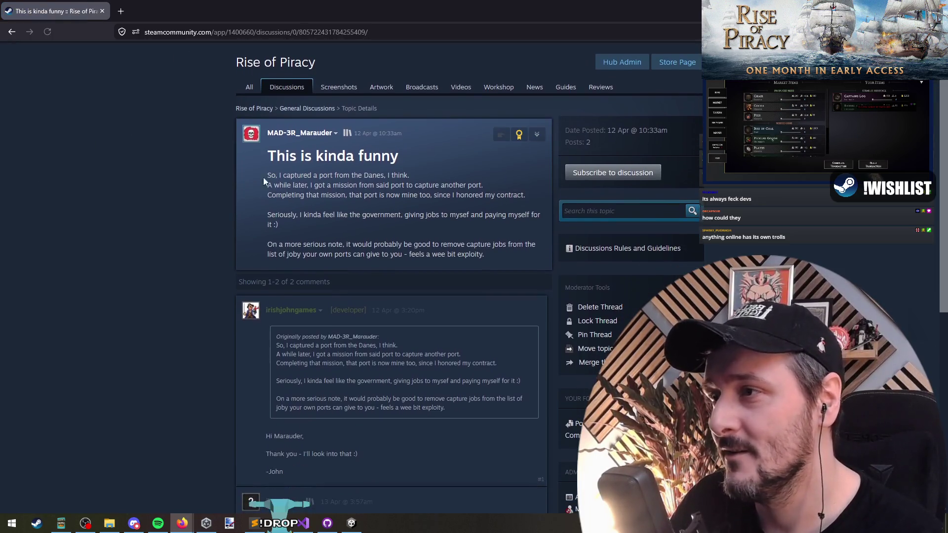
# - Read the original post and both replies, then switch back to Unity
pyautogui.scroll(-3, 132, 242)
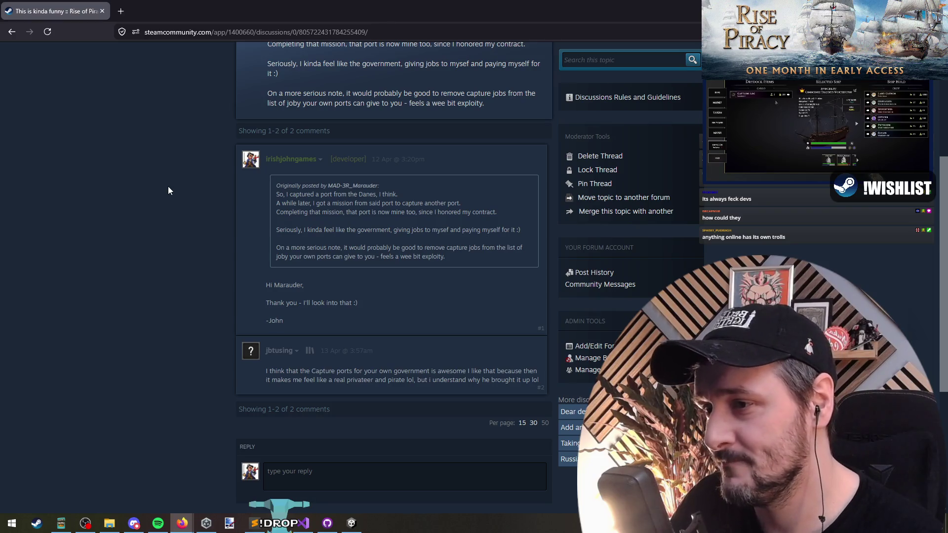
pyautogui.moveTo(297, 370); pyautogui.dragTo(539, 380)
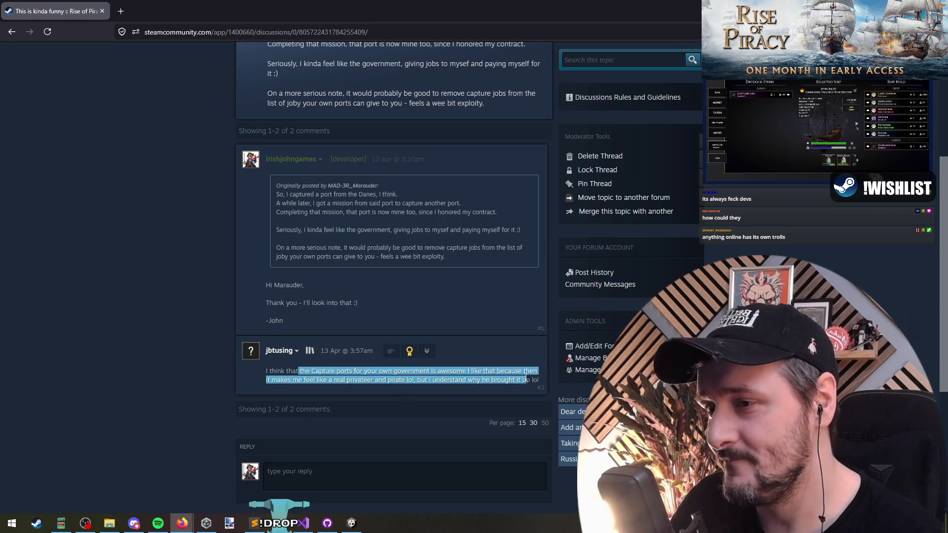
pyautogui.click(120, 264)
pyautogui.hotkey('alt', 'Tab')
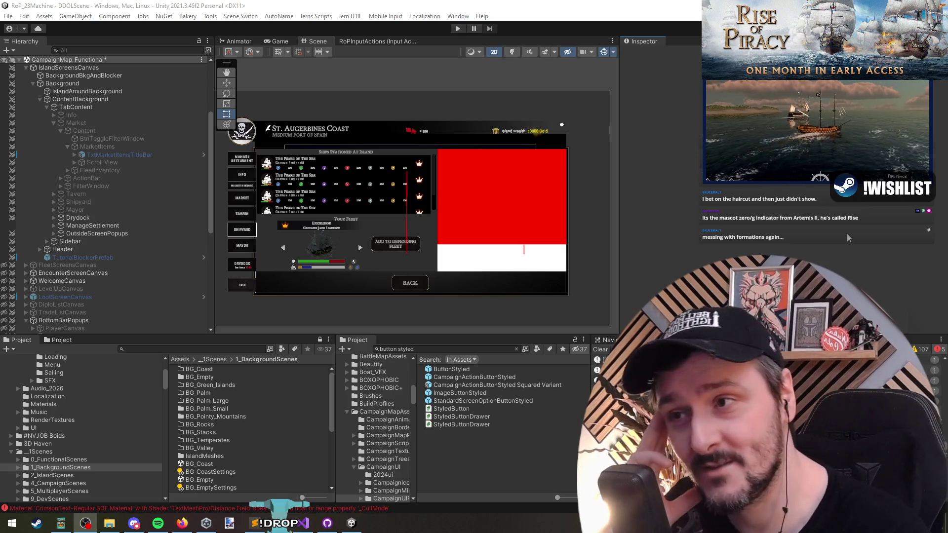
# - Collapse the TabContent branch in the Hierarchy and select the Sidebar object
pyautogui.click(587, 178)
pyautogui.scroll(2, 392, 227)
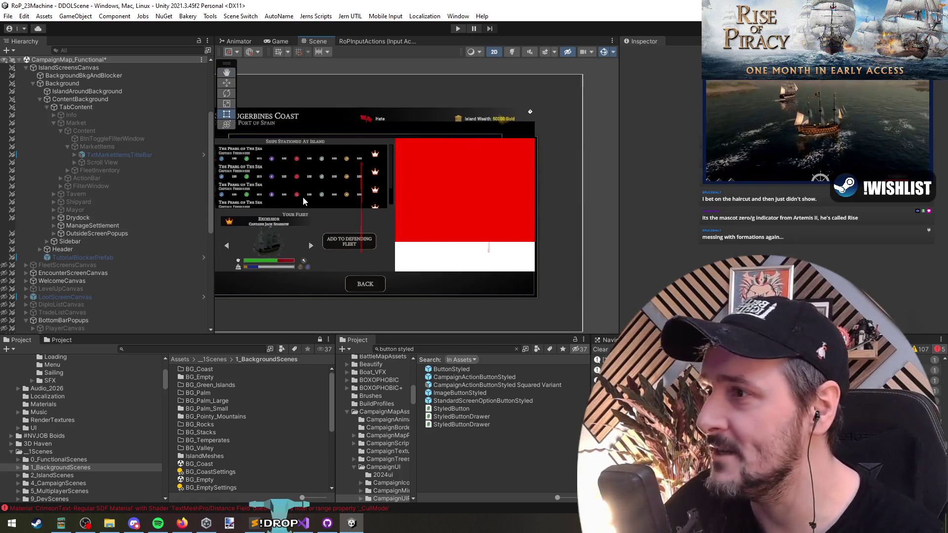
pyautogui.scroll(1, 303, 197)
pyautogui.click(98, 107)
pyautogui.press('Left')
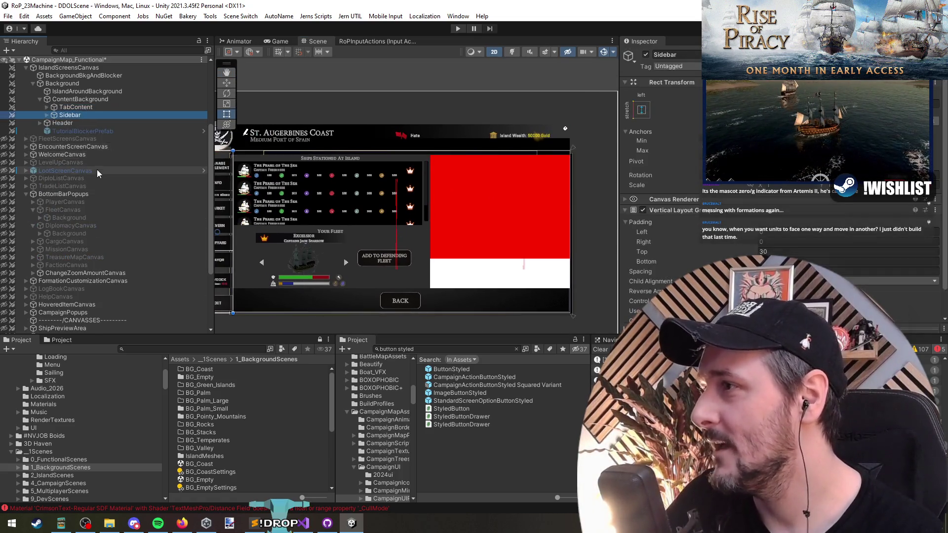
pyautogui.scroll(2, 97, 170)
pyautogui.click(69, 144)
# - Select ArmyOnIsland, pan to the Defense panel's sidebar and title, and search assets for 'crewdrydock'
pyautogui.click(523, 217)
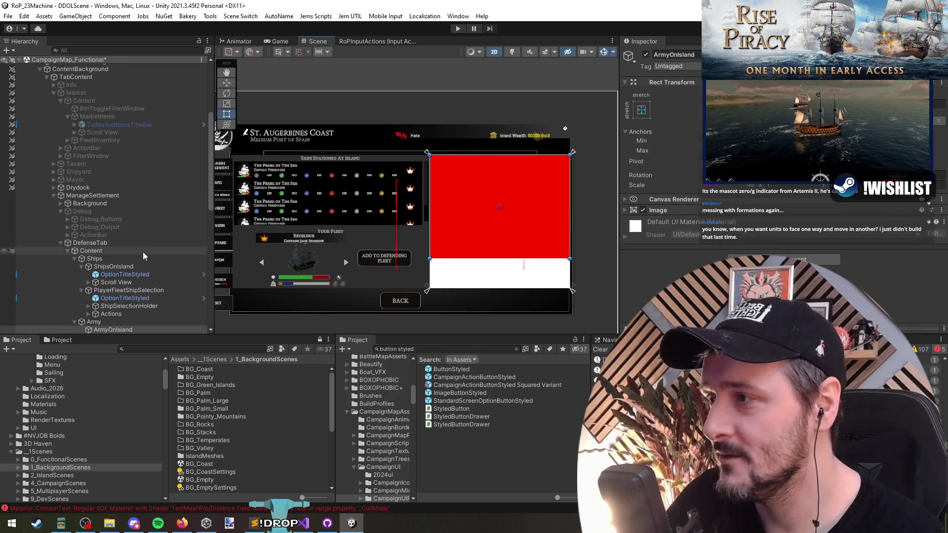
pyautogui.scroll(-3, 131, 277)
pyautogui.scroll(2, 483, 239)
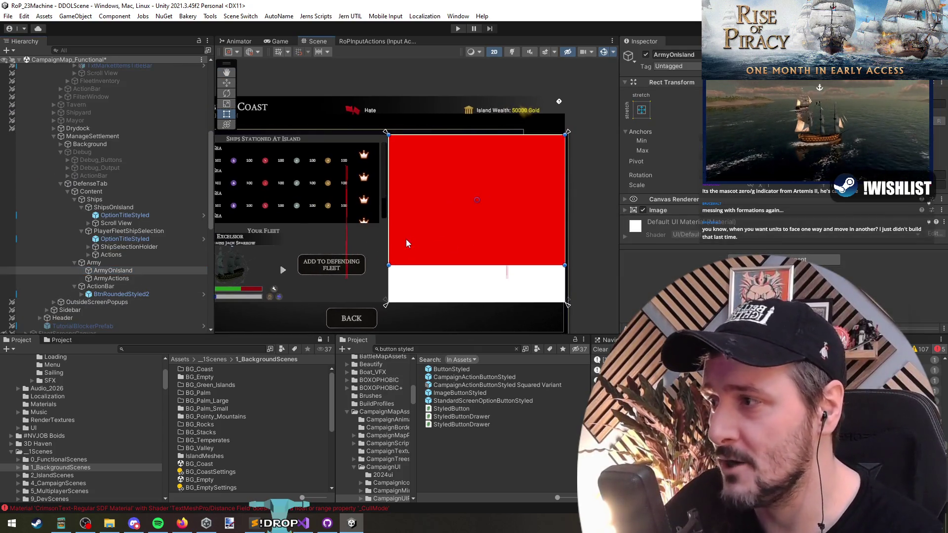
pyautogui.moveTo(478, 218)
pyautogui.mouseDown()
pyautogui.moveTo(333, 235)
pyautogui.moveTo(350, 261)
pyautogui.mouseUp()
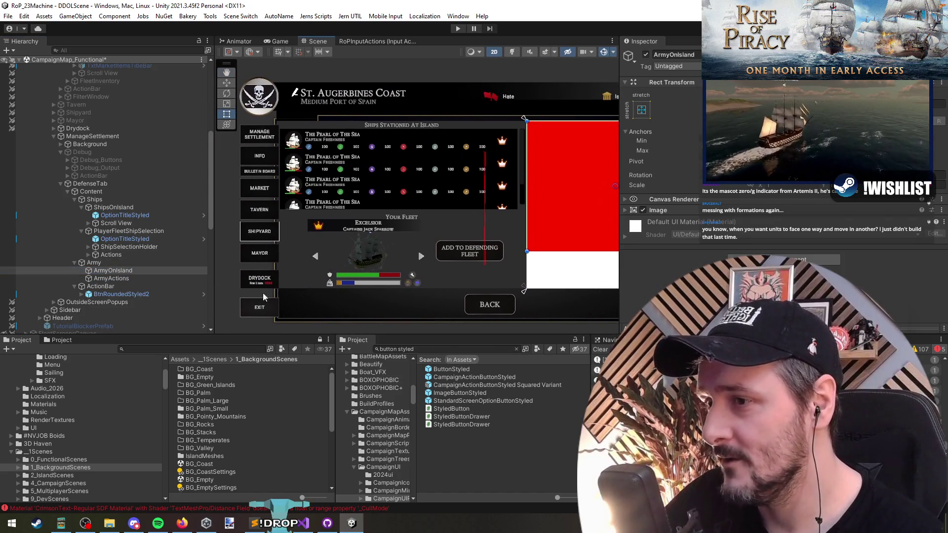
pyautogui.tripleClick(428, 348)
pyautogui.write('crew')
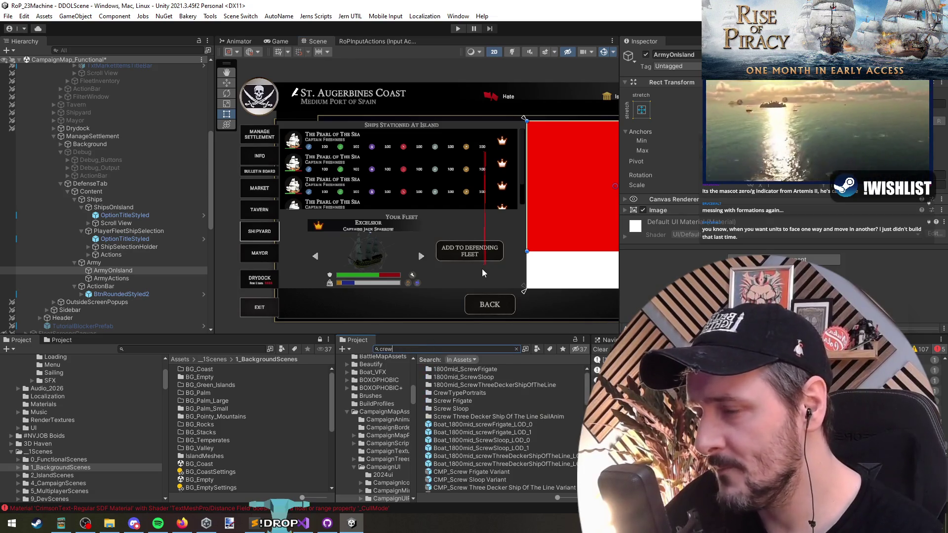
pyautogui.write('dr')
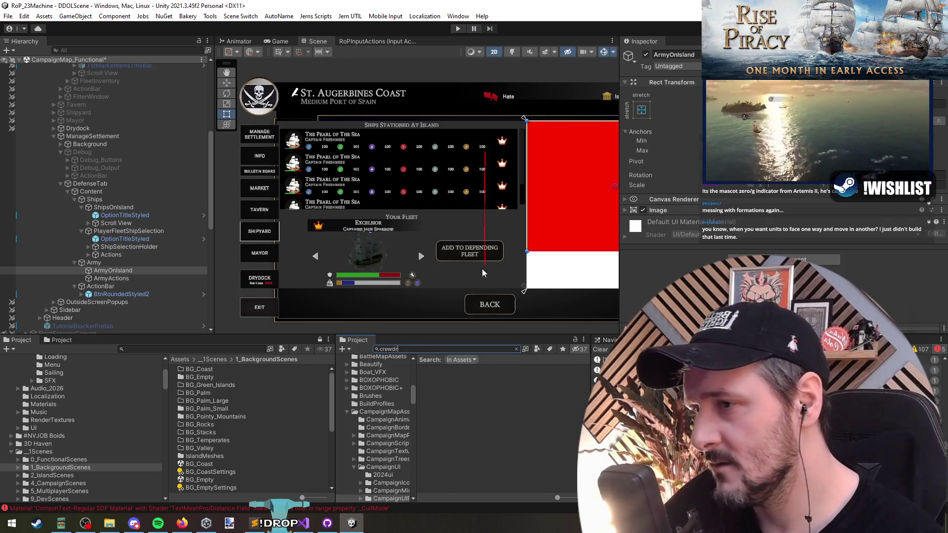
pyautogui.write('ydock')
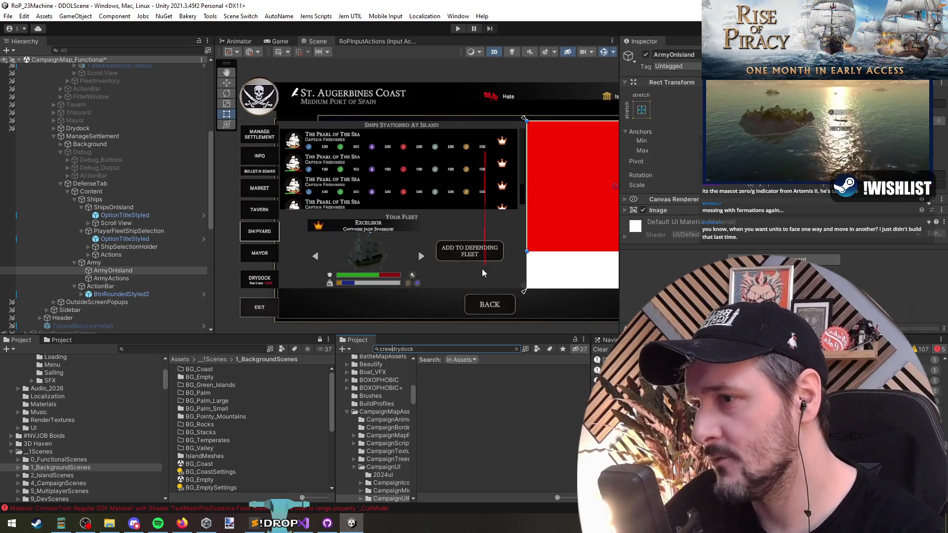
pyautogui.press('BackSpace')
pyautogui.press('BackSpace')
pyautogui.press('BackSpace')
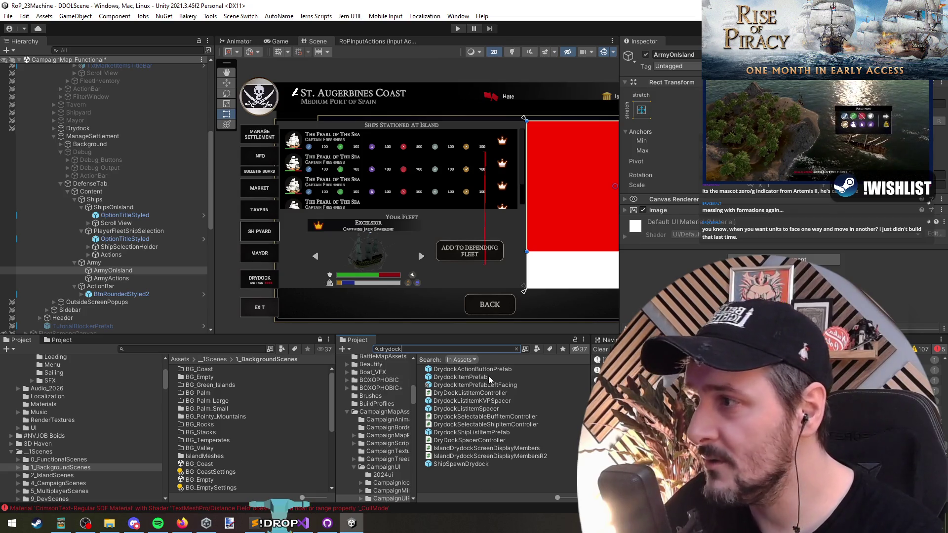
pyautogui.moveTo(491, 377); pyautogui.dragTo(118, 271)
pyautogui.press('f')
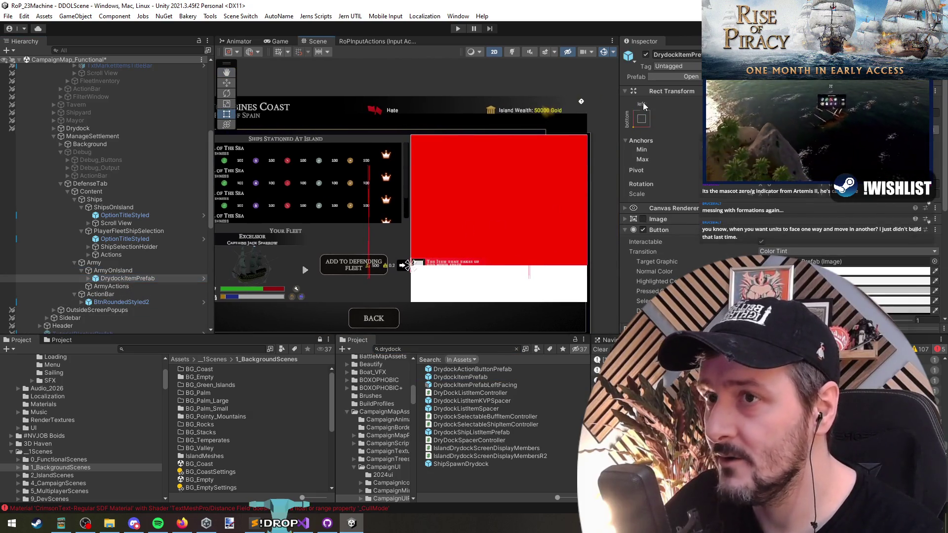
pyautogui.click(118, 271)
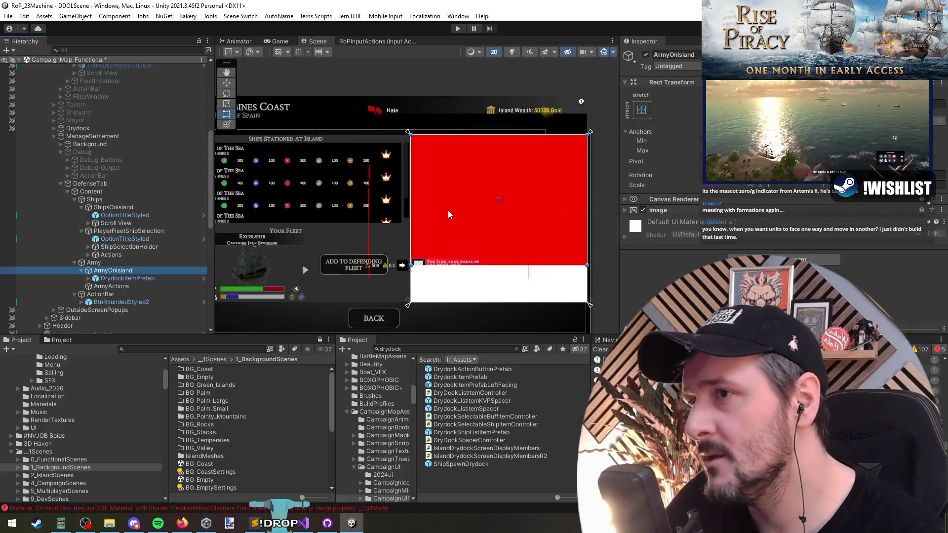
pyautogui.click(139, 279)
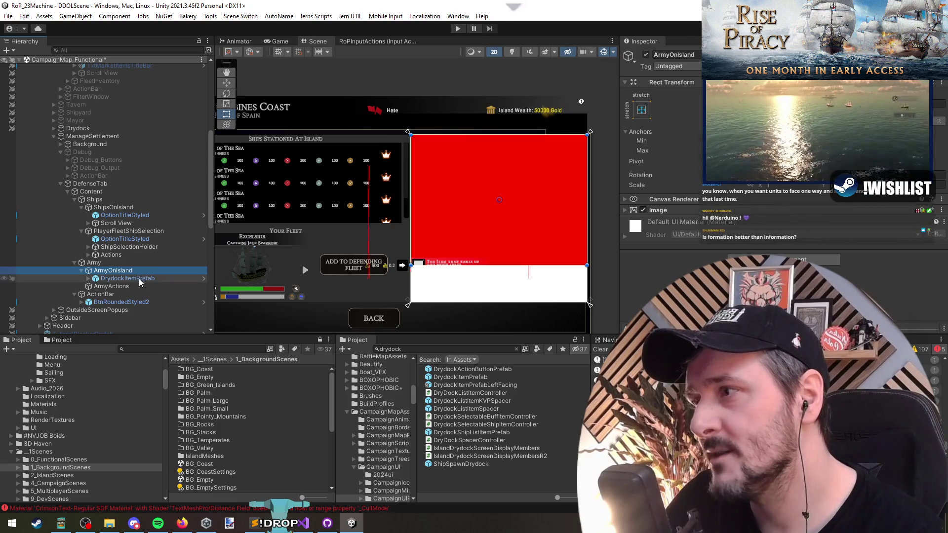
pyautogui.press('Delete')
pyautogui.click(132, 230)
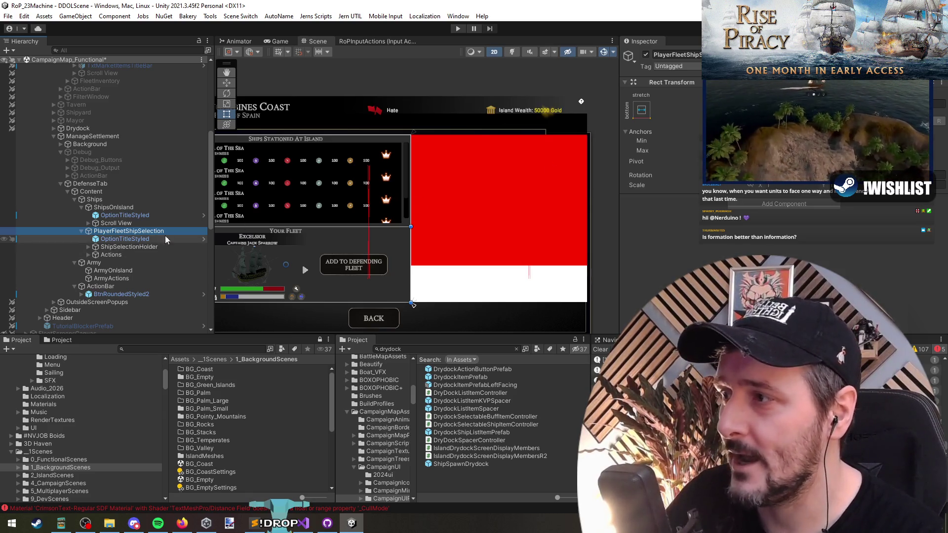
# - Inspect the Defense panel's objects, from the BACK button to the ships Scroll View
pyautogui.scroll(-3, 306, 186)
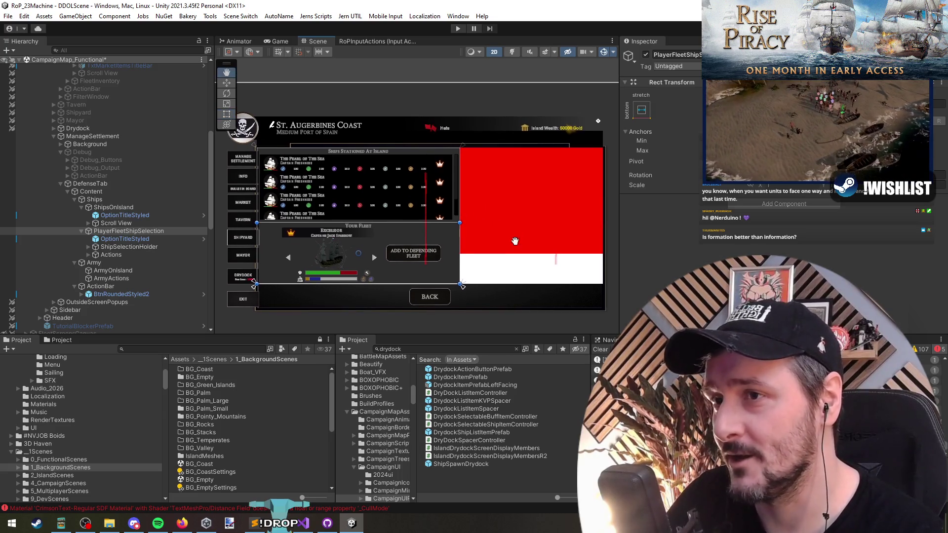
pyautogui.moveTo(477, 234); pyautogui.dragTo(463, 241)
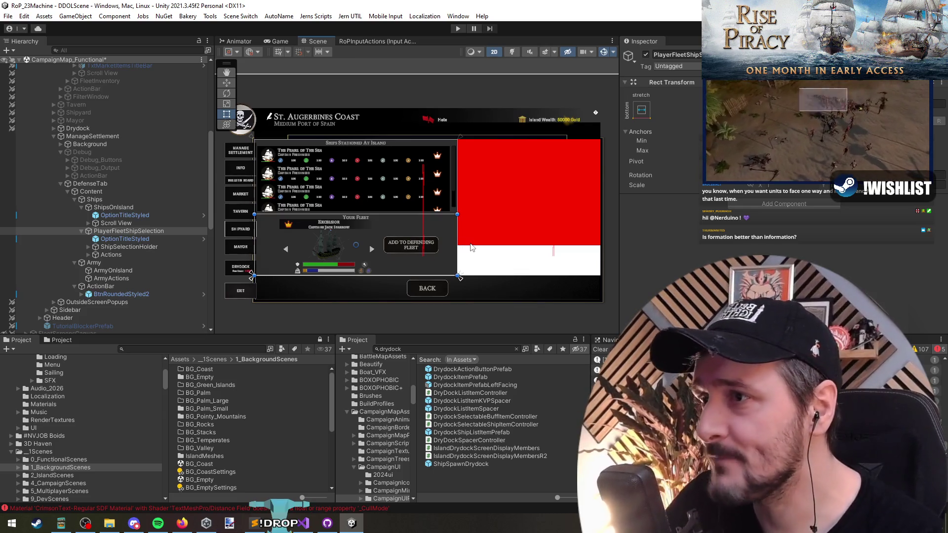
pyautogui.click(129, 294)
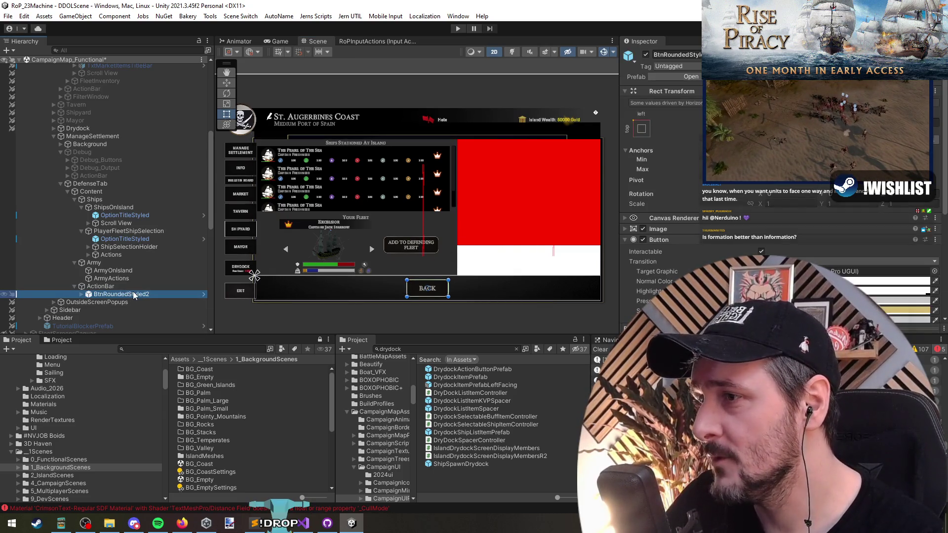
pyautogui.click(131, 272)
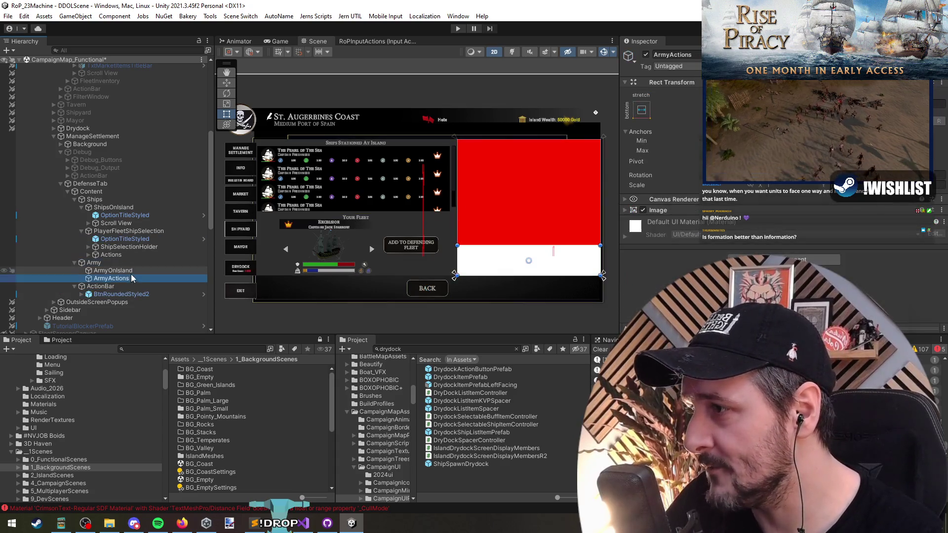
pyautogui.click(133, 239)
pyautogui.click(129, 231)
pyautogui.click(136, 247)
pyautogui.click(141, 255)
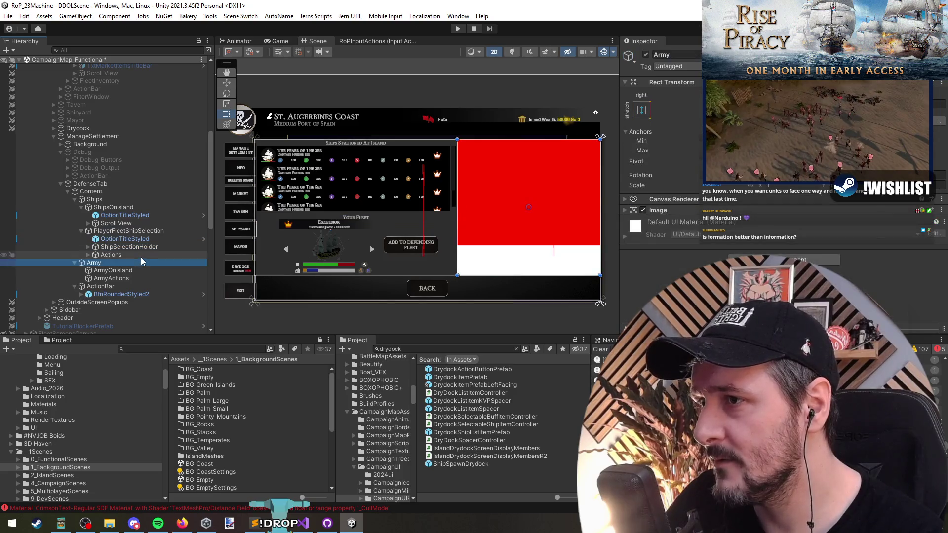
pyautogui.click(132, 224)
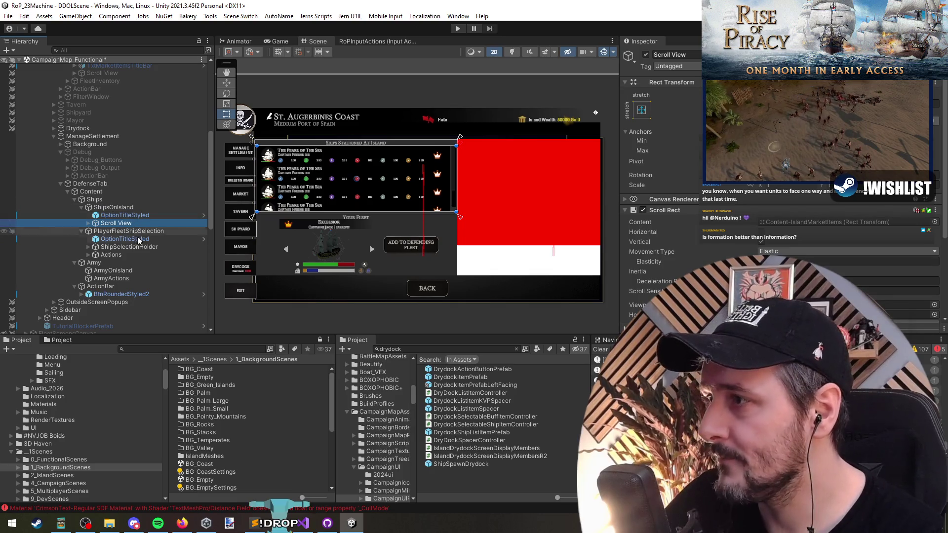
# - Select the red ArmyOnIsland placeholder, opening and dismissing its layout component options
pyautogui.press('super')
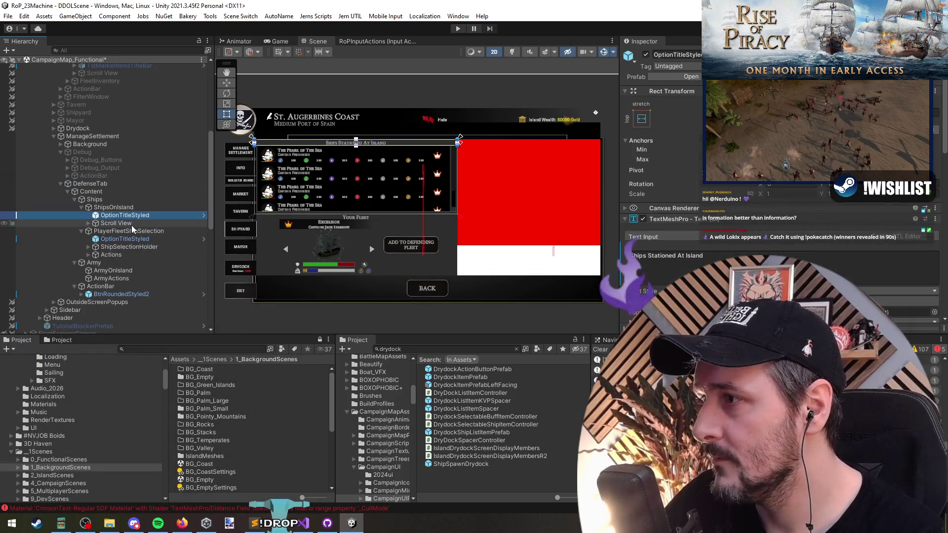
pyautogui.click(128, 209)
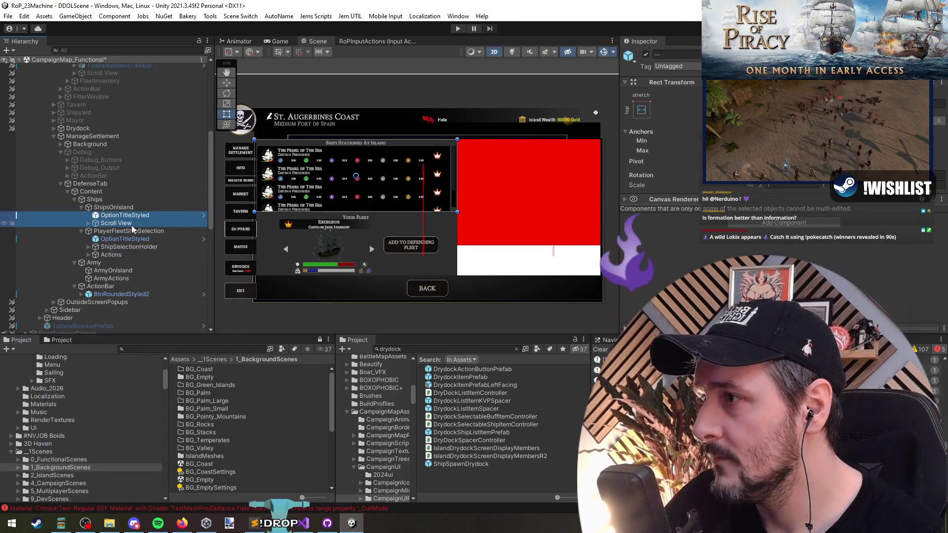
pyautogui.click(117, 271)
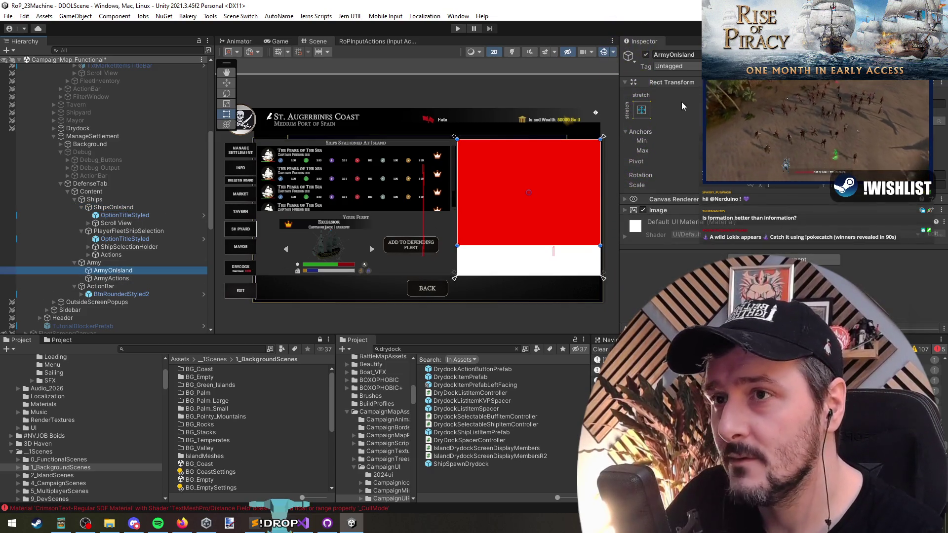
pyautogui.rightClick(685, 83)
pyautogui.moveTo(741, 190)
pyautogui.press('Escape')
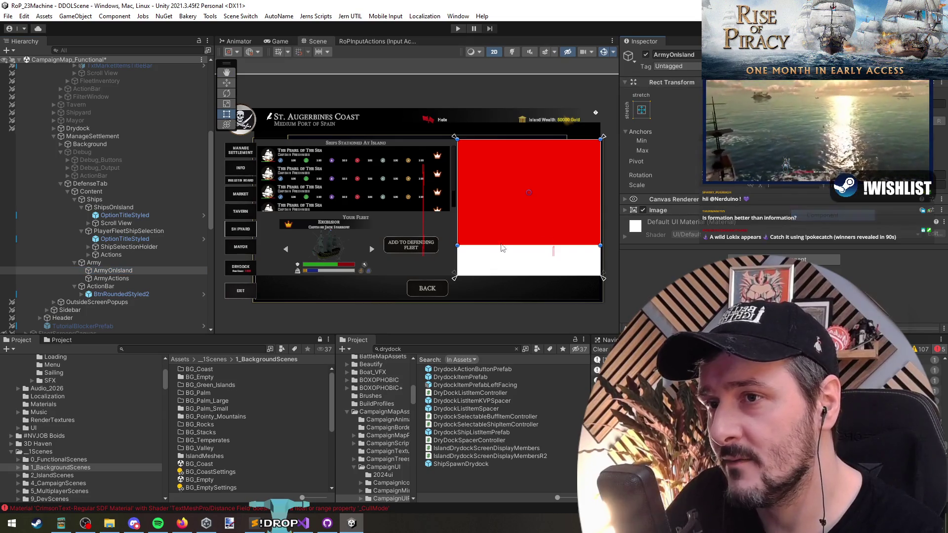
pyautogui.click(116, 271)
# - Replace the red ArmyOnIsland placeholder with a ShipsOnIsland copy under Army, pasting its Rect Transform values
pyautogui.press('Delete')
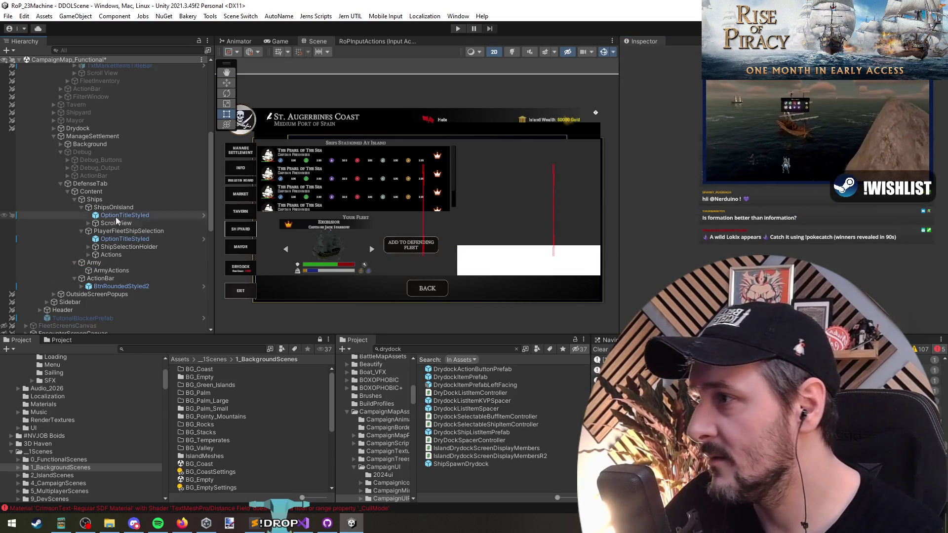
pyautogui.click(117, 207)
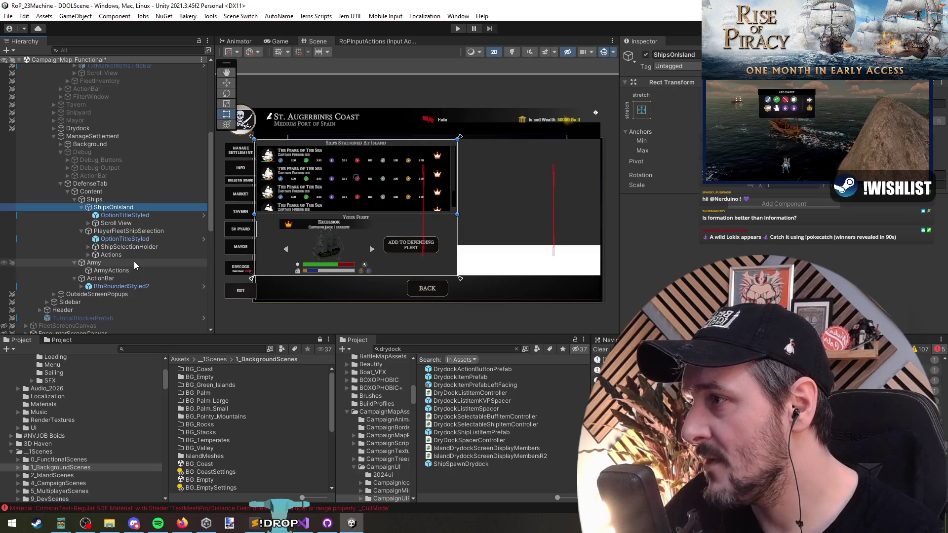
pyautogui.hotkey('ctrl', 'd')
pyautogui.moveTo(134, 262); pyautogui.dragTo(107, 280)
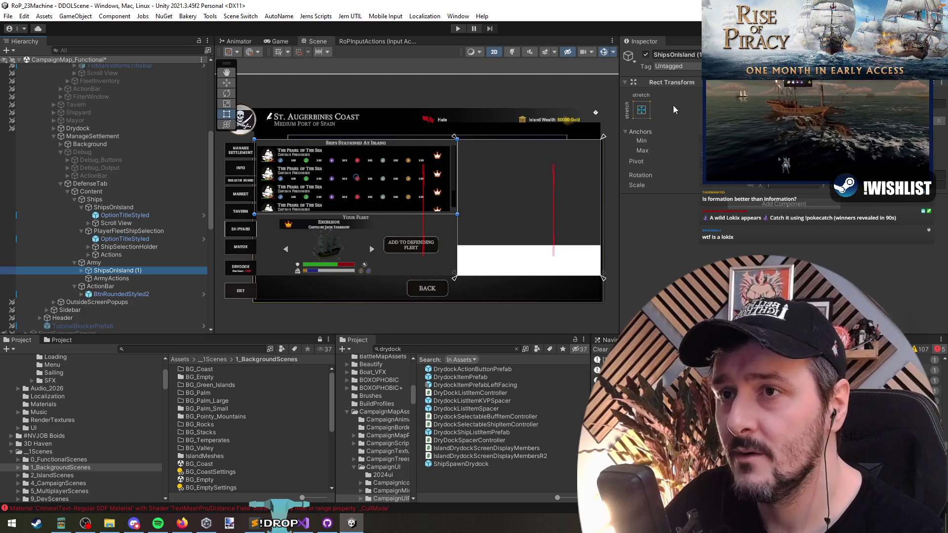
pyautogui.rightClick(674, 85)
pyautogui.moveTo(710, 179)
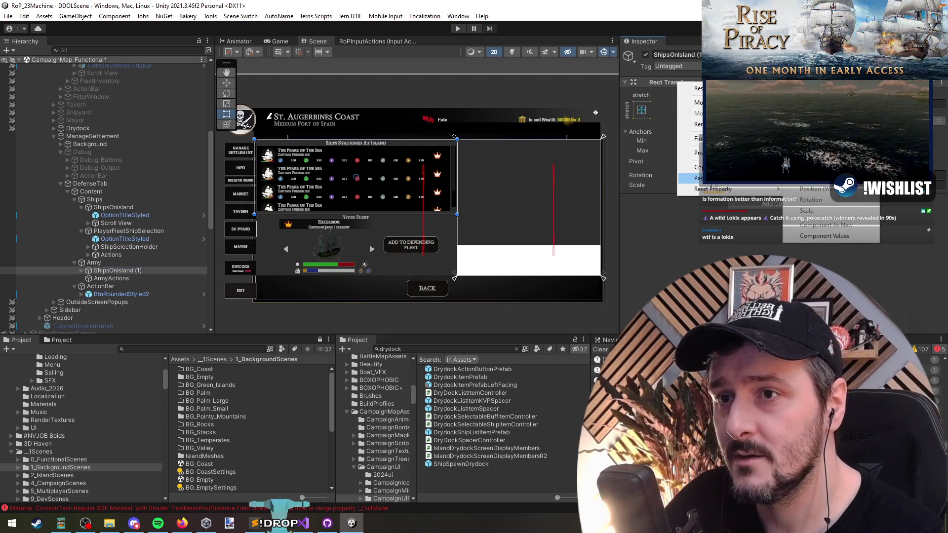
pyautogui.click(824, 236)
# - Change the copy's title from Ships to 'Troops Stationed At Island' and frame the panel
pyautogui.scroll(2, 523, 257)
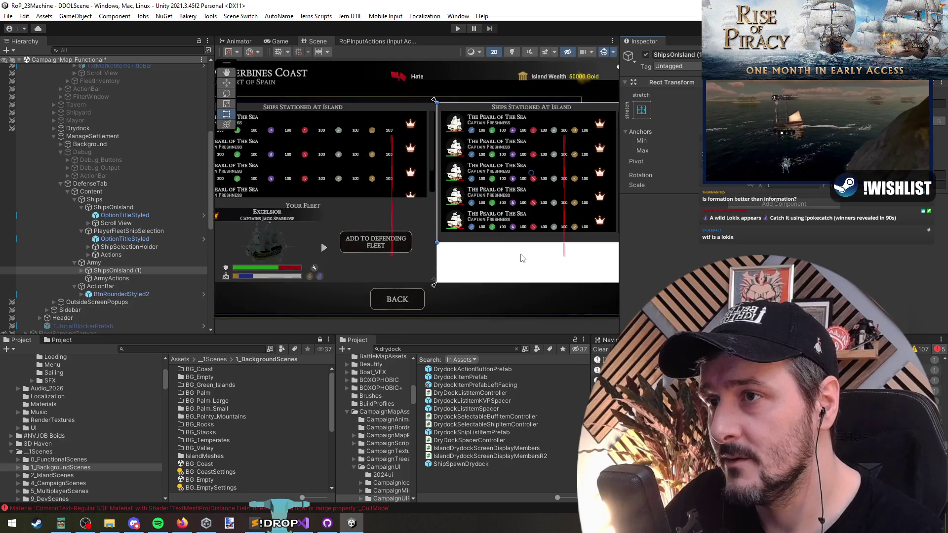
pyautogui.click(82, 270)
pyautogui.click(121, 278)
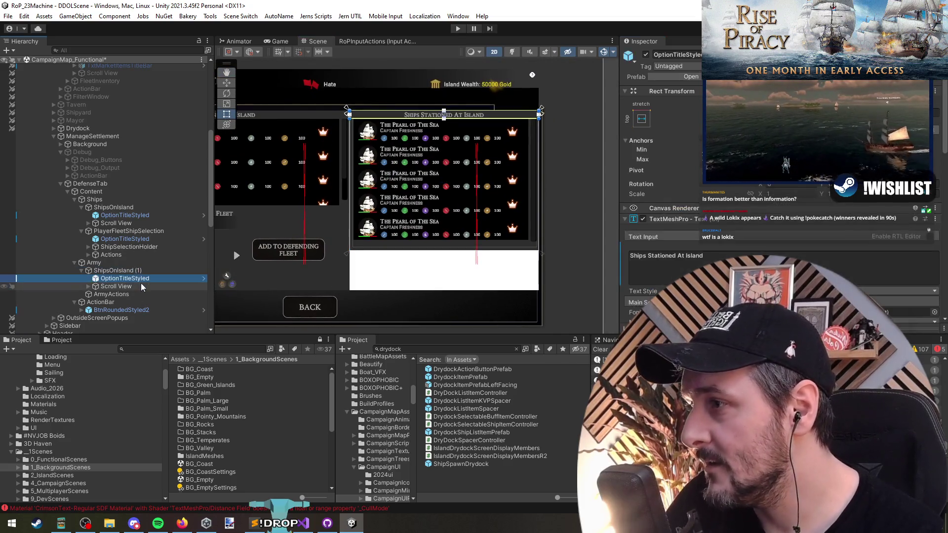
pyautogui.click(89, 286)
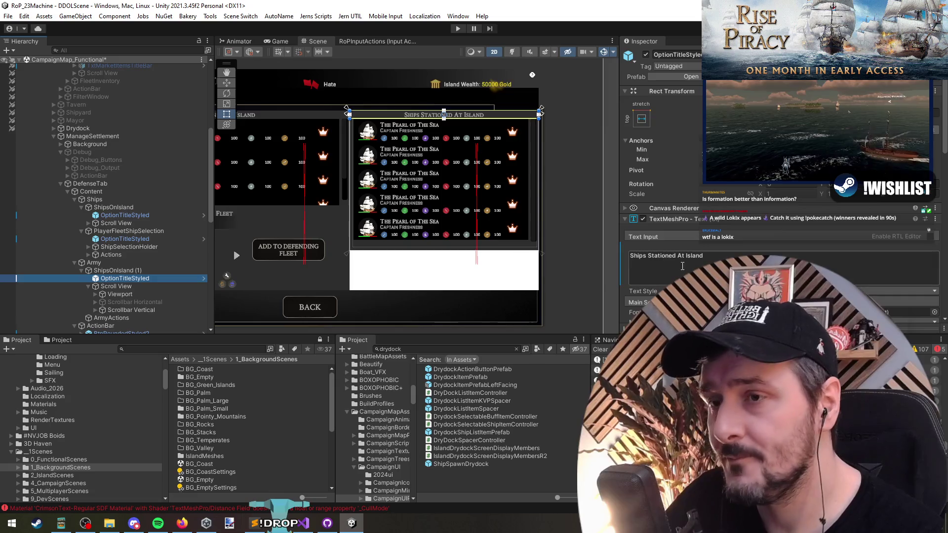
pyautogui.doubleClick(637, 256)
pyautogui.write('Troops')
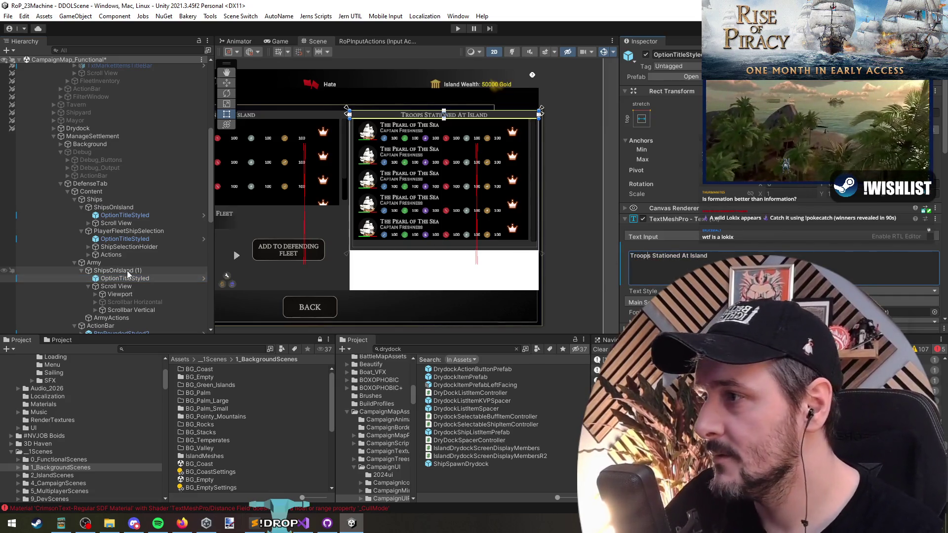
pyautogui.click(127, 270)
pyautogui.press('f')
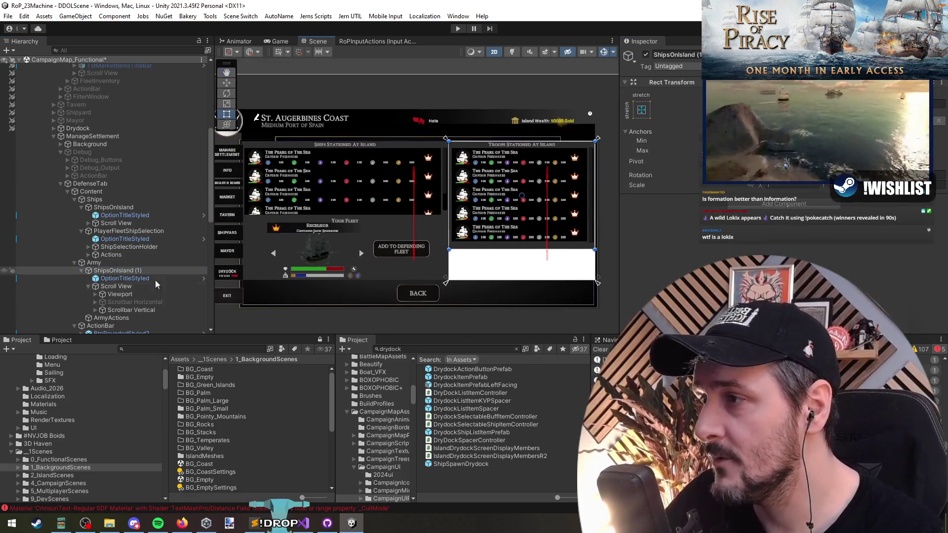
pyautogui.click(124, 271)
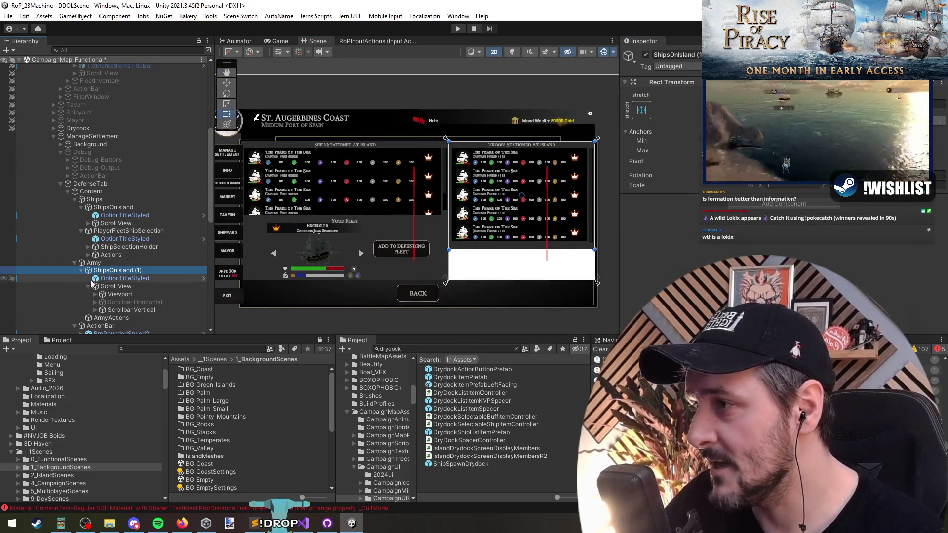
pyautogui.click(112, 285)
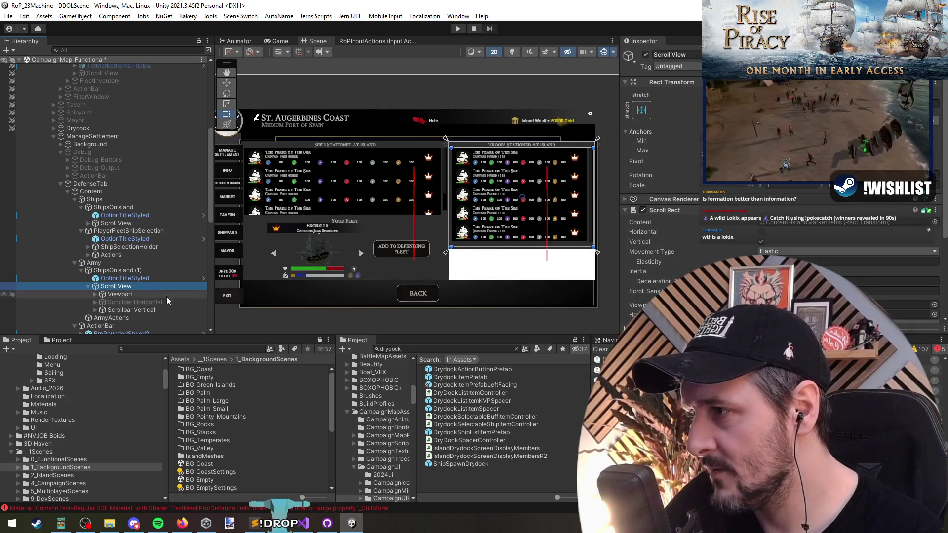
pyautogui.click(92, 192)
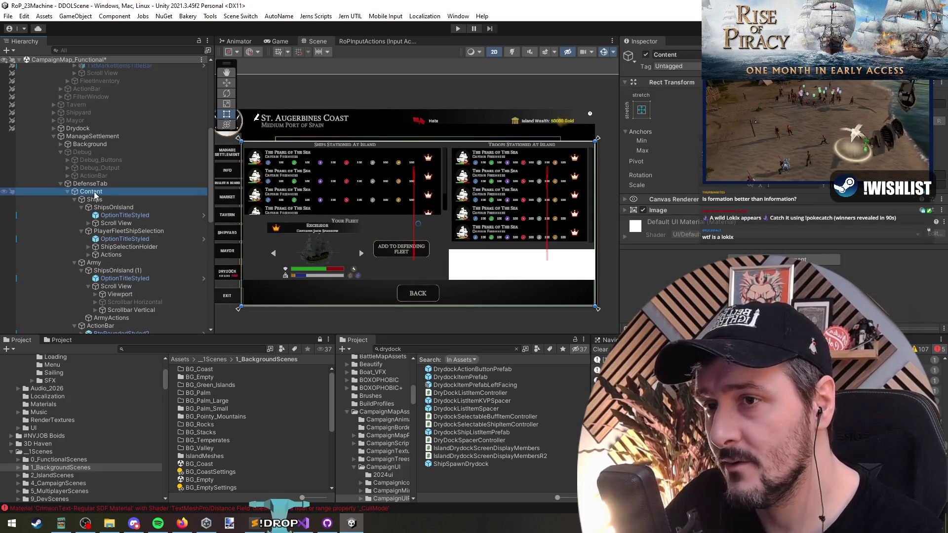
pyautogui.click(736, 214)
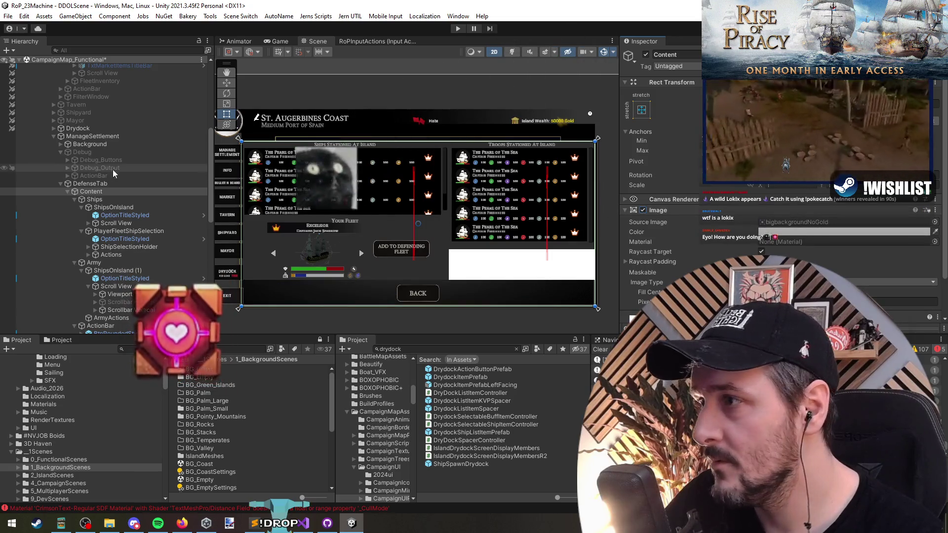
pyautogui.click(102, 199)
pyautogui.rightClick(651, 210)
pyautogui.click(688, 249)
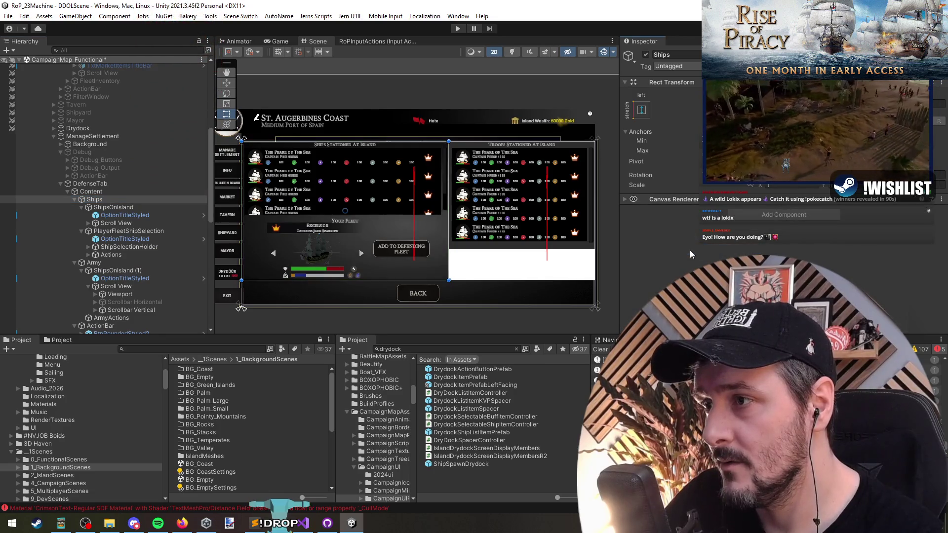
pyautogui.hotkey('ctrl', 'z')
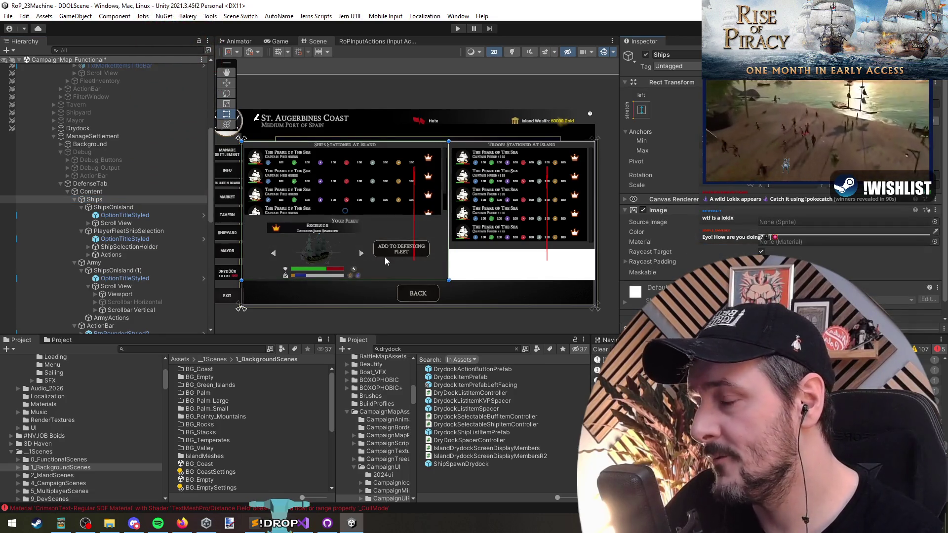
pyautogui.moveTo(384, 257); pyautogui.dragTo(392, 228)
pyautogui.moveTo(318, 240); pyautogui.dragTo(244, 247)
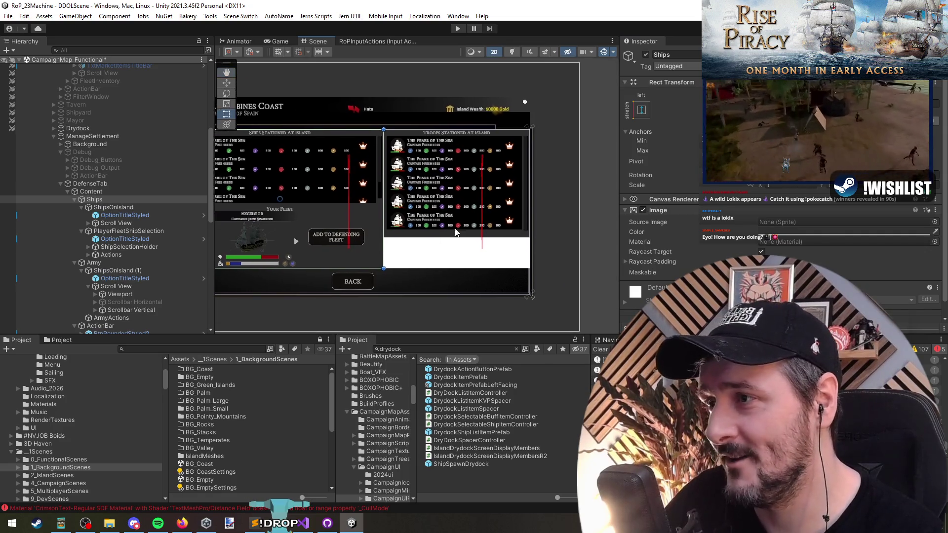
pyautogui.scroll(3, 244, 247)
pyautogui.click(137, 209)
pyautogui.press('Left')
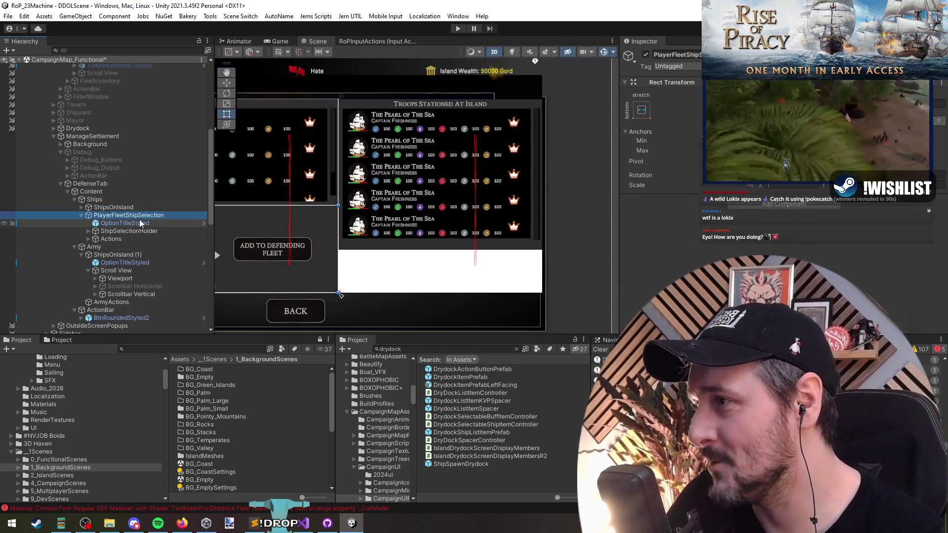
pyautogui.click(140, 215)
pyautogui.press('Left')
pyautogui.click(144, 238)
pyautogui.press('Down')
pyautogui.press('Down')
pyautogui.press('Right')
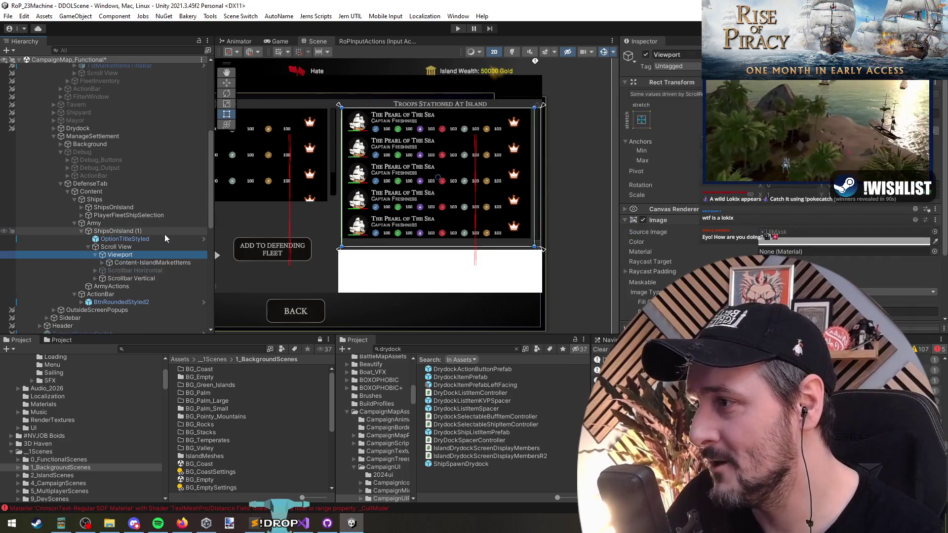
pyautogui.press('Down')
pyautogui.press('Right')
pyautogui.click(194, 271)
pyautogui.keyDown('shift'); pyautogui.click(158, 299); pyautogui.keyUp('shift')
pyautogui.press('Delete')
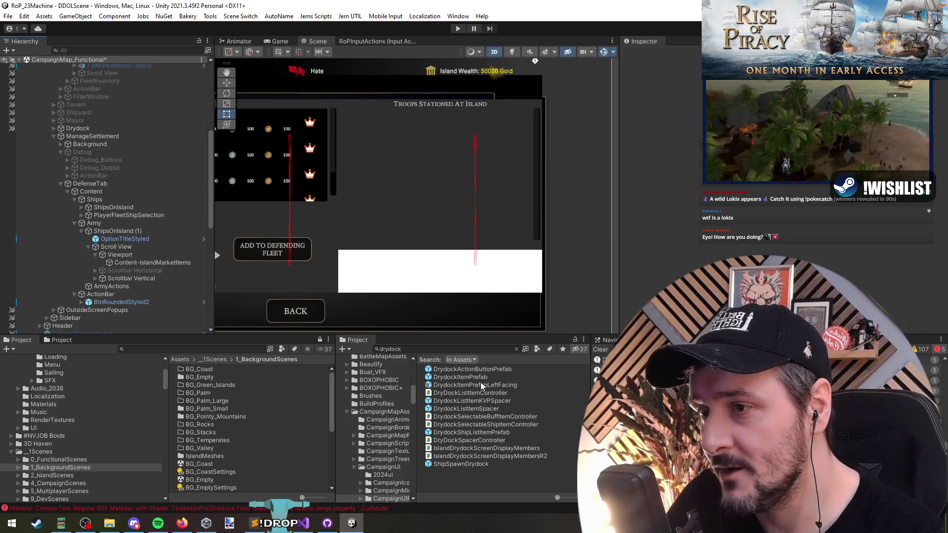
# - Drop a DrydockItemPrefab into the troops list and duplicate it into five rows
pyautogui.moveTo(173, 331); pyautogui.dragTo(138, 250)
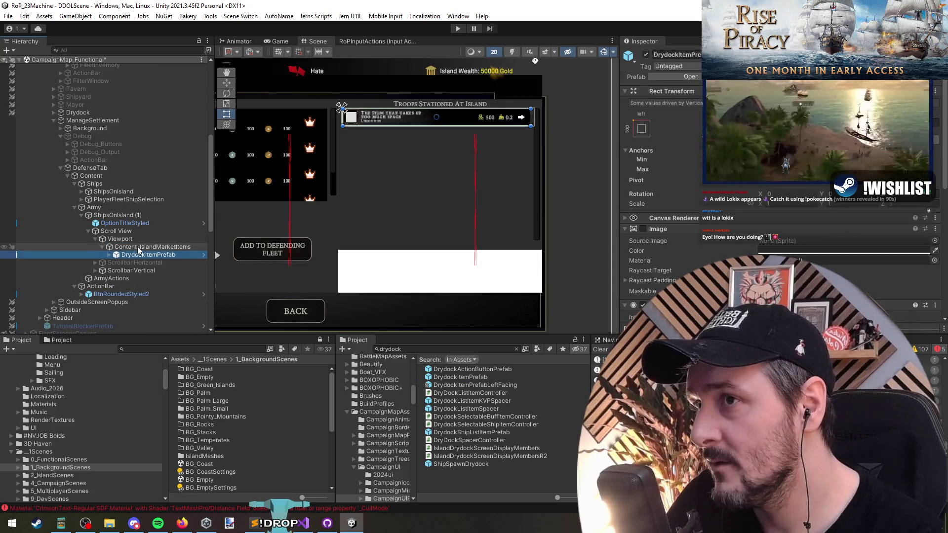
pyautogui.moveTo(408, 164); pyautogui.dragTo(419, 218)
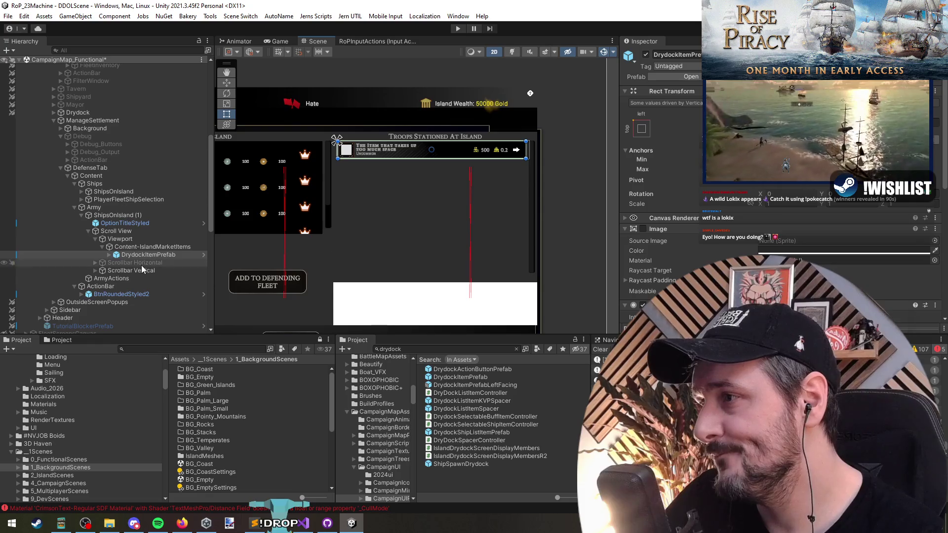
pyautogui.click(153, 253)
pyautogui.hotkey('ctrl', 'd')
pyautogui.hotkey('ctrl', 'd')
pyautogui.hotkey('ctrl', 'd')
pyautogui.hotkey('ctrl', 'd')
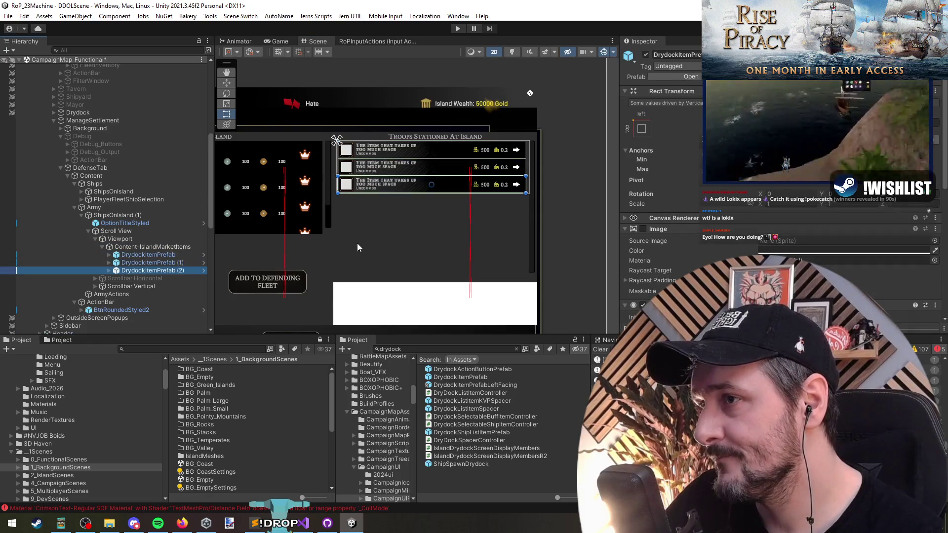
pyautogui.click(140, 247)
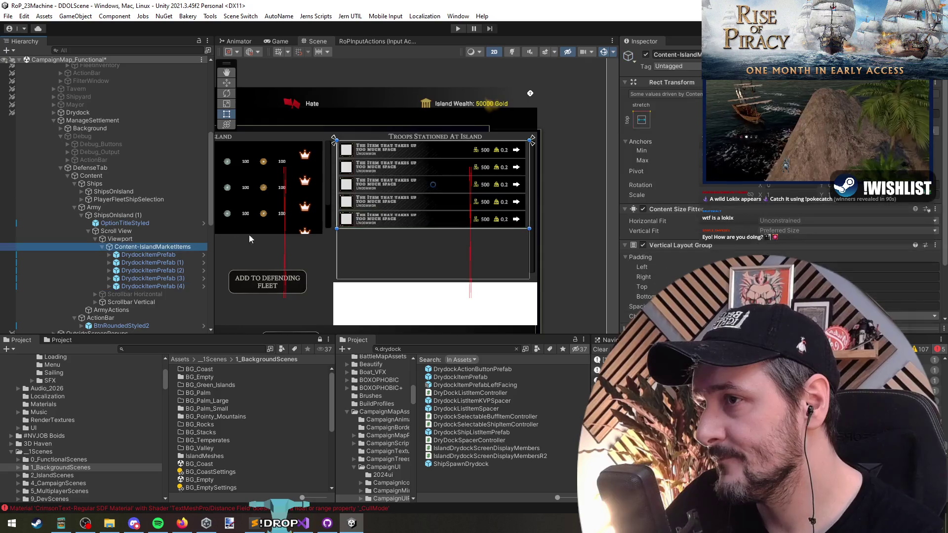
# - Try removing the first ship row's Image, restore it with undo, and check its colour
pyautogui.scroll(-2, 400, 230)
pyautogui.scroll(2, 325, 235)
pyautogui.scroll(4, 325, 235)
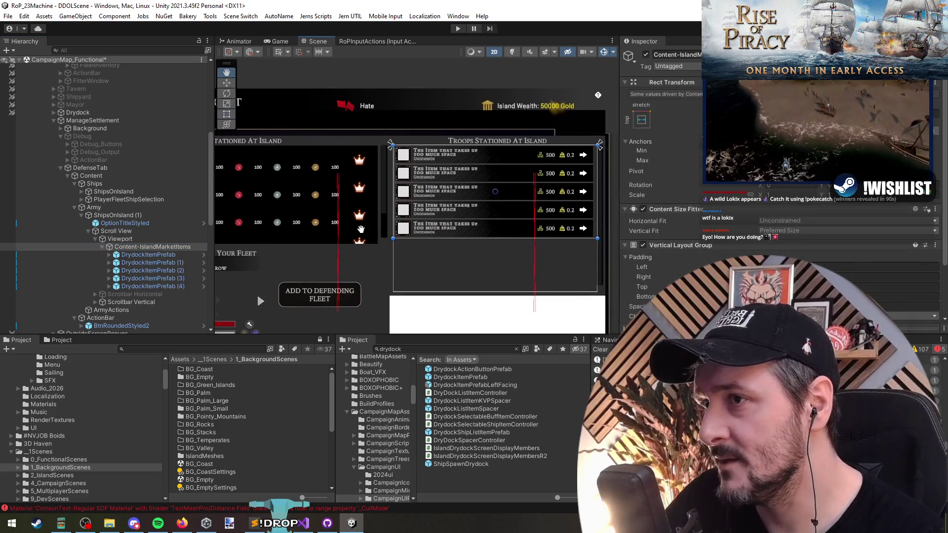
pyautogui.click(391, 169)
pyautogui.click(392, 170)
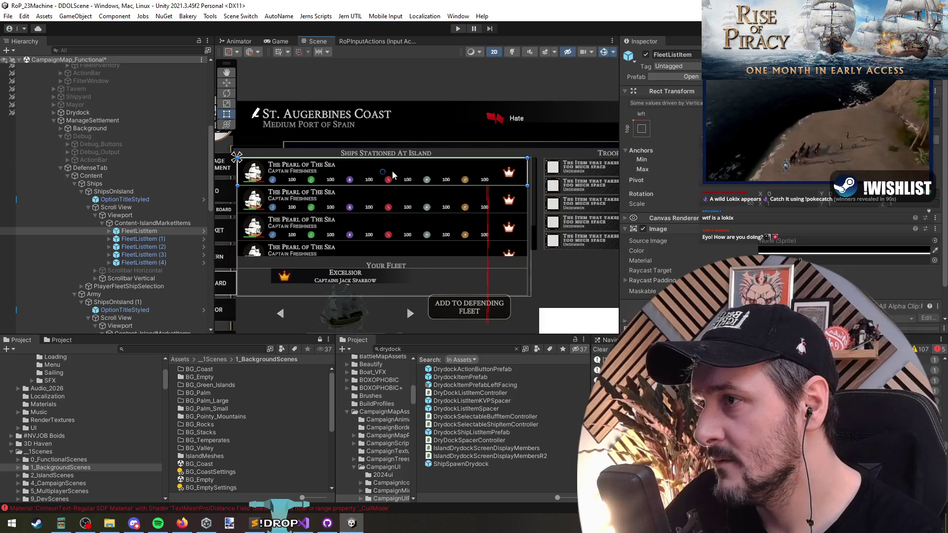
pyautogui.rightClick(657, 229)
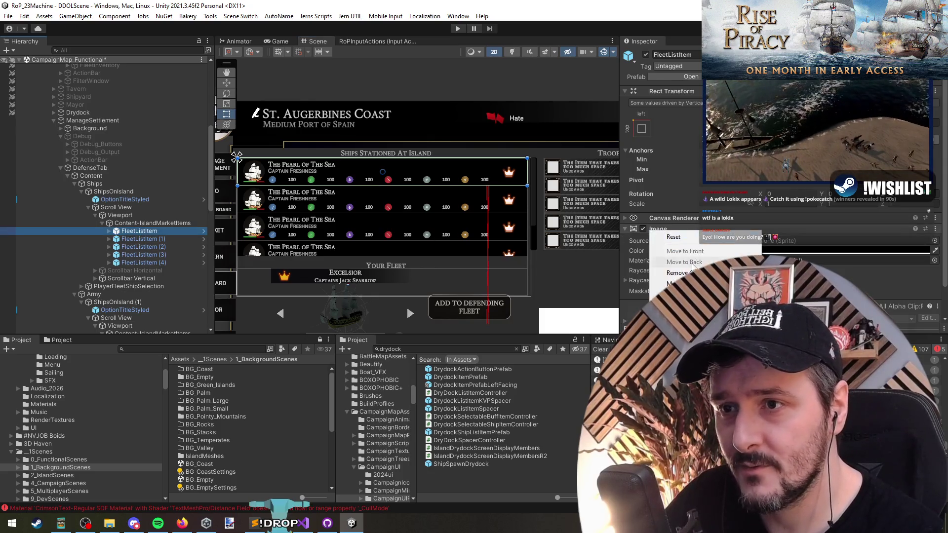
pyautogui.click(672, 250)
pyautogui.moveTo(431, 244); pyautogui.dragTo(452, 245)
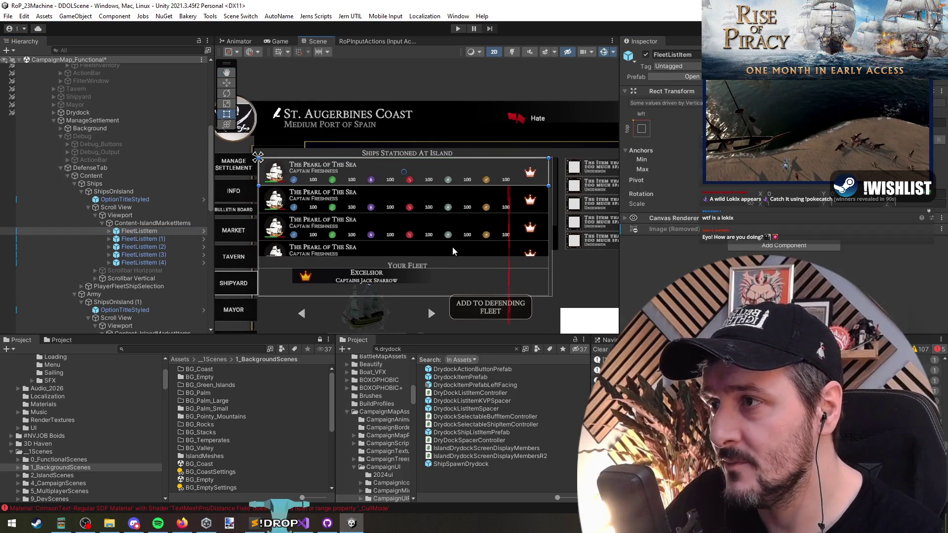
pyautogui.hotkey('ctrl', 'z')
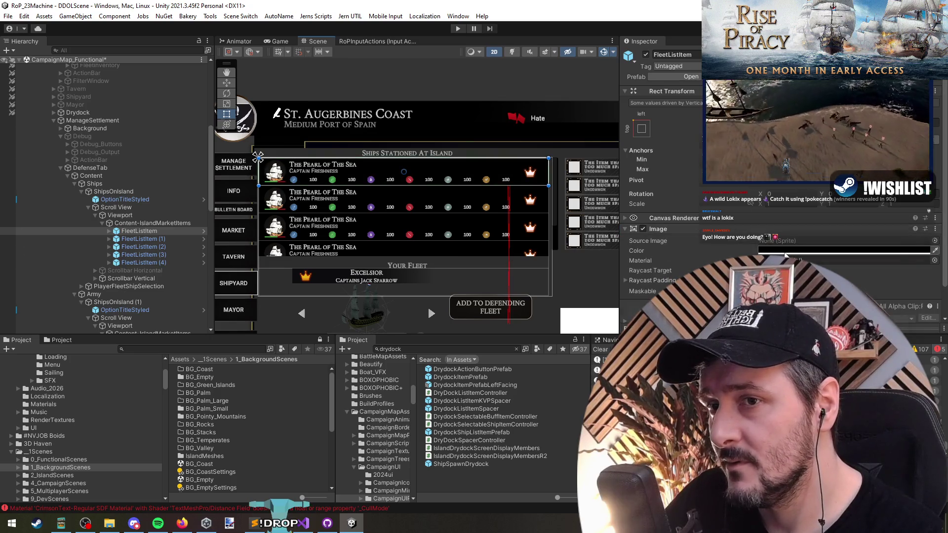
pyautogui.click(784, 251)
pyautogui.press('Escape')
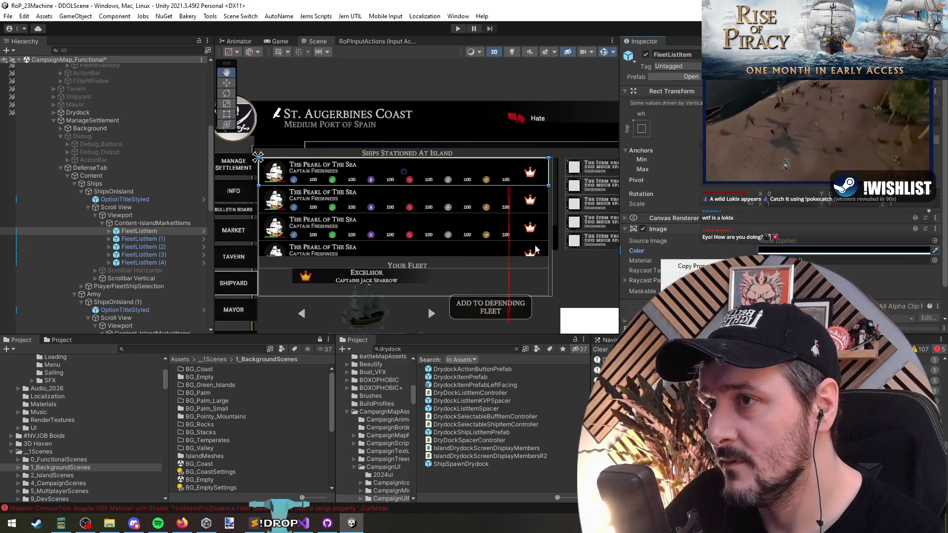
# - Compare the first fleet row with the first and second troop rows in the Inspector
pyautogui.moveTo(507, 247)
pyautogui.mouseDown()
pyautogui.moveTo(487, 233)
pyautogui.moveTo(435, 233)
pyautogui.mouseUp()
pyautogui.scroll(2, 436, 233)
pyautogui.scroll(-2, 445, 247)
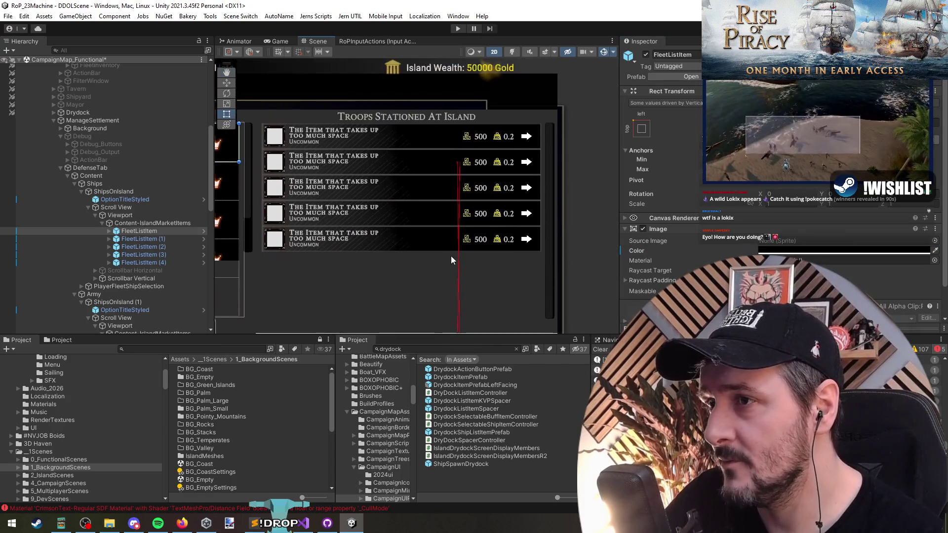
pyautogui.click(125, 232)
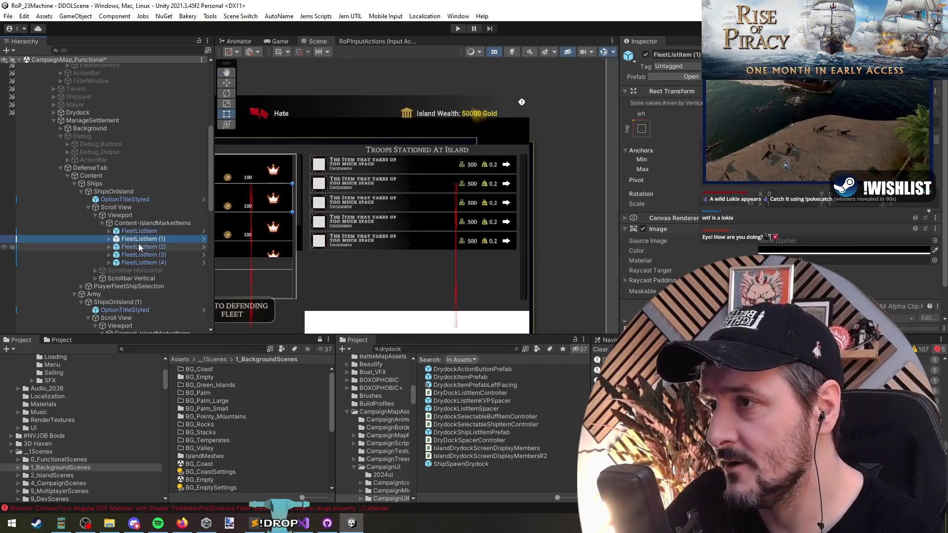
pyautogui.click(368, 148)
pyautogui.click(365, 158)
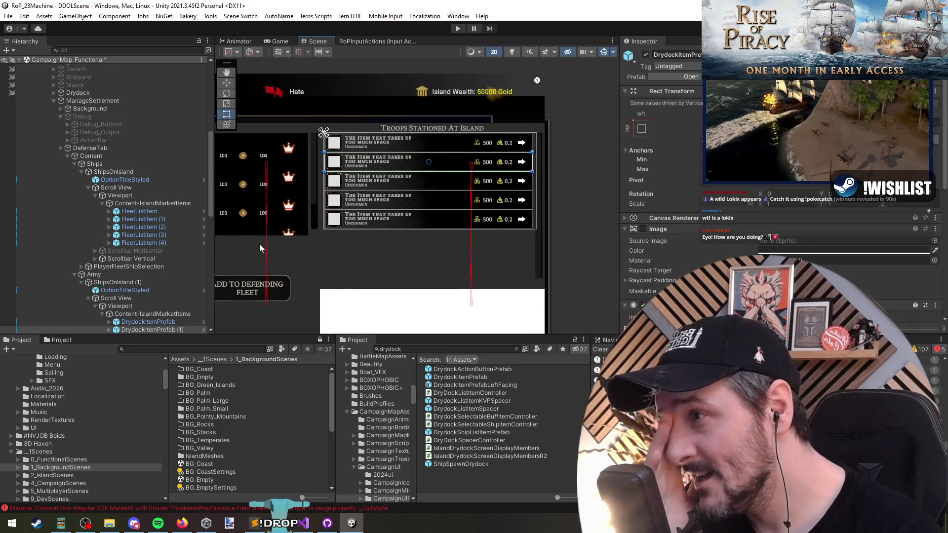
# - Collapse the troop row's Button and Dm foldouts, then select the first troop row
pyautogui.scroll(-3, 166, 264)
pyautogui.scroll(-5, 696, 240)
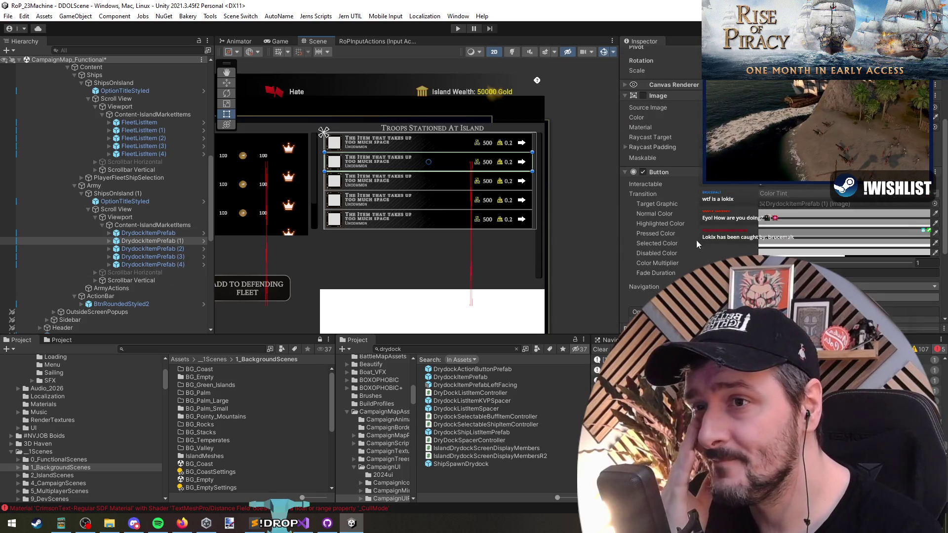
pyautogui.click(670, 174)
pyautogui.click(632, 293)
pyautogui.click(634, 293)
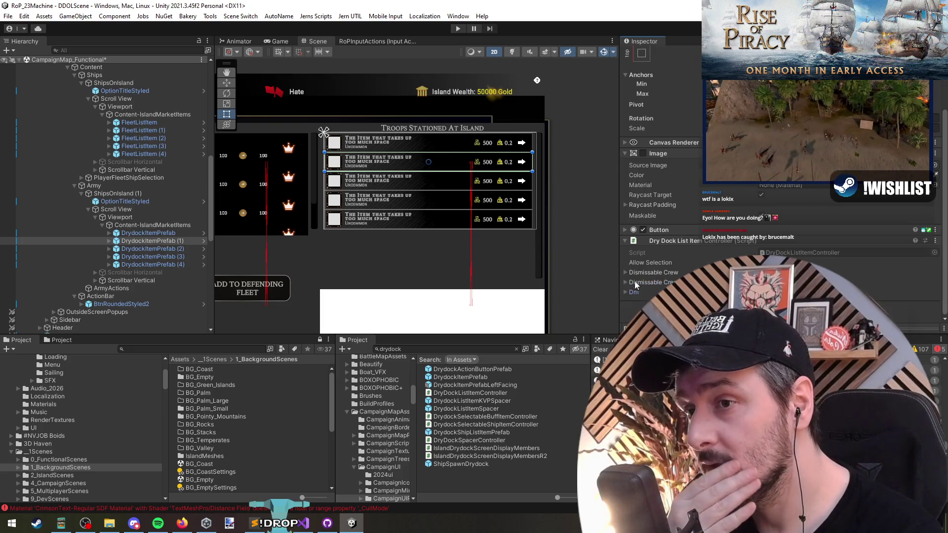
pyautogui.click(143, 240)
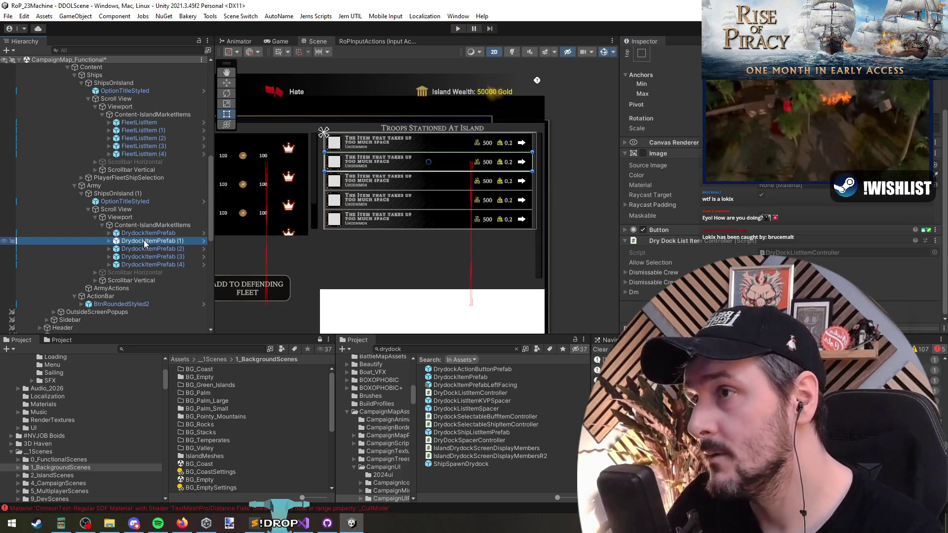
pyautogui.press('Up')
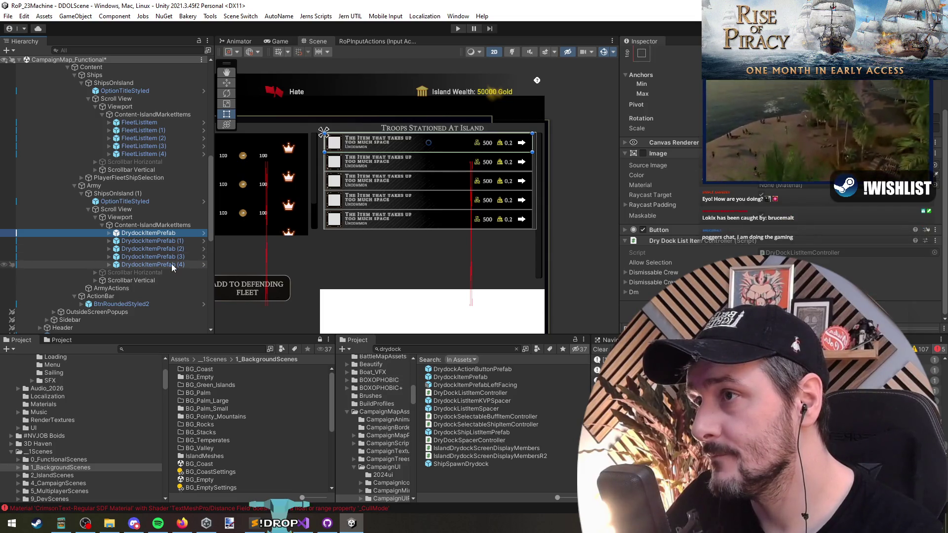
pyautogui.rightClick(156, 238)
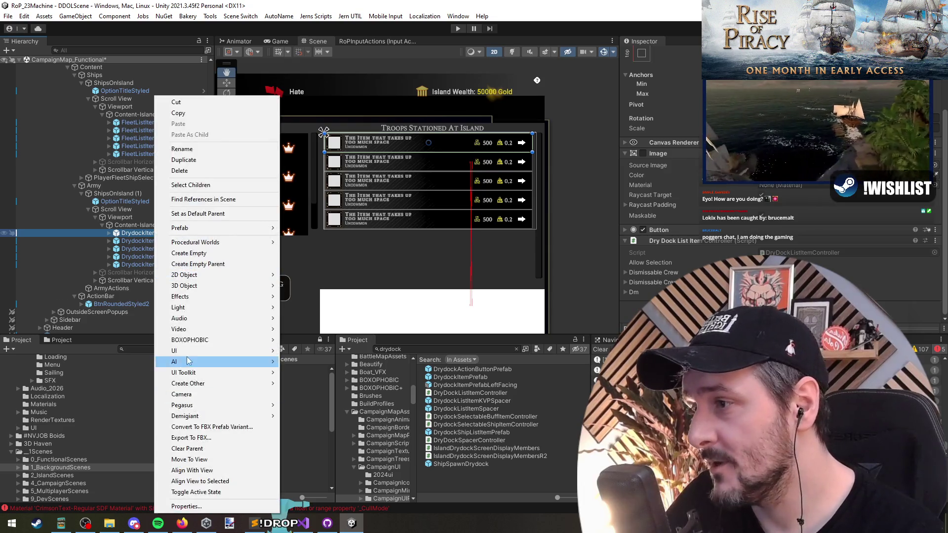
# - Unpack the first troop row from its prefab and rename it ManageSettlementArmyListItem
pyautogui.moveTo(222, 247)
pyautogui.click(304, 271)
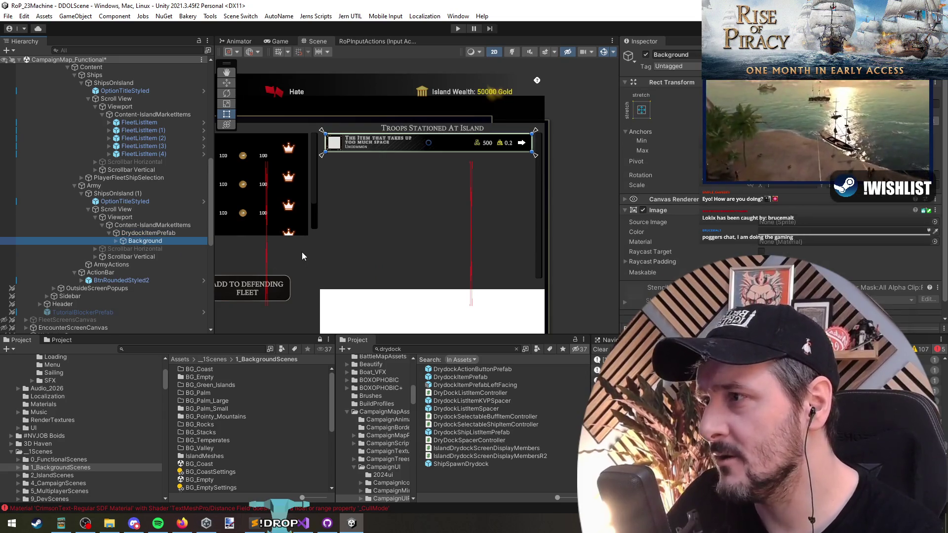
pyautogui.press('F2')
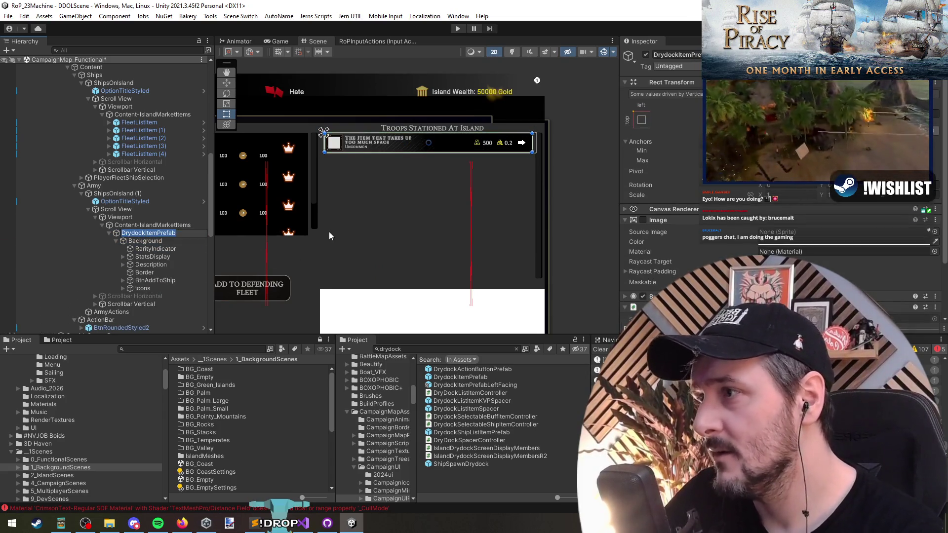
pyautogui.write('A')
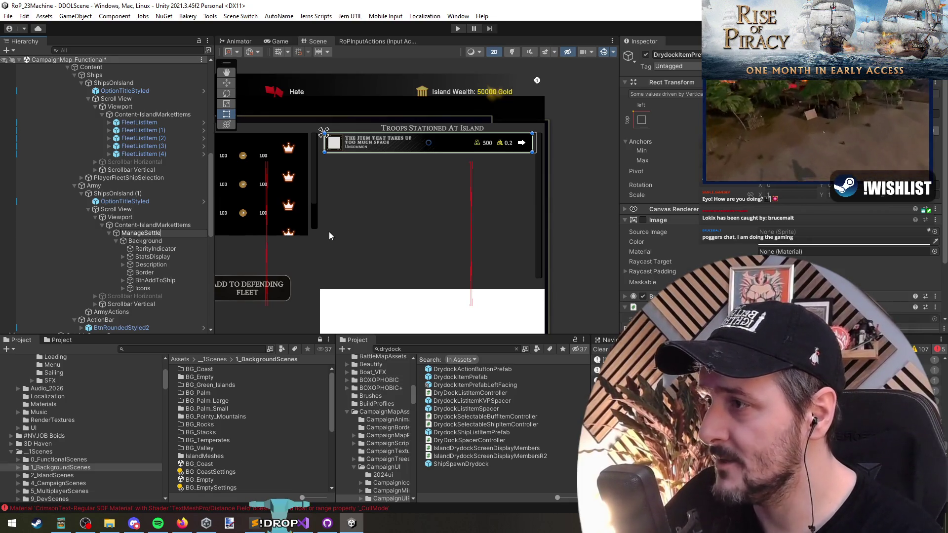
pyautogui.write('tArmyListItemPrefa')
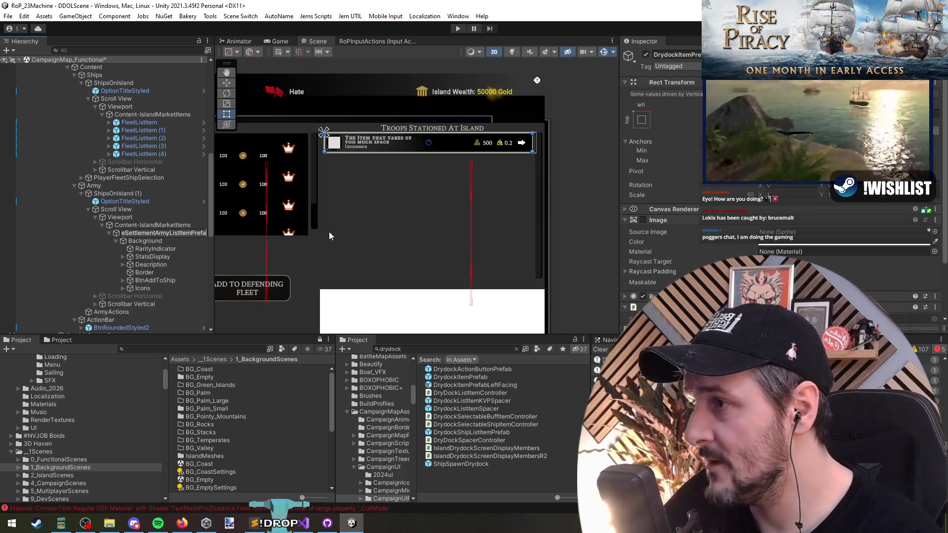
pyautogui.press('Return')
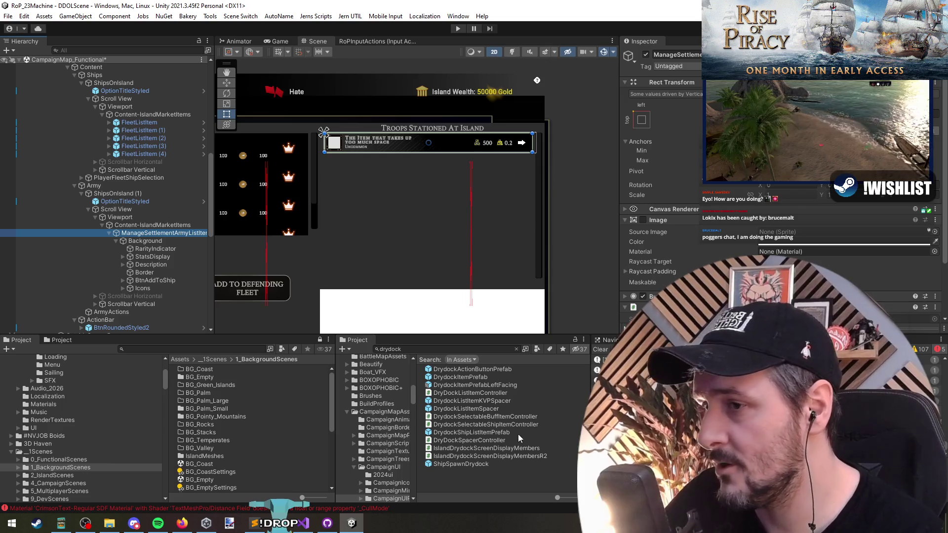
pyautogui.scroll(5, 85, 385)
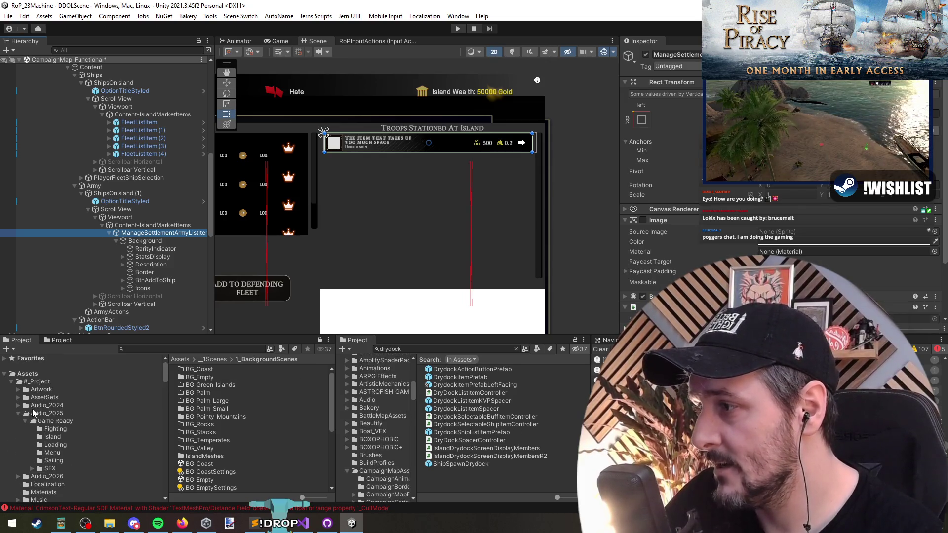
# - Save the row as ManageSettlementArmyListItemPrefab in the ManageSettlement folder and open it for editing
pyautogui.click(222, 350)
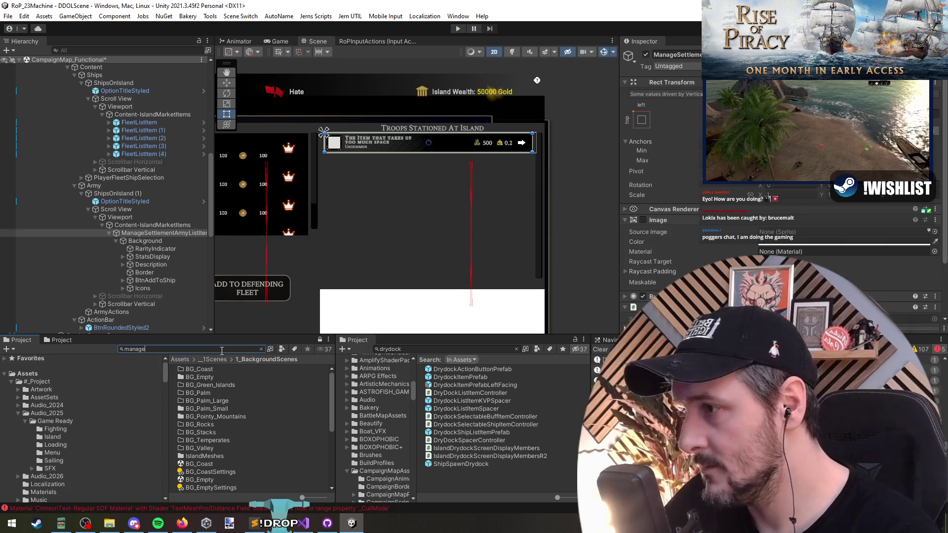
pyautogui.write('settlement')
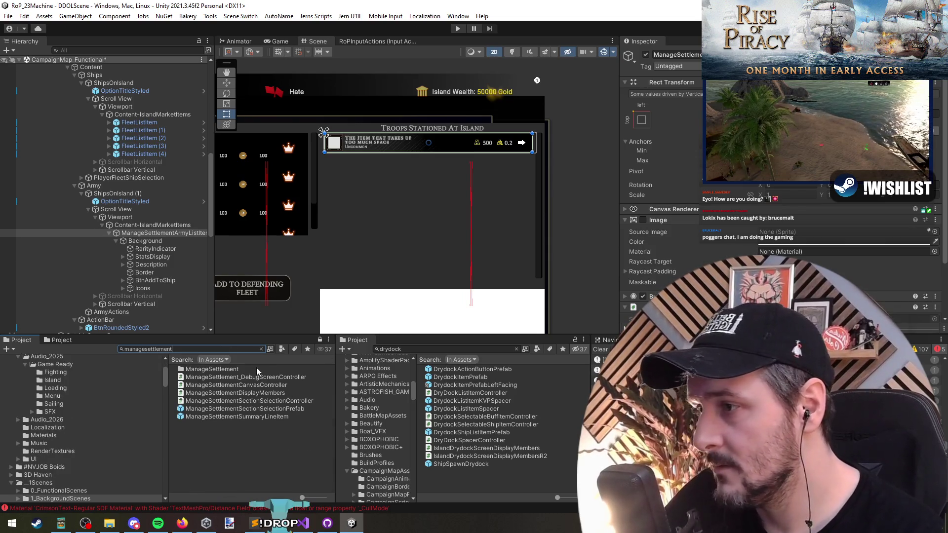
pyautogui.doubleClick(255, 369)
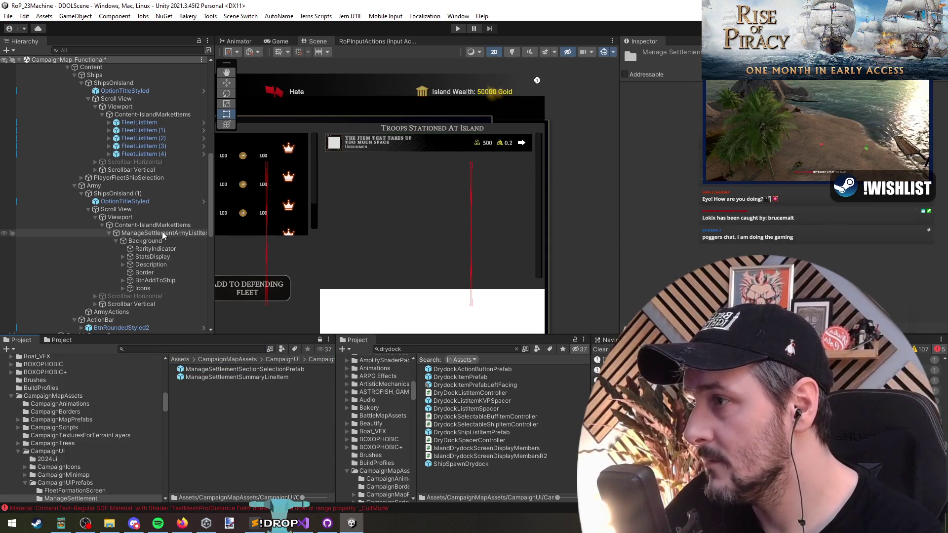
pyautogui.moveTo(162, 236); pyautogui.dragTo(191, 397)
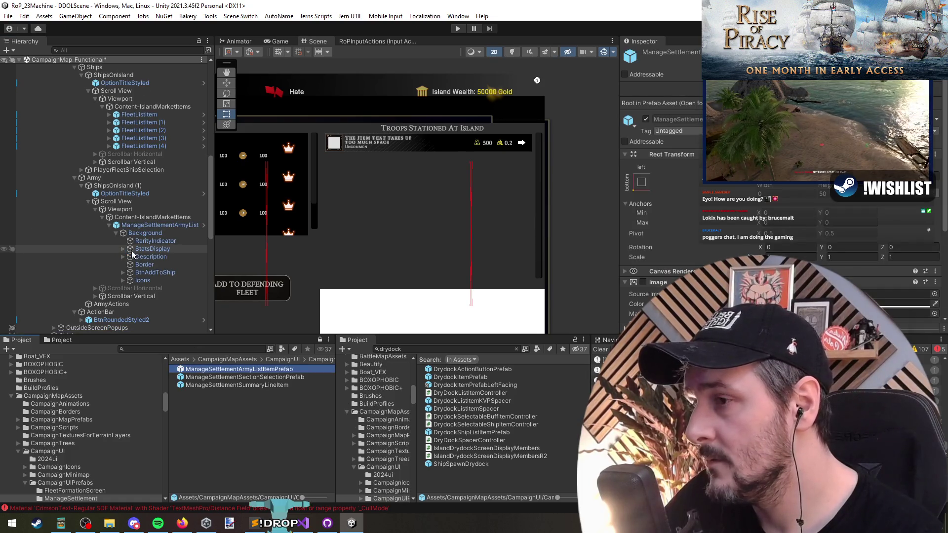
pyautogui.click(151, 226)
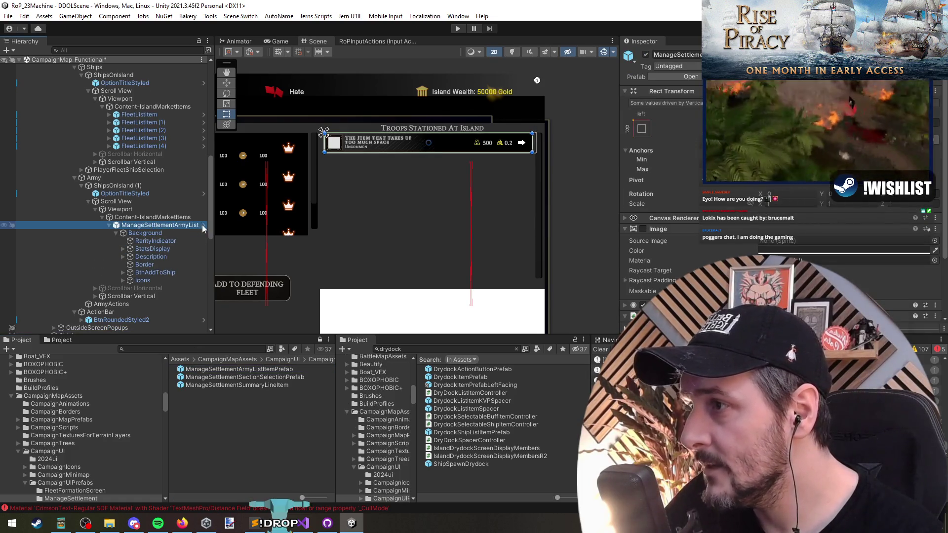
pyautogui.click(202, 225)
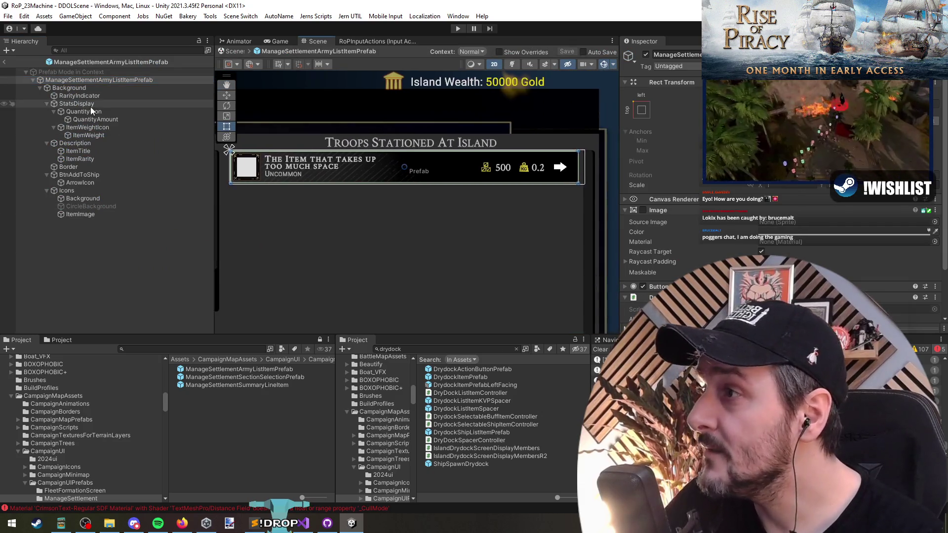
# - Remove the ItemWeightIcon and its weight value from the prefab's StatsDisplay
pyautogui.click(105, 89)
pyautogui.click(108, 103)
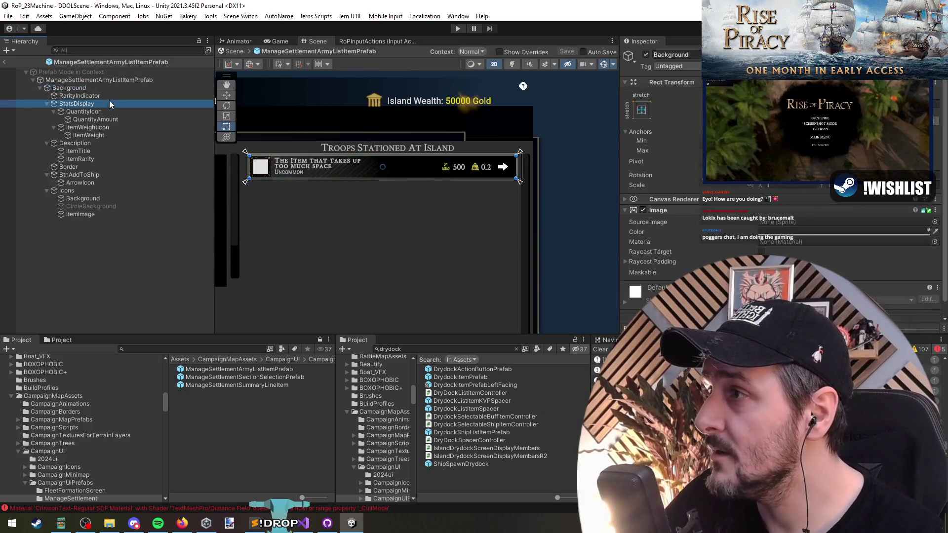
pyautogui.press('Up')
pyautogui.press('Delete')
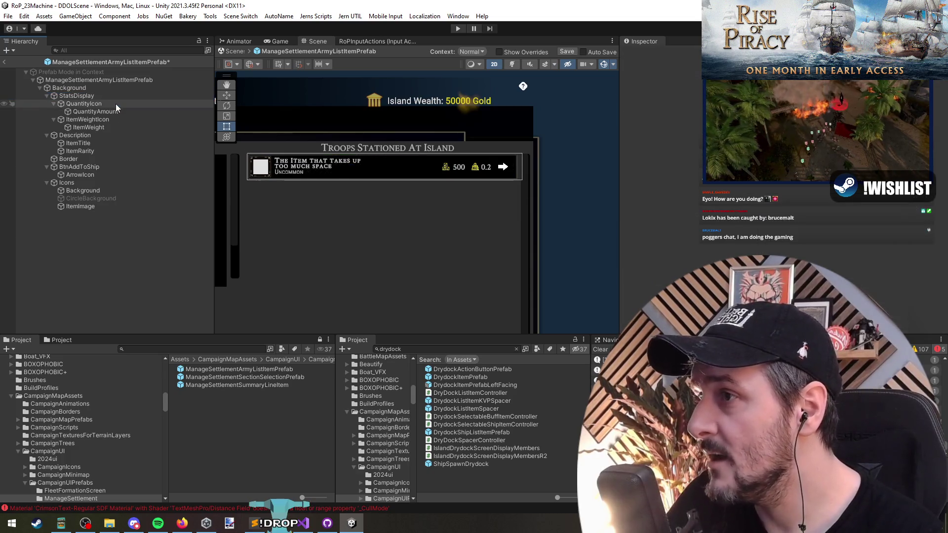
pyautogui.hotkey('ctrl', 'z')
pyautogui.click(118, 103)
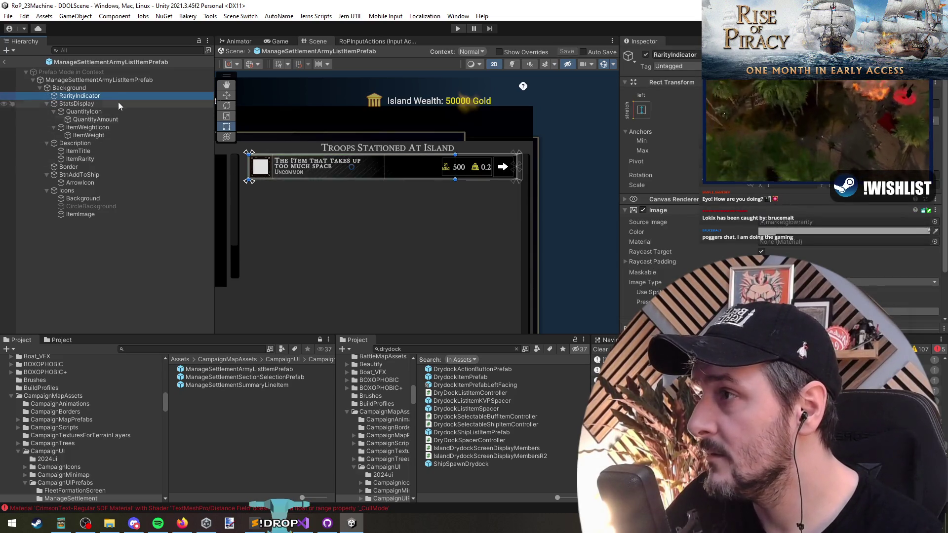
pyautogui.click(125, 111)
pyautogui.click(135, 120)
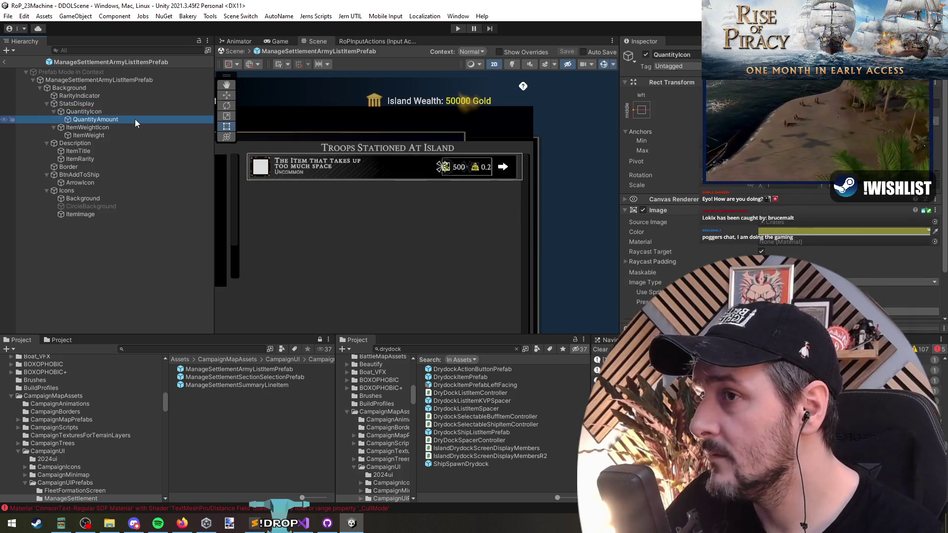
pyautogui.click(136, 127)
pyautogui.keyDown('ctrl'); pyautogui.click(137, 135); pyautogui.keyUp('ctrl')
pyautogui.keyDown('ctrl'); pyautogui.click(136, 134); pyautogui.keyUp('ctrl')
pyautogui.keyDown('ctrl'); pyautogui.click(113, 113); pyautogui.keyUp('ctrl')
pyautogui.click(124, 127)
pyautogui.press('Delete')
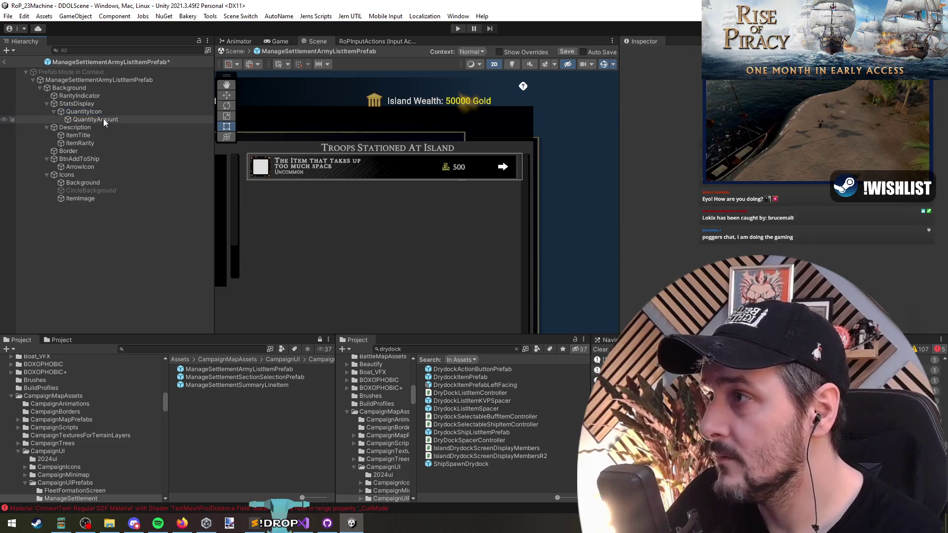
pyautogui.click(103, 113)
# - Toggle the icon Background off and on to compare it with CircleBackground
pyautogui.click(111, 151)
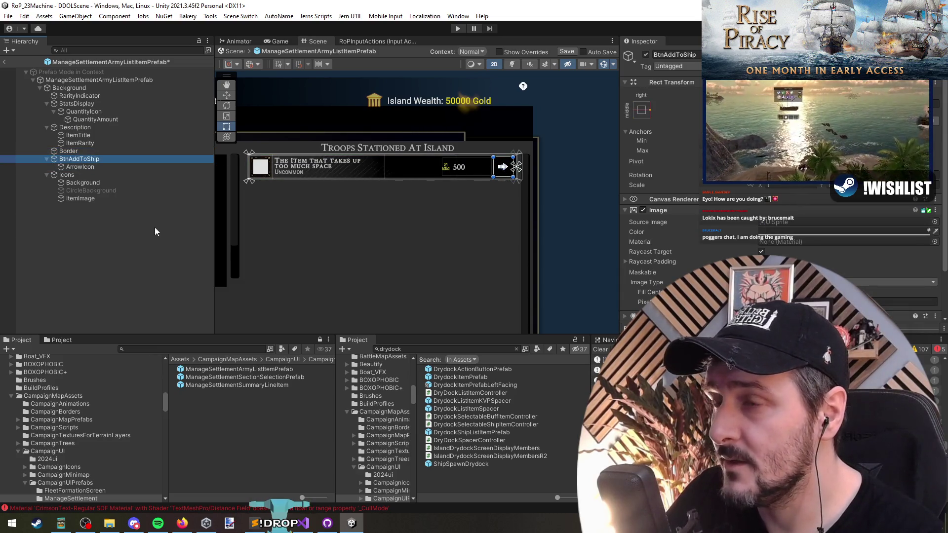
pyautogui.click(86, 176)
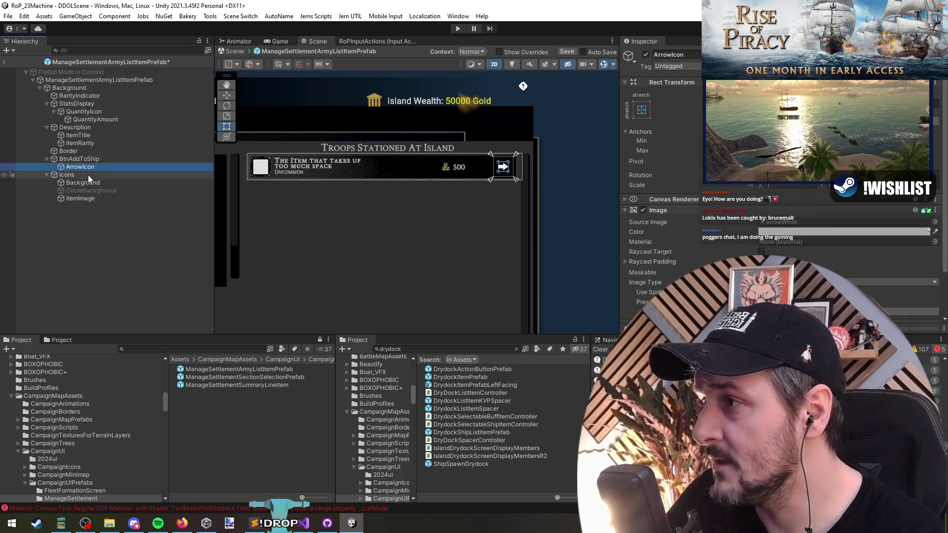
pyautogui.click(93, 183)
pyautogui.press('Down')
pyautogui.press('Up')
pyautogui.press('Down')
pyautogui.moveTo(252, 199); pyautogui.dragTo(299, 213)
pyautogui.click(109, 186)
pyautogui.hotkey('alt', 'shift', 'a')
pyautogui.scroll(5, 279, 185)
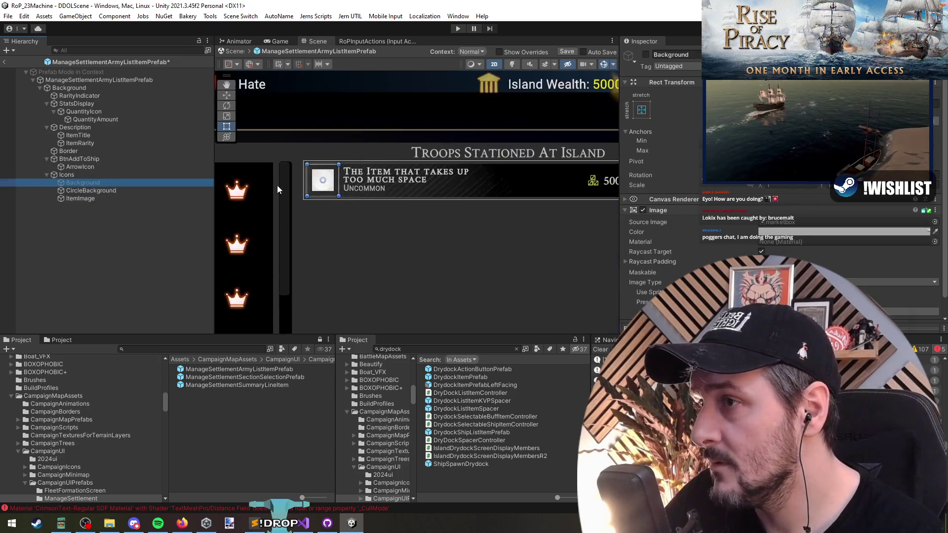
pyautogui.hotkey('alt', 'shift', 'a')
pyautogui.scroll(-5, 292, 185)
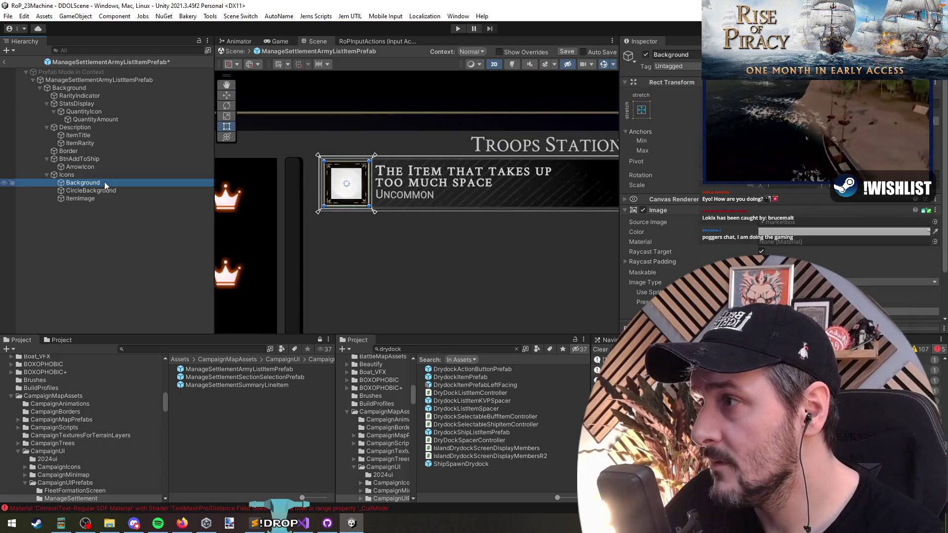
# - Delete CircleBackground from the icon and bring up ItemImage's sprite picker
pyautogui.click(106, 191)
pyautogui.scroll(-3, 723, 228)
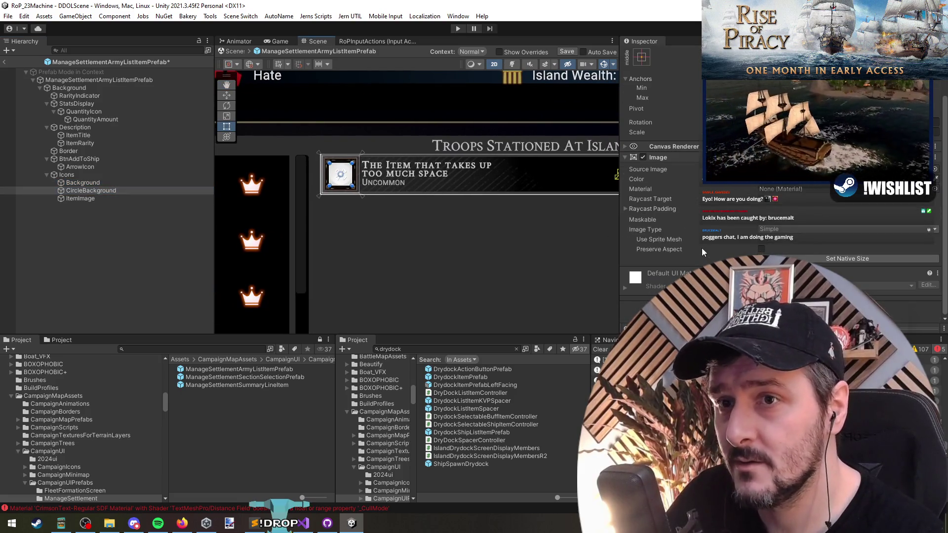
pyautogui.click(102, 188)
pyautogui.press('Delete')
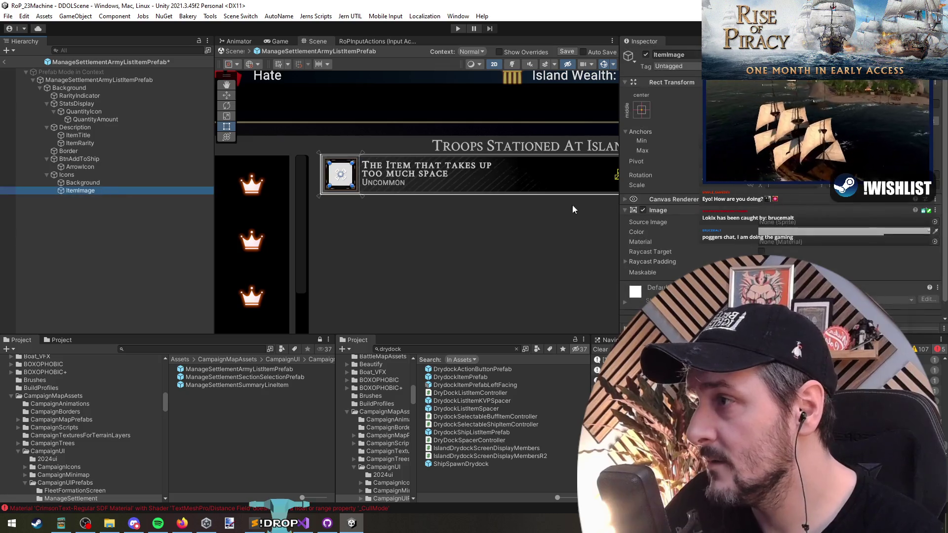
pyautogui.click(935, 222)
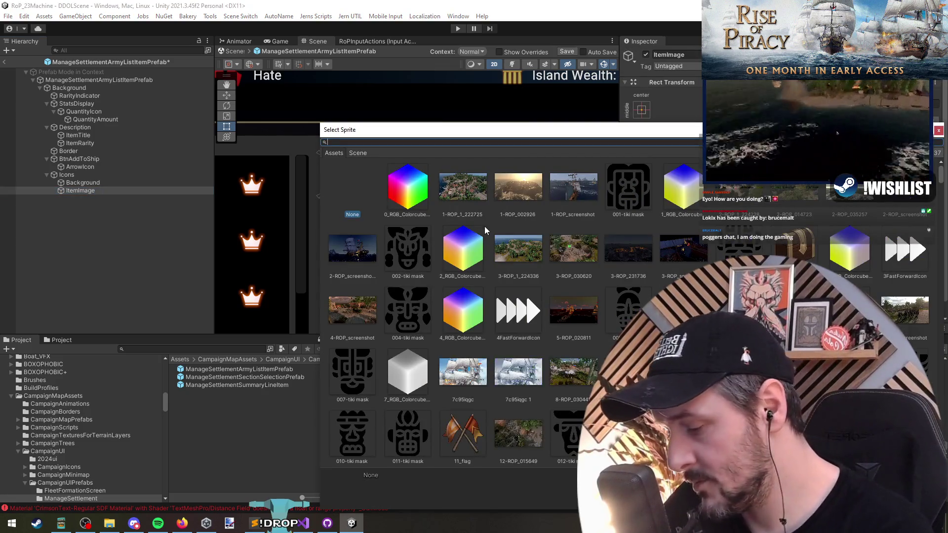
# - Give the item image the Officer sprite and change the title text to Officer
pyautogui.write('officer')
pyautogui.doubleClick(398, 187)
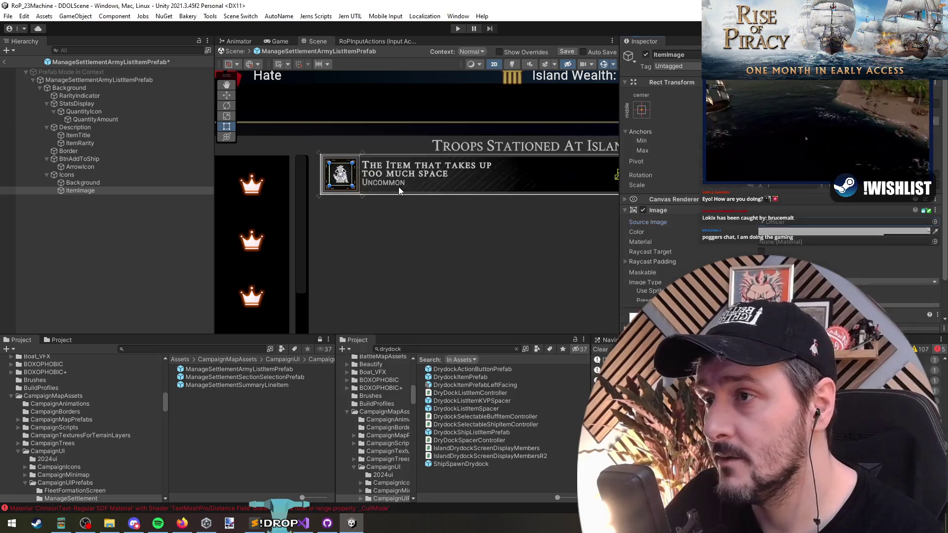
pyautogui.scroll(-5, 502, 205)
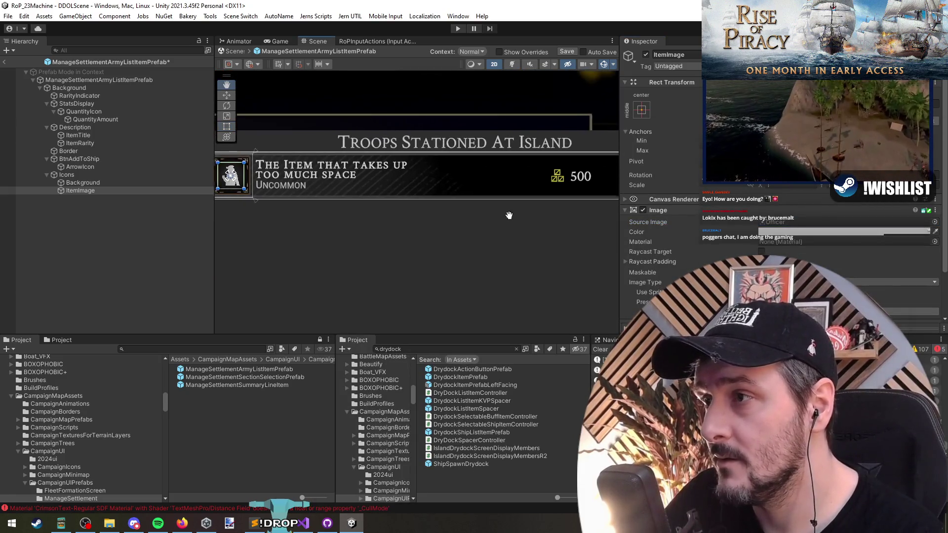
pyautogui.scroll(-3, 327, 238)
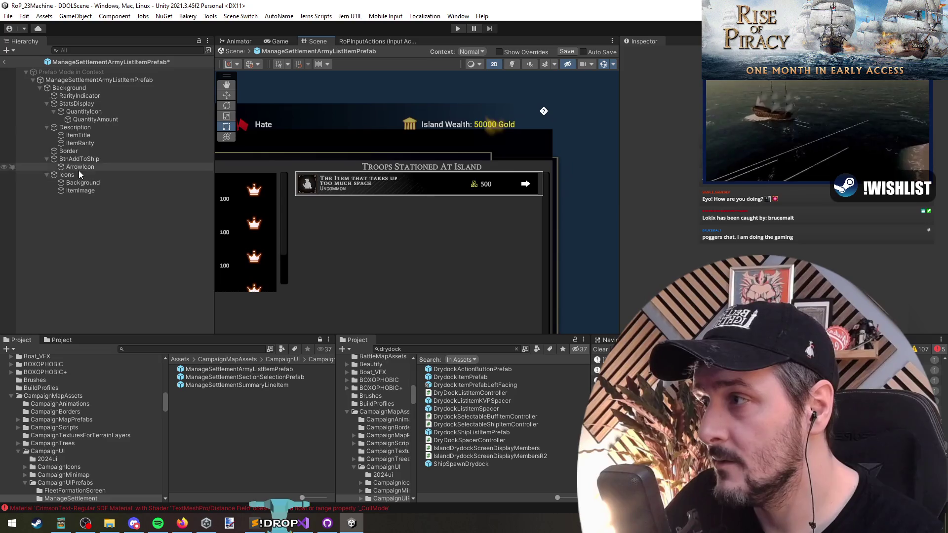
pyautogui.click(89, 129)
pyautogui.click(89, 96)
pyautogui.press('Down')
pyautogui.press('Down')
pyautogui.press('Down')
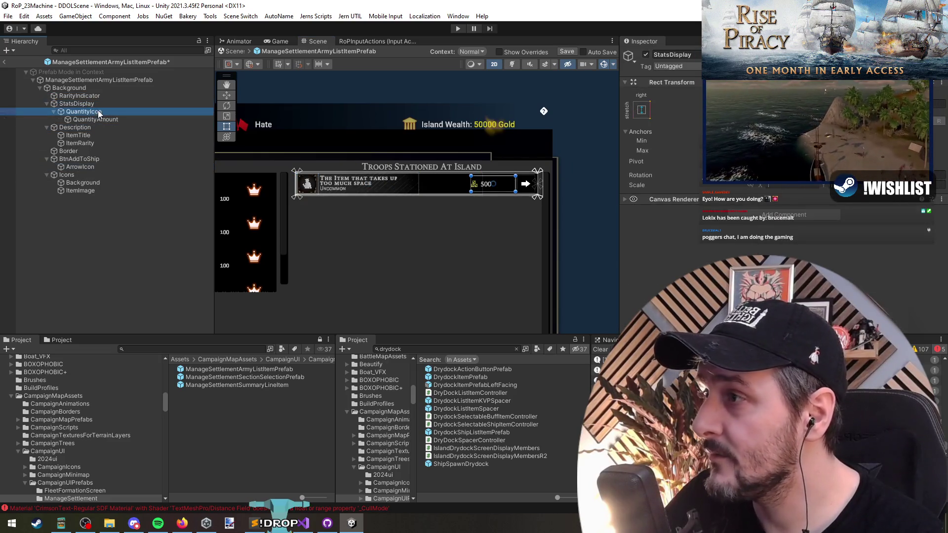
pyautogui.click(100, 134)
pyautogui.click(721, 259)
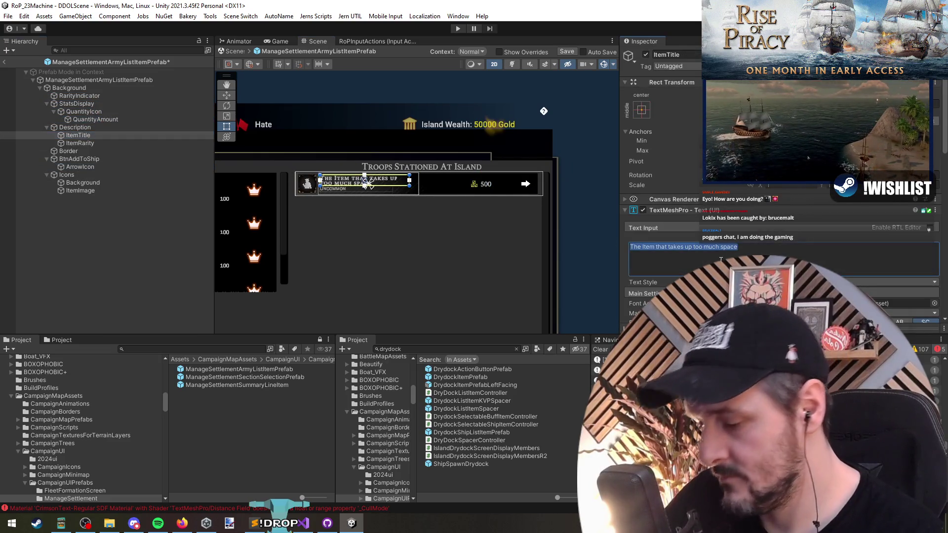
pyautogui.write('Officer')
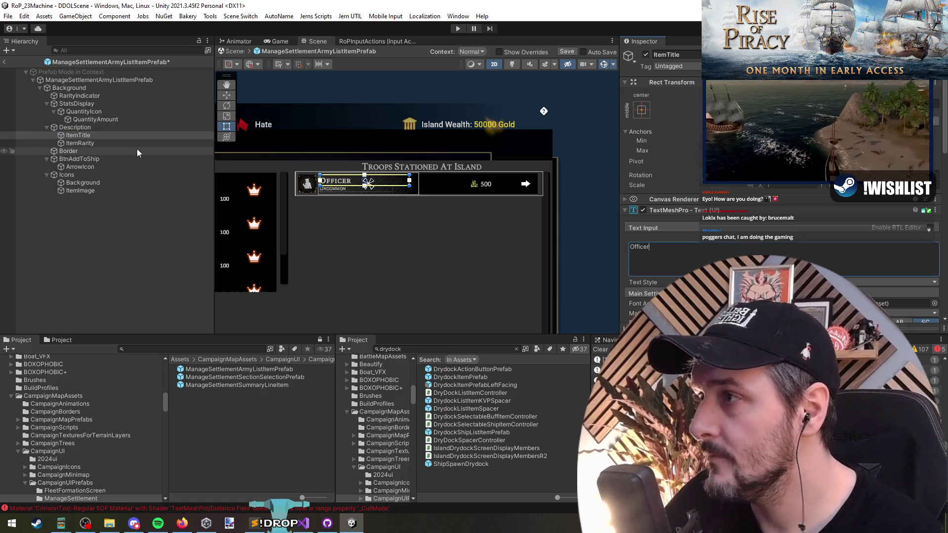
# - Clear the Level 8 rarity text and delete the ItemRarity object
pyautogui.click(81, 142)
pyautogui.click(696, 264)
pyautogui.write('Levekl')
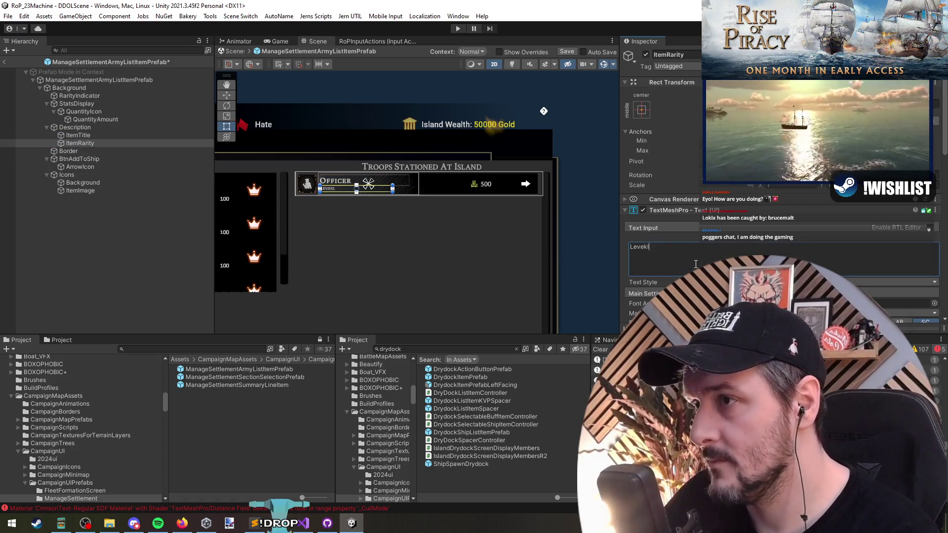
pyautogui.click(70, 245)
pyautogui.click(95, 136)
pyautogui.click(100, 144)
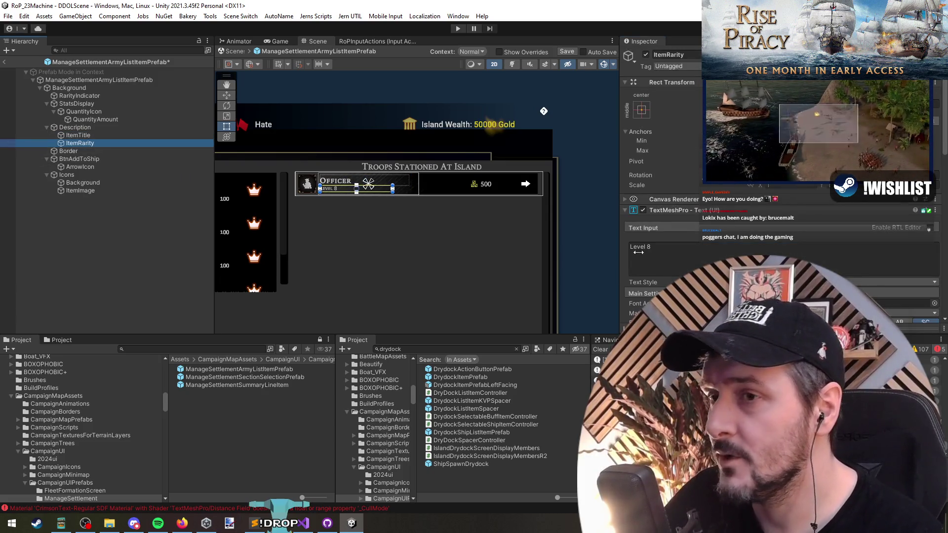
pyautogui.click(672, 265)
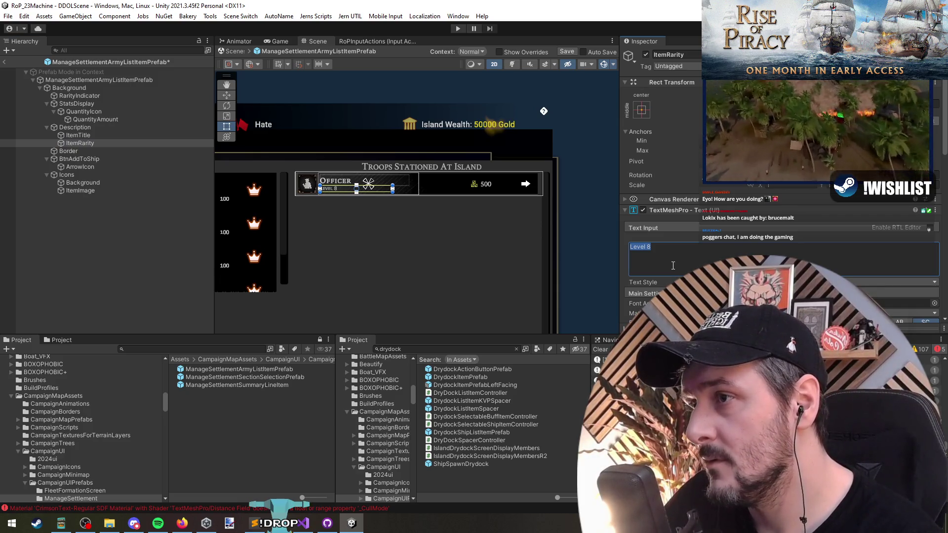
pyautogui.press('BackSpace')
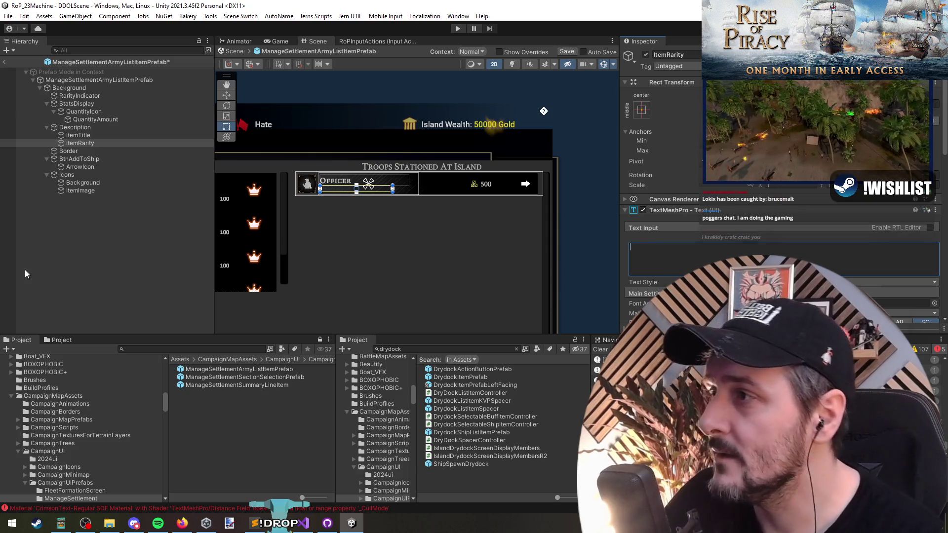
pyautogui.click(25, 271)
pyautogui.click(87, 143)
pyautogui.press('Delete')
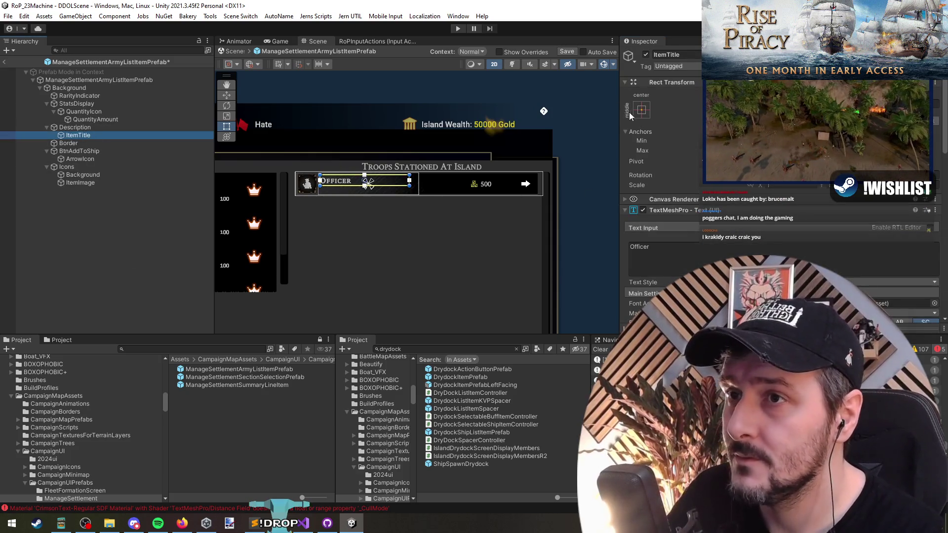
# - Anchor the title left with vertical stretch, disable Auto Size, and set font size 21
pyautogui.click(395, 192)
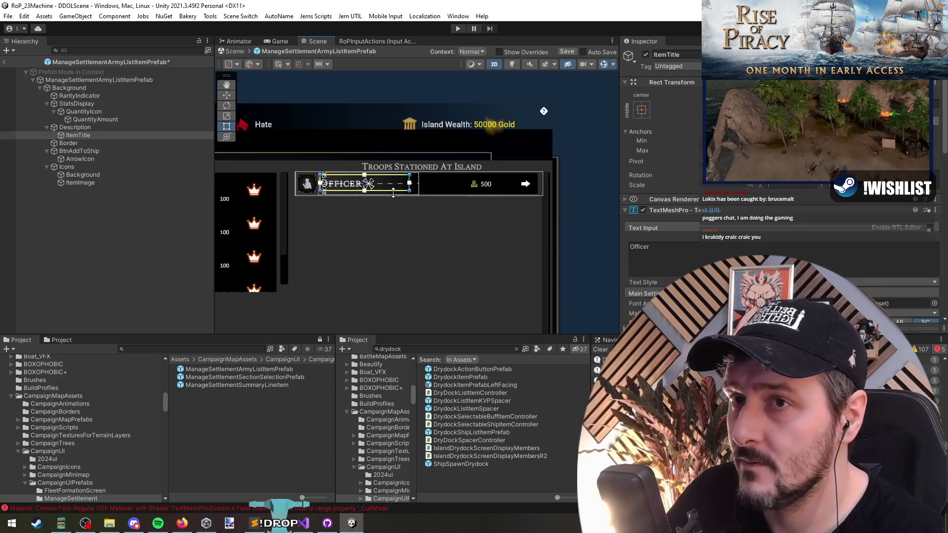
pyautogui.click(641, 111)
pyautogui.keyDown('alt'); pyautogui.click(667, 232); pyautogui.keyUp('alt')
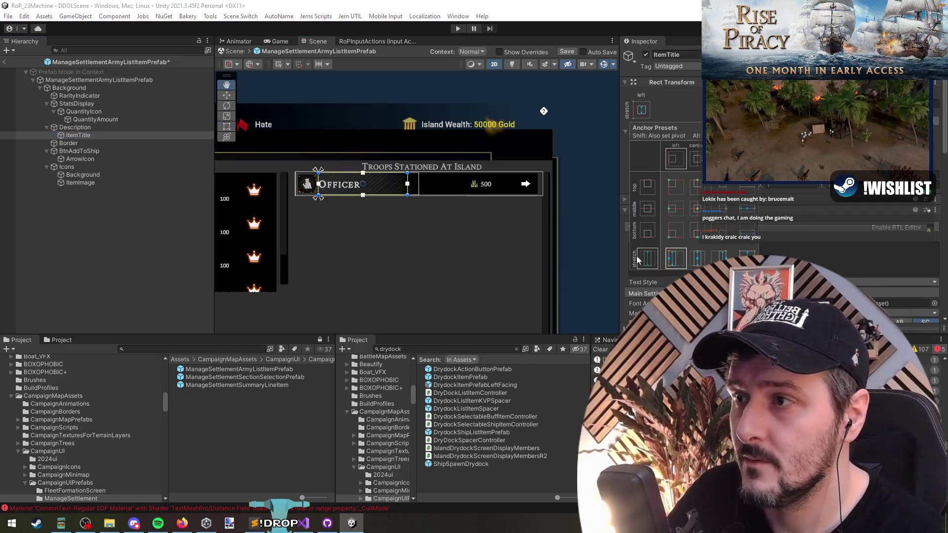
pyautogui.scroll(3, 350, 223)
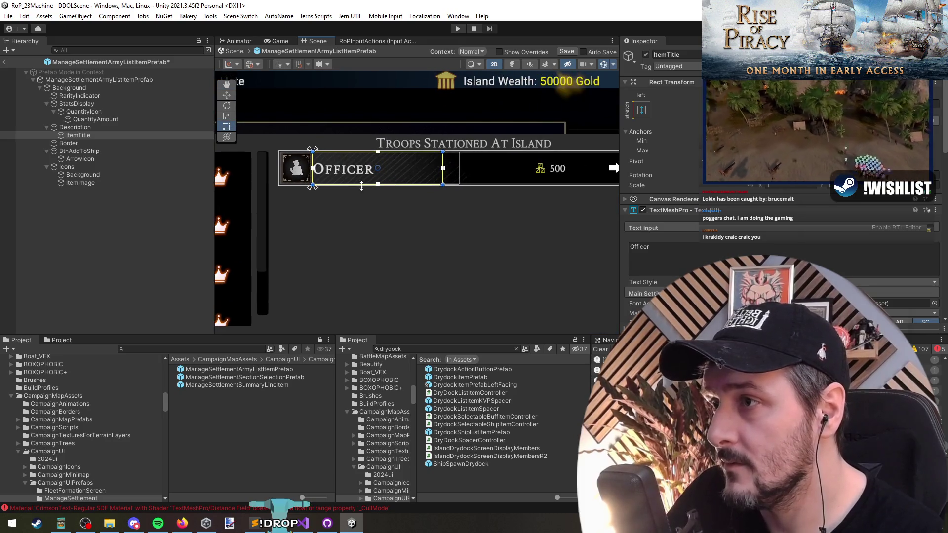
pyautogui.moveTo(315, 177); pyautogui.dragTo(331, 176)
pyautogui.scroll(-1, 405, 247)
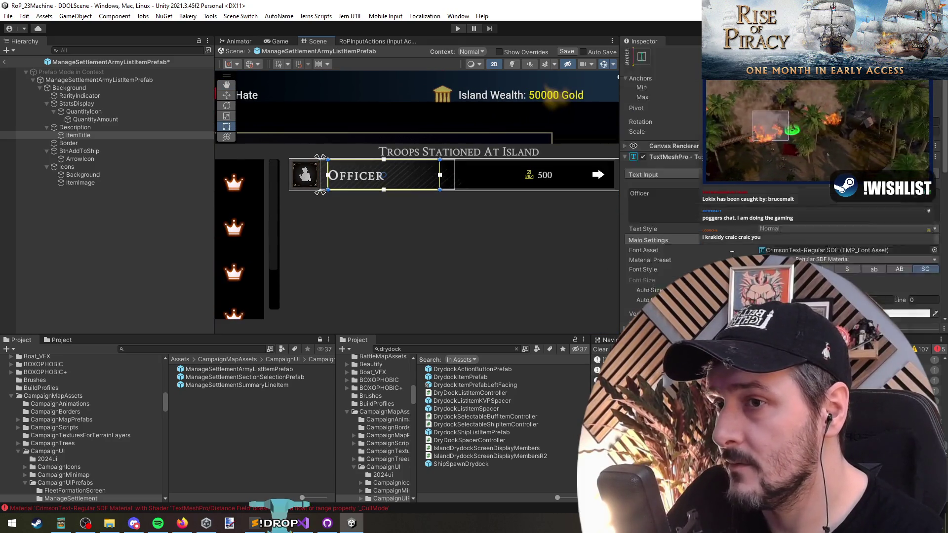
pyautogui.scroll(-5, 773, 247)
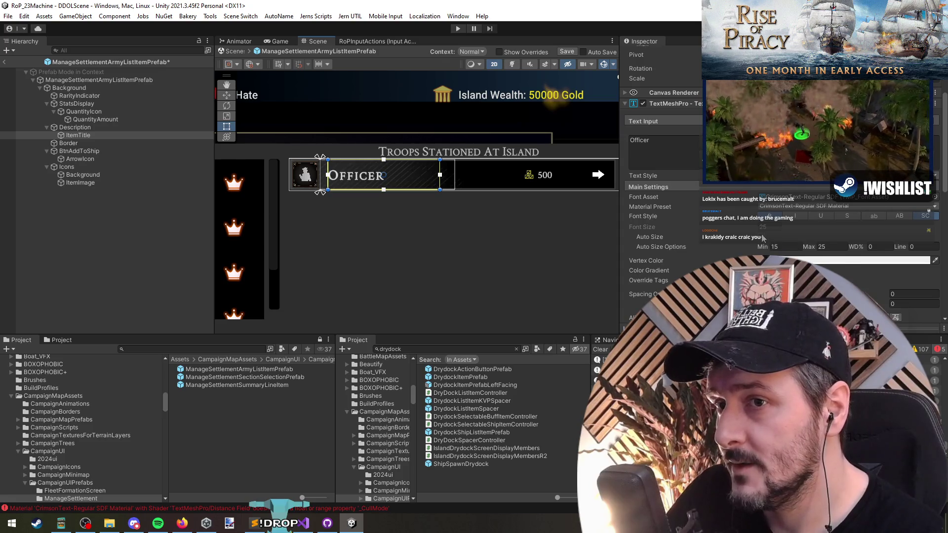
pyautogui.click(761, 236)
pyautogui.click(780, 227)
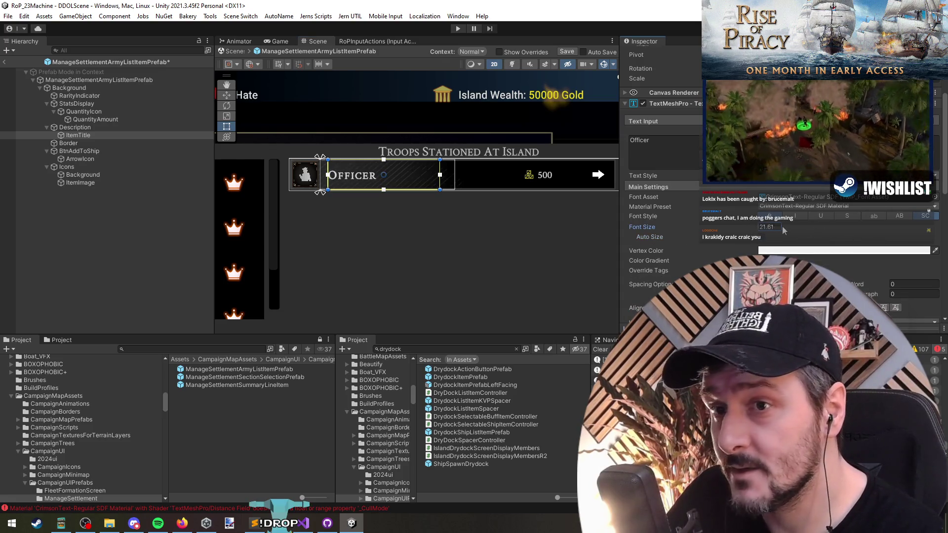
pyautogui.write('21')
pyautogui.click(150, 212)
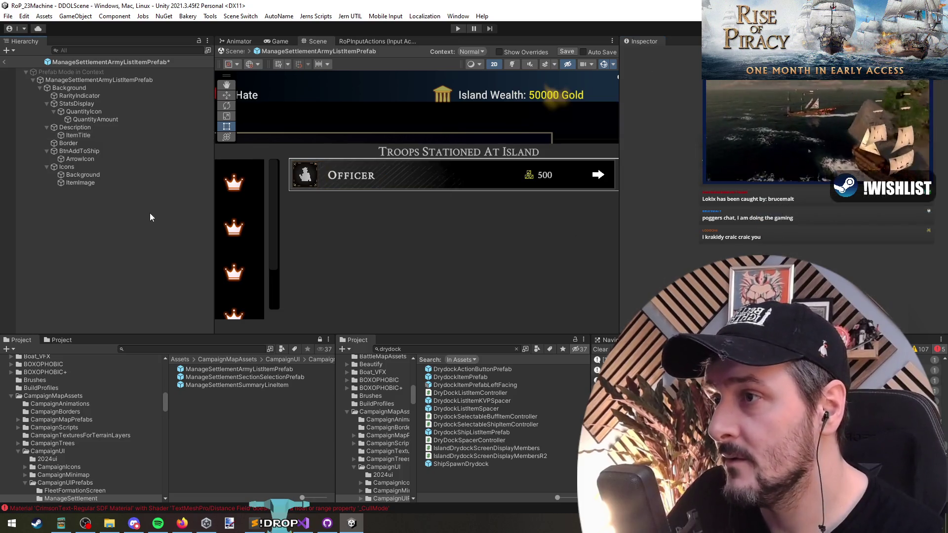
# - Duplicate the Officer troop row in the ManageSettlementArmyList
pyautogui.scroll(-3, 463, 220)
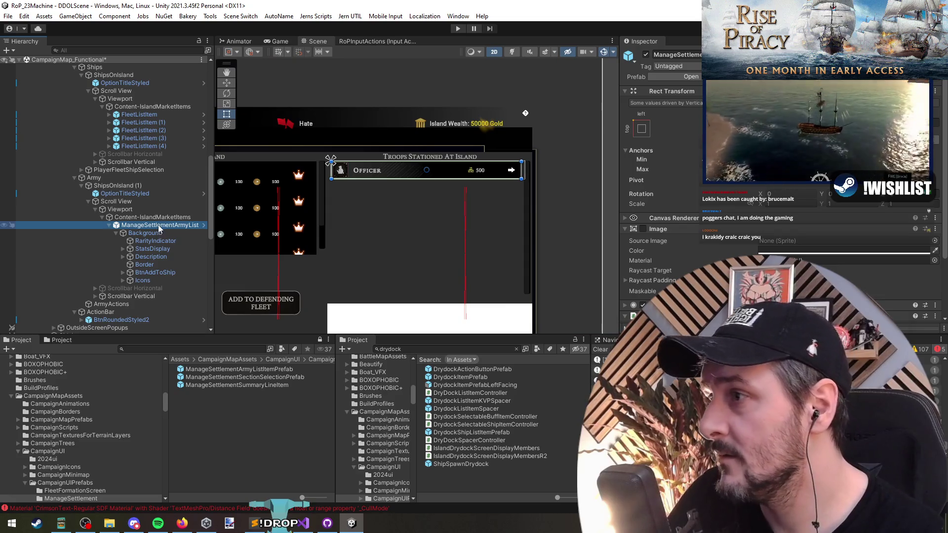
pyautogui.press('Left')
pyautogui.scroll(2, 395, 205)
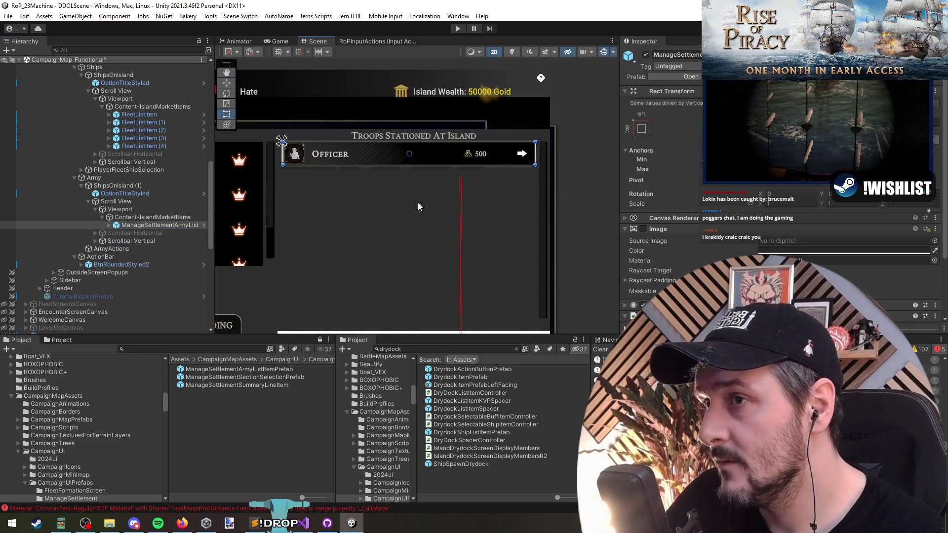
pyautogui.hotkey('ctrl', 'd')
pyautogui.hotkey('ctrl', 'd')
# - Retitle the middle troop row's ItemTitle from Officer to Musketeer
pyautogui.click(145, 232)
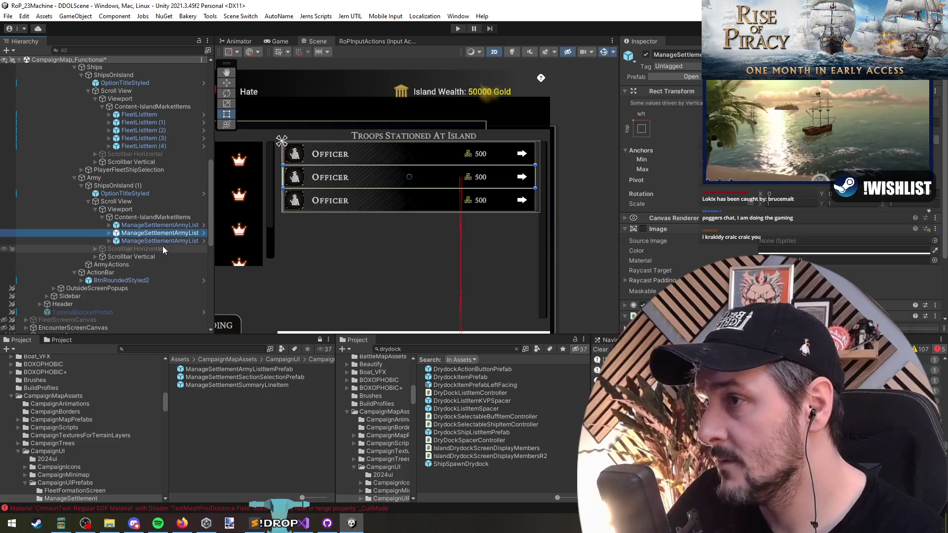
pyautogui.press('Right')
pyautogui.press('Down')
pyautogui.press('Right')
pyautogui.press('Down')
pyautogui.press('Down')
pyautogui.press('Down')
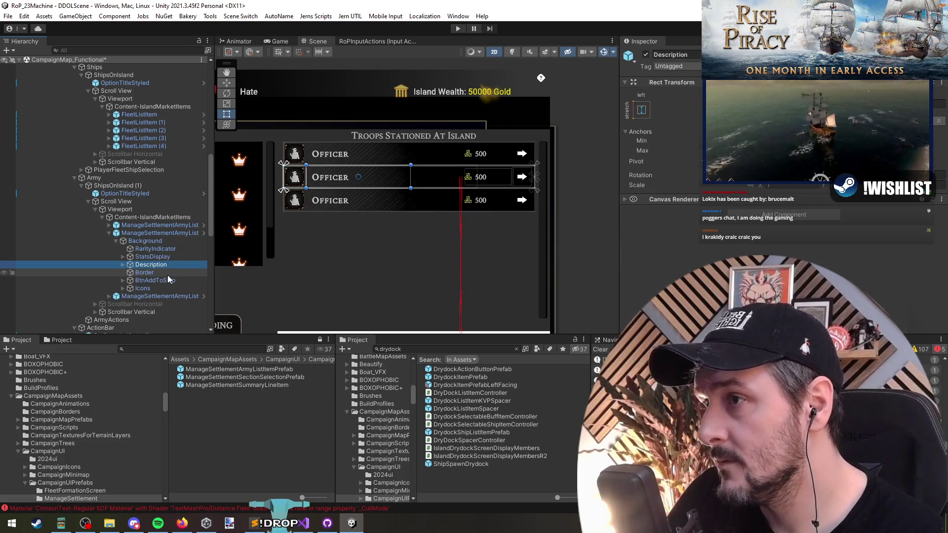
pyautogui.press('Right')
pyautogui.press('Down')
pyautogui.click(635, 247)
pyautogui.hotkey('ctrl', 'a')
pyautogui.write('M')
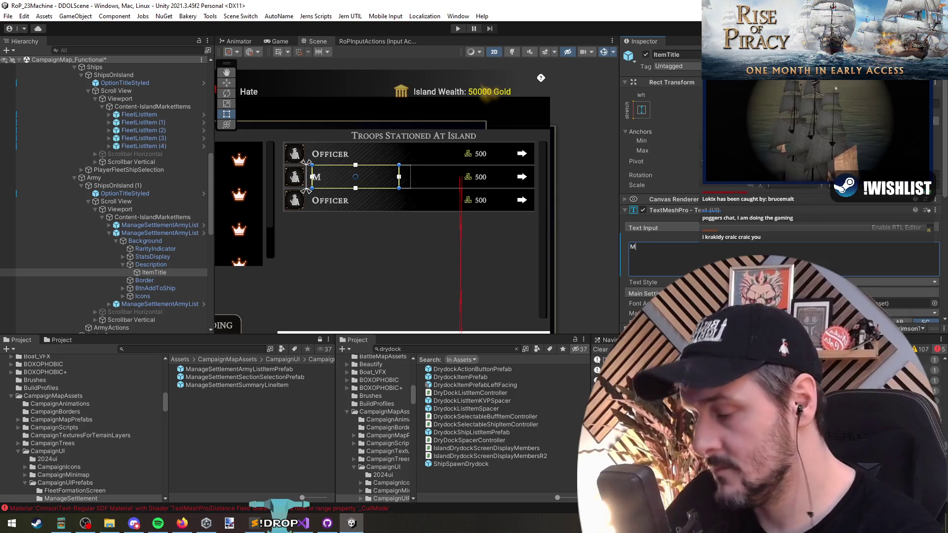
pyautogui.write('uskett')
pyautogui.write('eer')
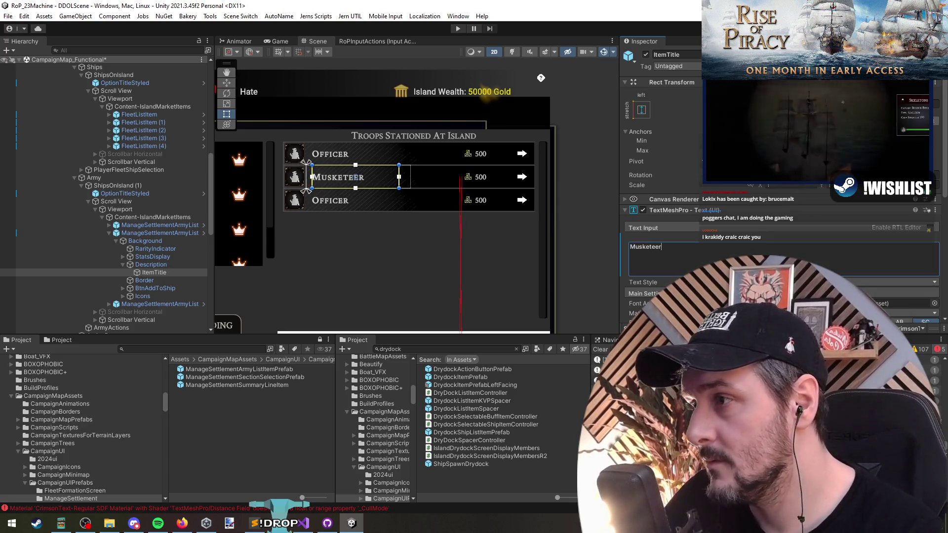
pyautogui.click(143, 264)
# - Retitle the third troop row's ItemTitle as Sailor
pyautogui.press('Left')
pyautogui.press('Left')
pyautogui.press('Left')
pyautogui.press('Left')
pyautogui.press('Left')
pyautogui.press('Down')
pyautogui.press('Right')
pyautogui.press('Down')
pyautogui.press('Right')
pyautogui.press('Down')
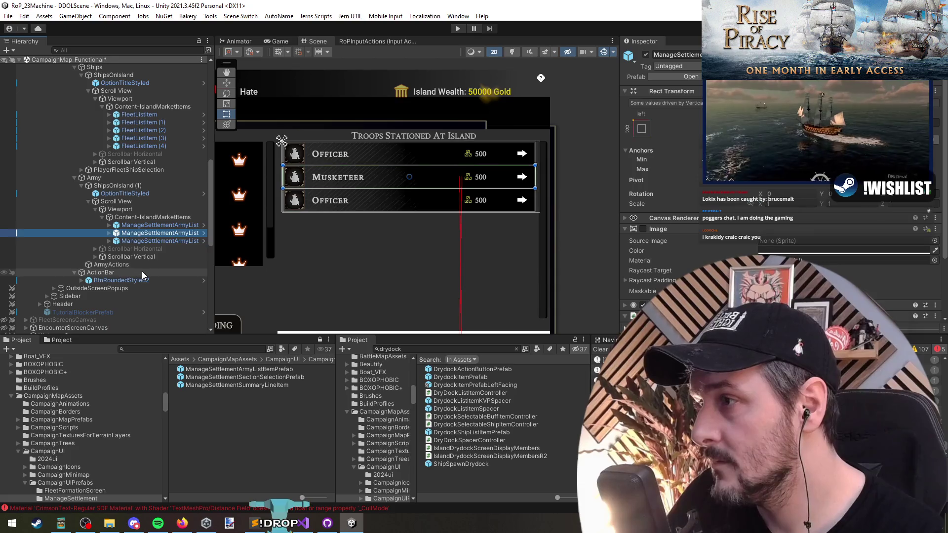
pyautogui.press('Down')
pyautogui.press('Down')
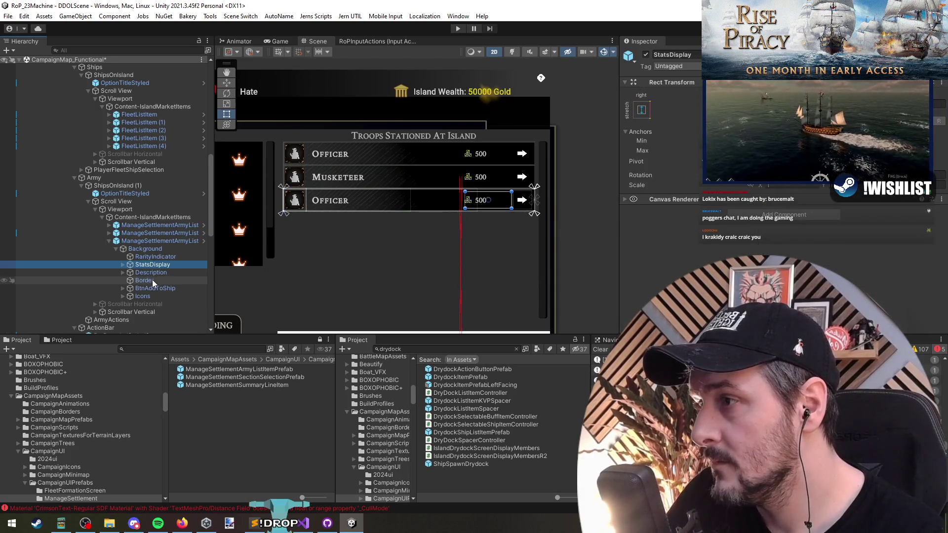
pyautogui.press('Right')
pyautogui.press('Down')
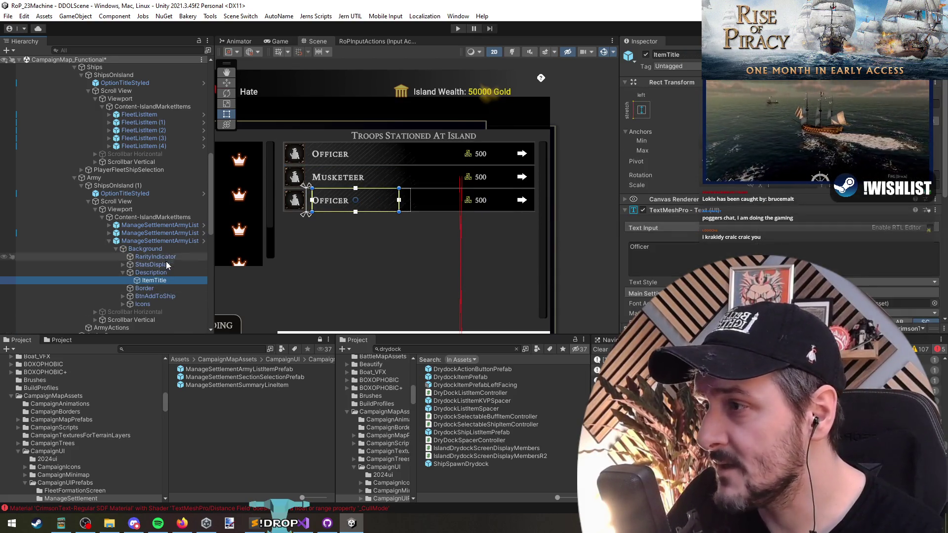
pyautogui.click(167, 265)
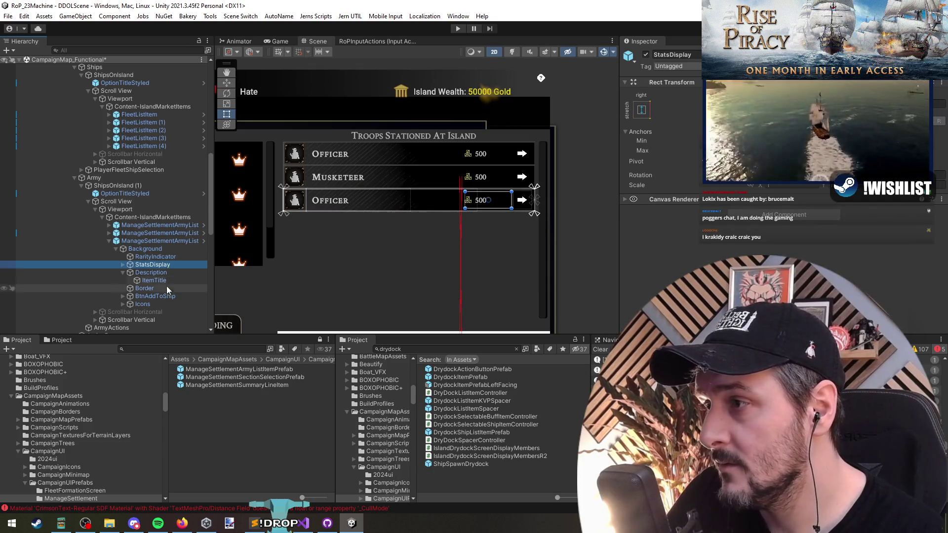
pyautogui.click(162, 279)
pyautogui.click(734, 257)
pyautogui.write('Sa')
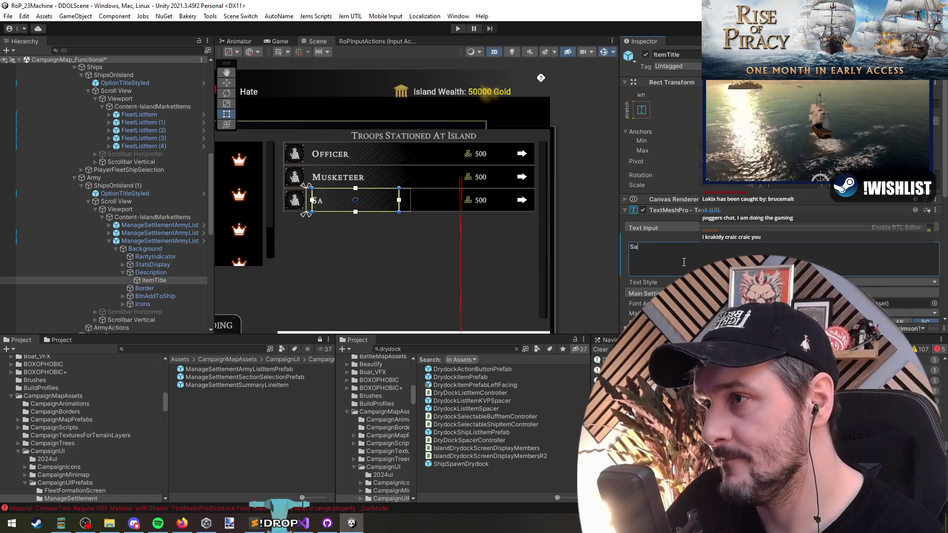
pyautogui.write('ilor')
# - Inspect the Icons and Background objects of the Sailor and Musketeer rows
pyautogui.scroll(-5, 684, 262)
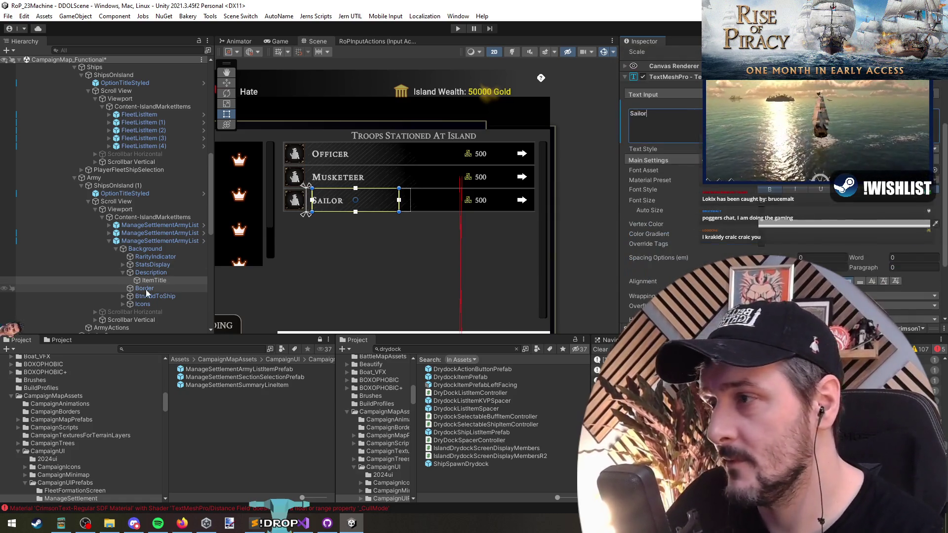
pyautogui.click(155, 257)
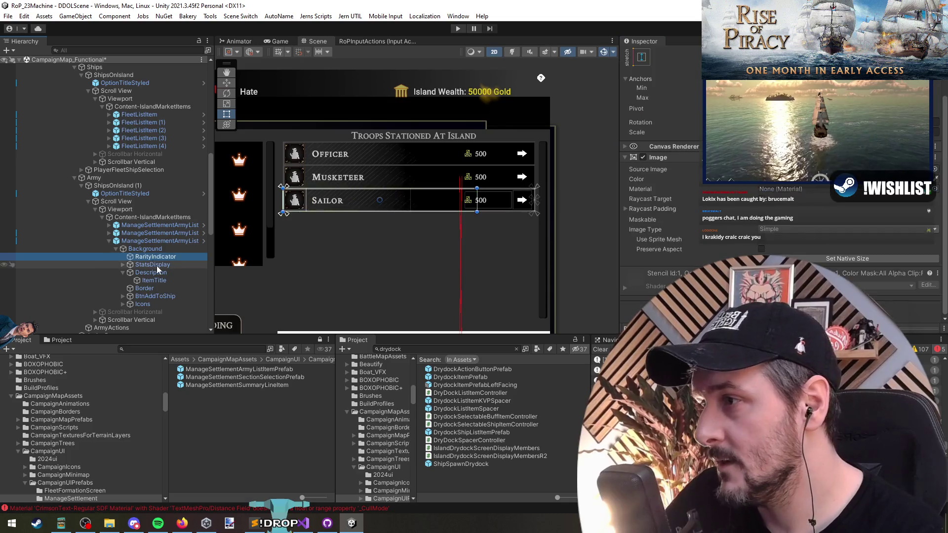
pyautogui.click(159, 303)
pyautogui.click(151, 238)
pyautogui.scroll(-5, 161, 258)
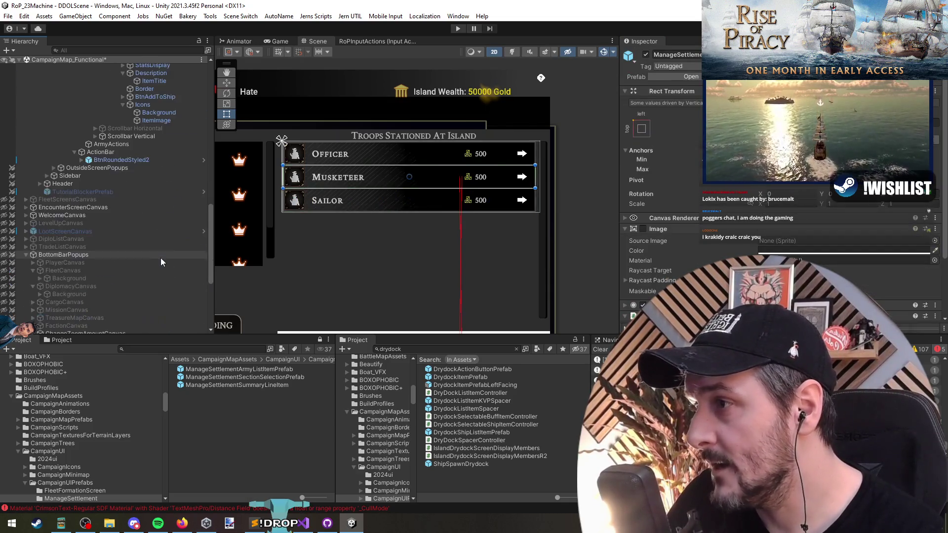
# - Assign the Musket sprite as the Source Image for both the Musketeer and Sailor rows
pyautogui.scroll(5, 161, 252)
pyautogui.click(150, 171)
pyautogui.scroll(1, 162, 203)
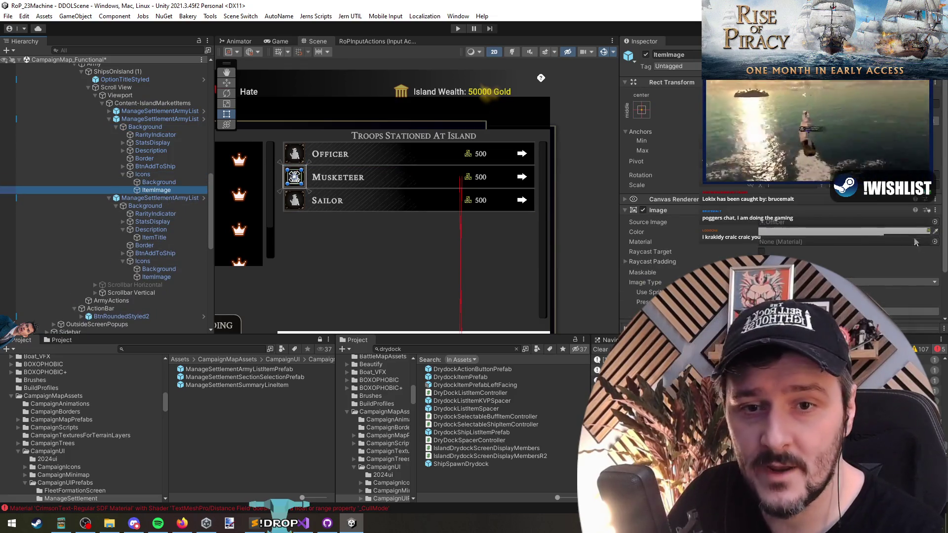
pyautogui.click(934, 223)
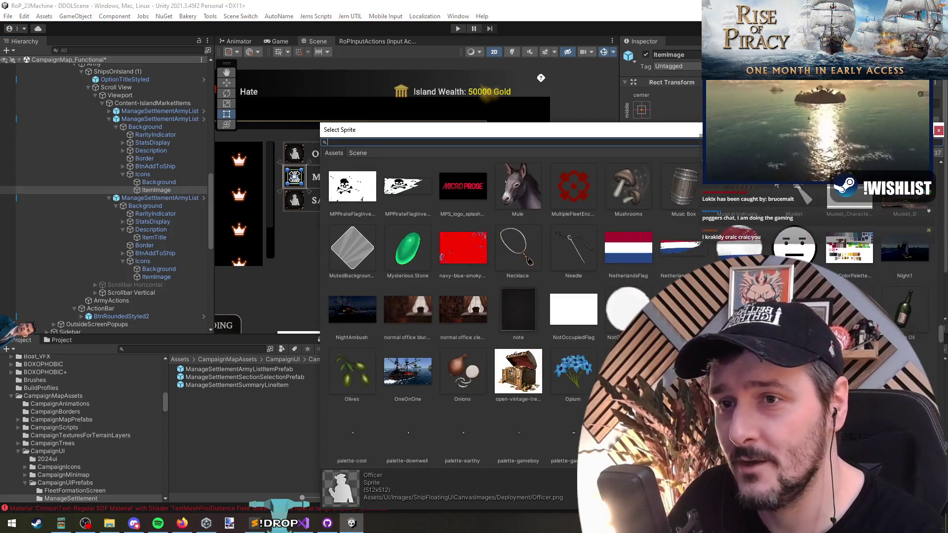
pyautogui.doubleClick(599, 216)
pyautogui.click(163, 277)
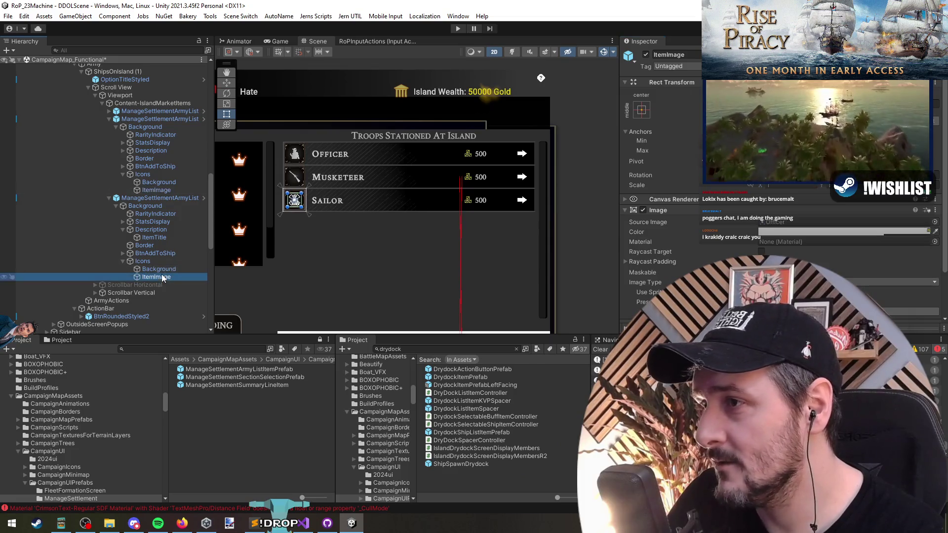
pyautogui.click(934, 222)
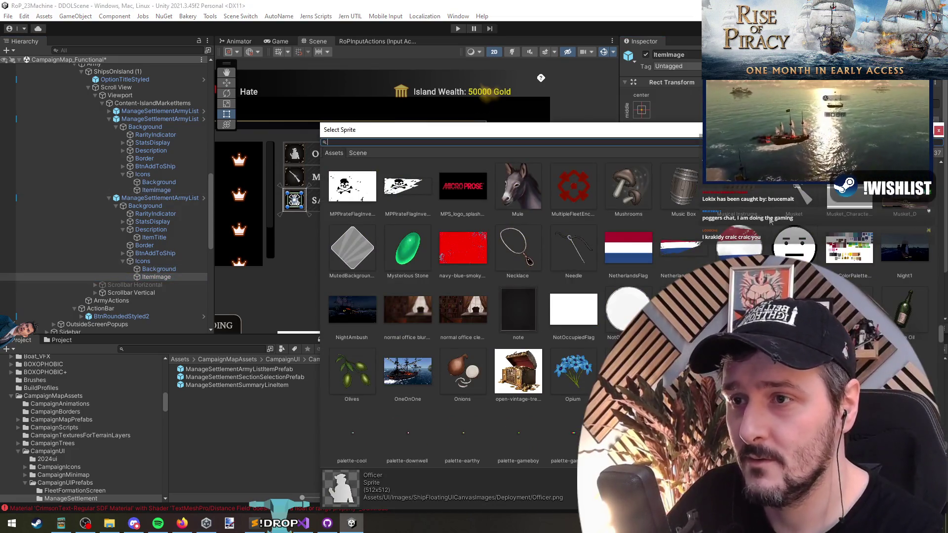
pyautogui.doubleClick(770, 220)
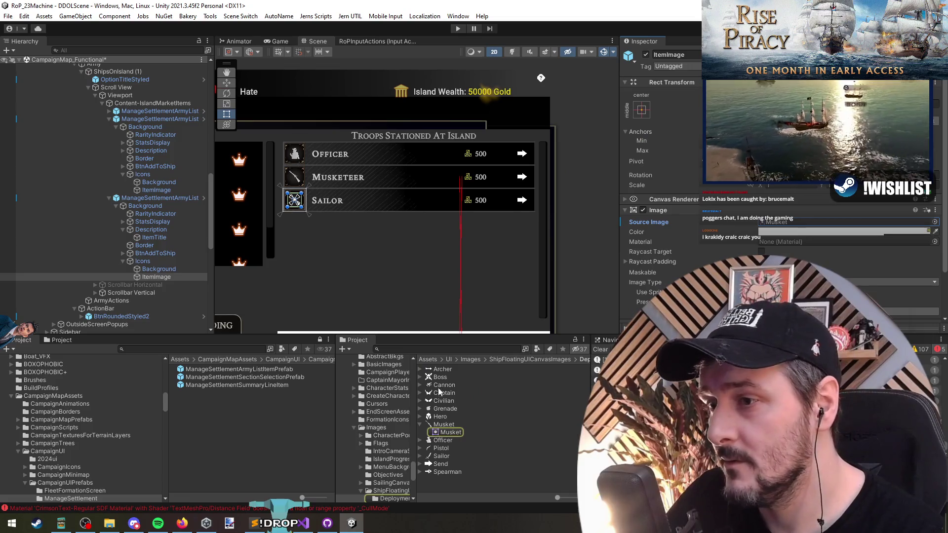
pyautogui.scroll(-5, 374, 260)
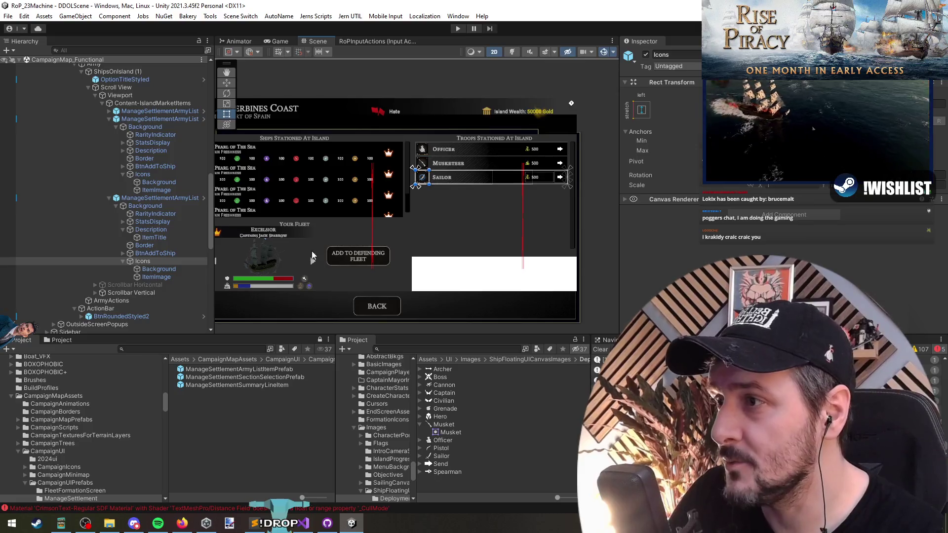
pyautogui.moveTo(363, 254); pyautogui.dragTo(375, 261)
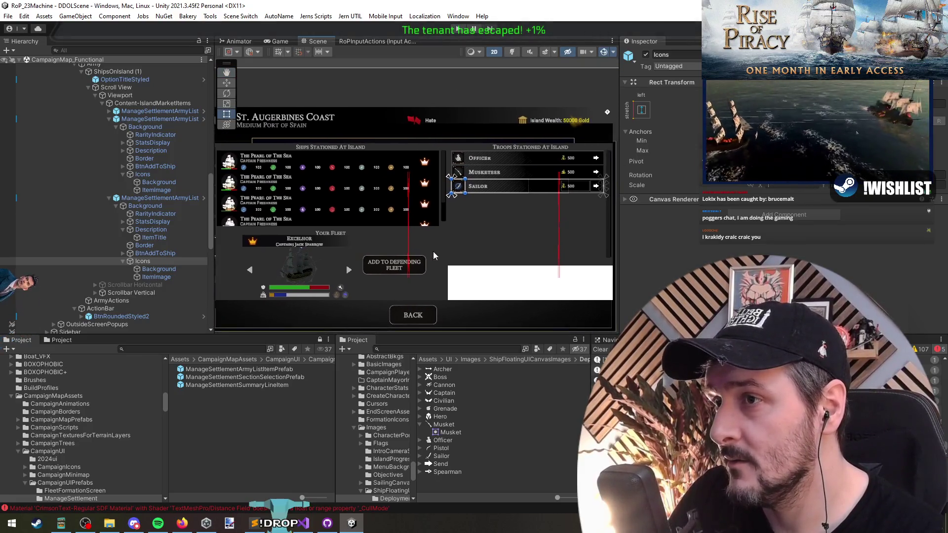
pyautogui.moveTo(434, 250); pyautogui.dragTo(369, 249)
pyautogui.scroll(3, 362, 282)
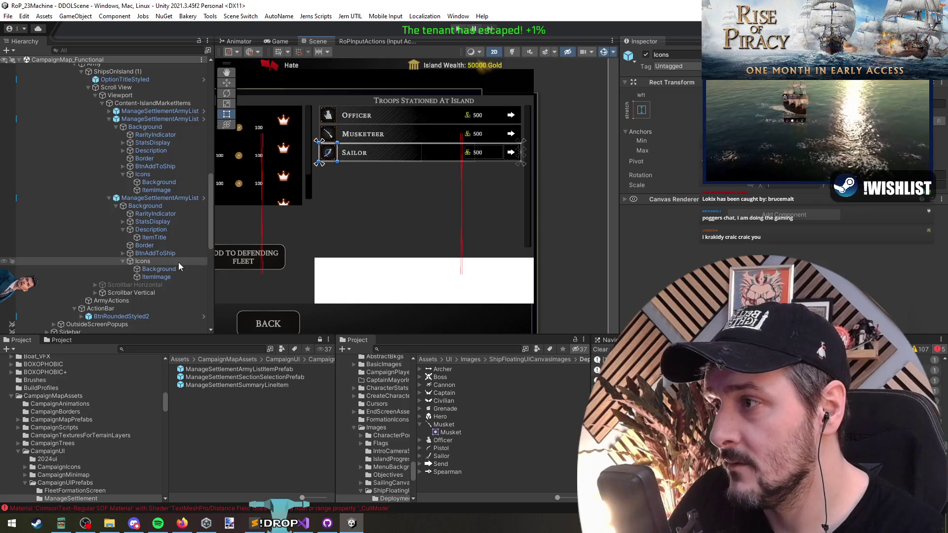
# - Collapse the Sailor row's Icons and troop row branches in the Hierarchy
pyautogui.click(178, 262)
pyautogui.press('Left')
pyautogui.press('Left')
pyautogui.press('Left')
pyautogui.press('Left')
pyautogui.press('Left')
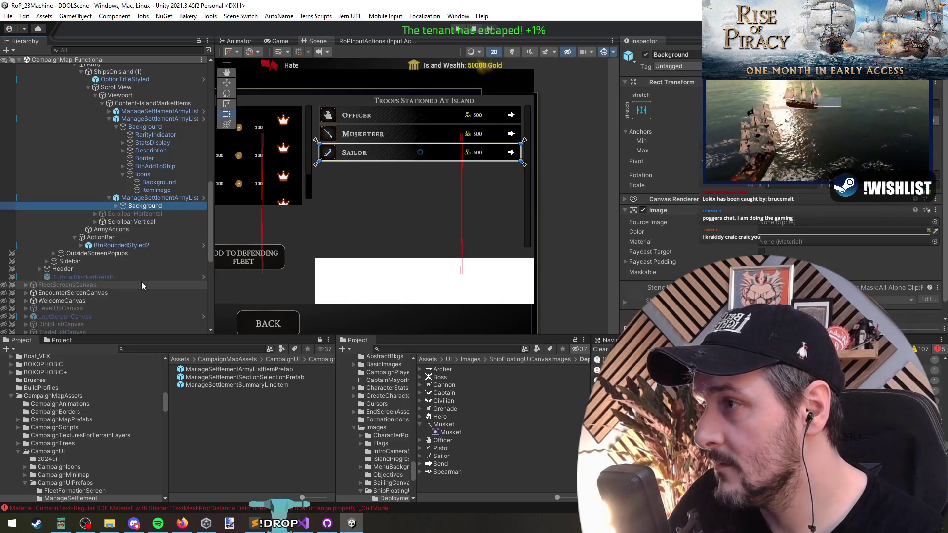
pyautogui.press('Down')
pyautogui.press('Up')
pyautogui.press('Up')
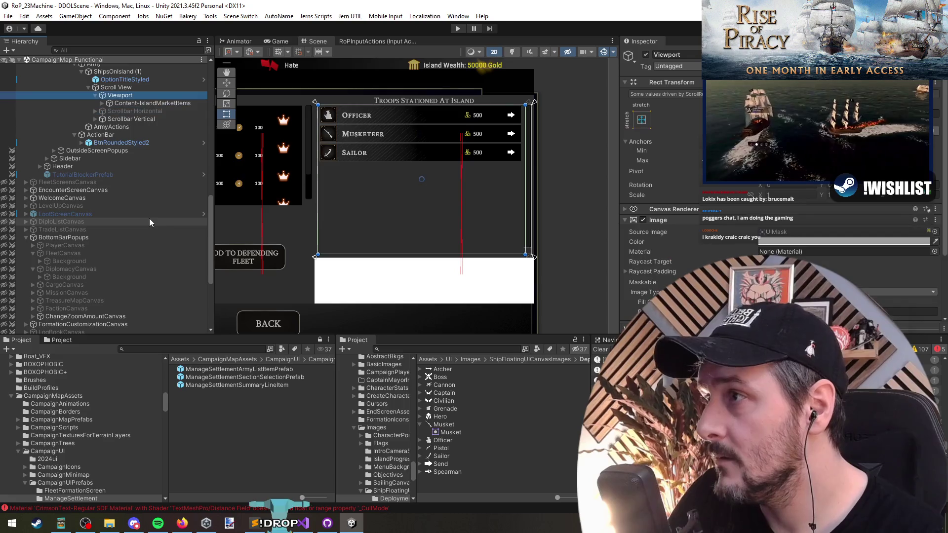
pyautogui.press('Down')
pyautogui.press('Right')
# - Select the Add to Defending Fleet button under ArmyActions and duplicate it
pyautogui.click(119, 87)
pyautogui.click(116, 71)
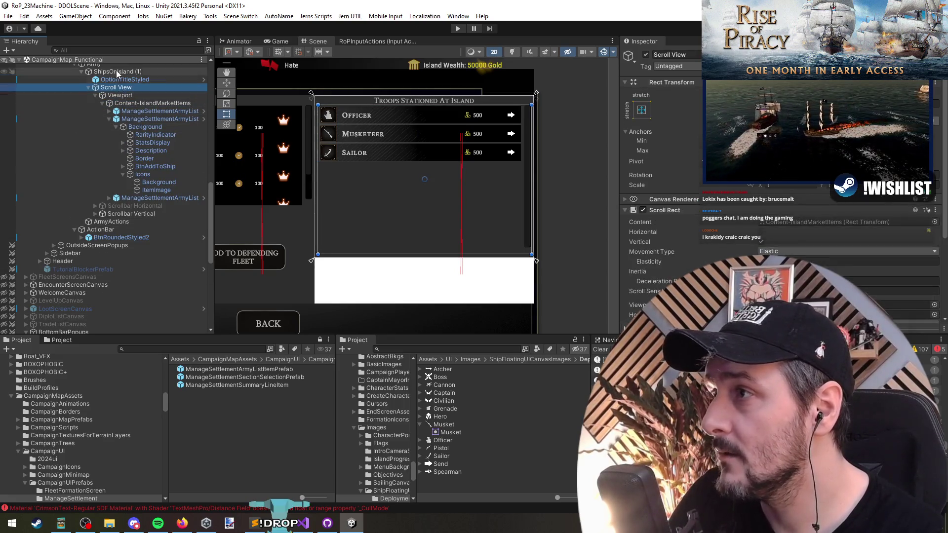
pyautogui.click(121, 214)
pyautogui.click(125, 221)
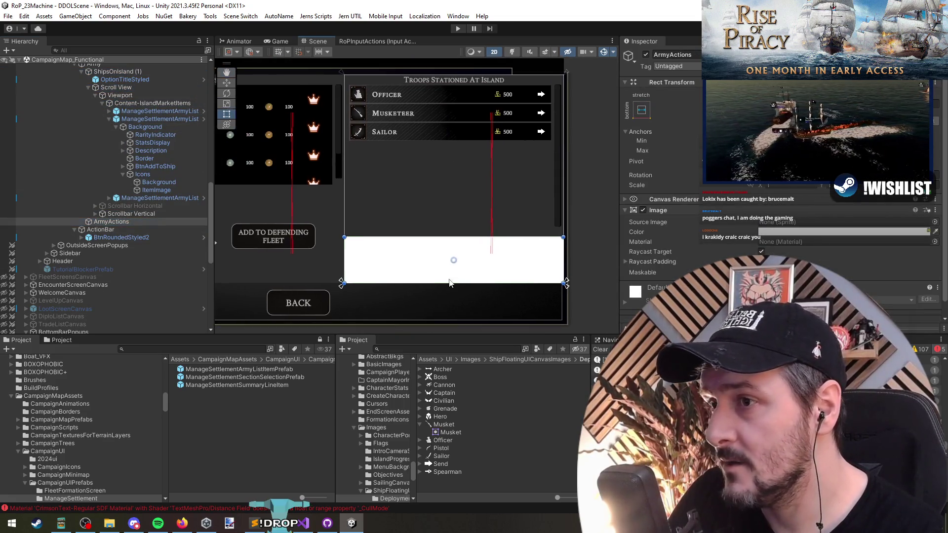
pyautogui.click(364, 233)
pyautogui.scroll(4, 148, 206)
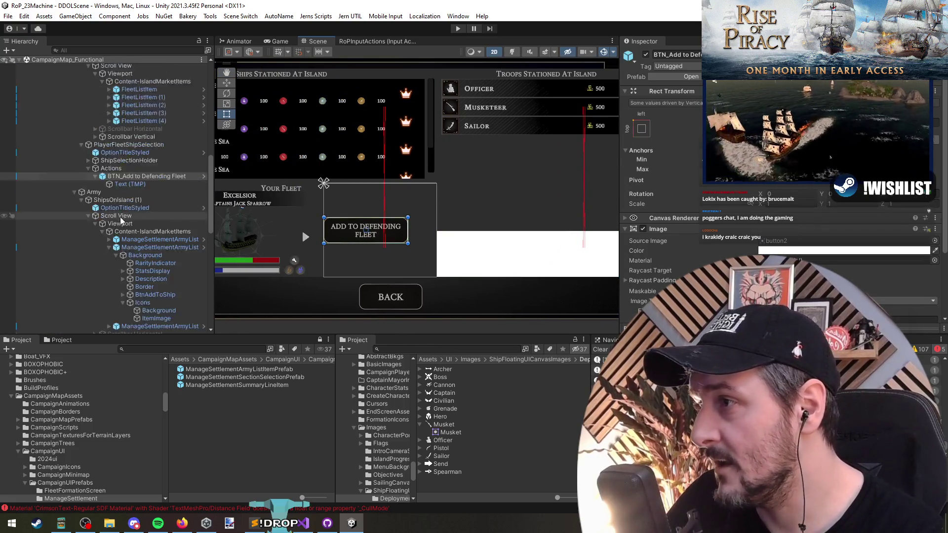
pyautogui.hotkey('ctrl', 'd')
pyautogui.scroll(-4, 148, 225)
# - Move the button copy into ArmyActions and add a Middle Center Horizontal Layout Group
pyautogui.moveTo(136, 103)
pyautogui.mouseDown()
pyautogui.moveTo(140, 267)
pyautogui.moveTo(126, 274)
pyautogui.mouseUp()
pyautogui.click(677, 218)
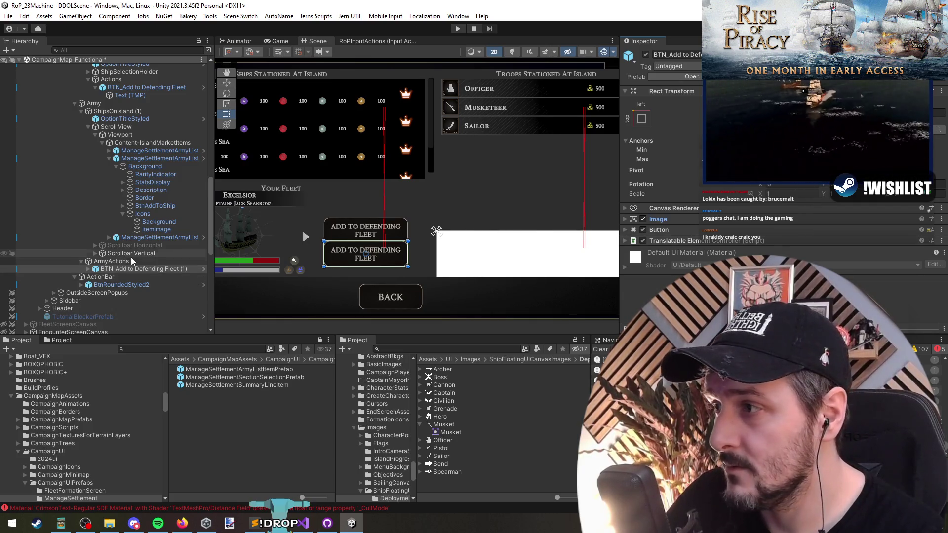
pyautogui.click(146, 262)
pyautogui.click(783, 259)
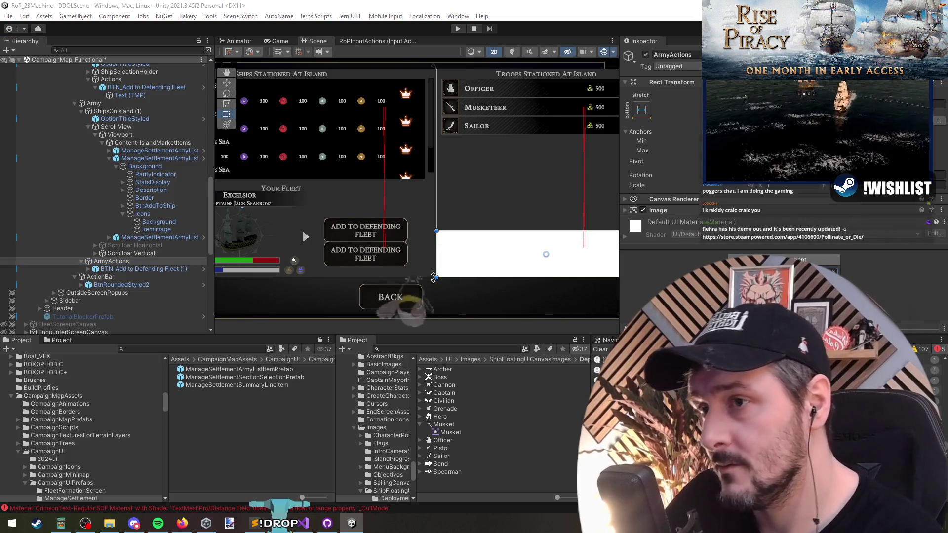
pyautogui.scroll(-3, 661, 222)
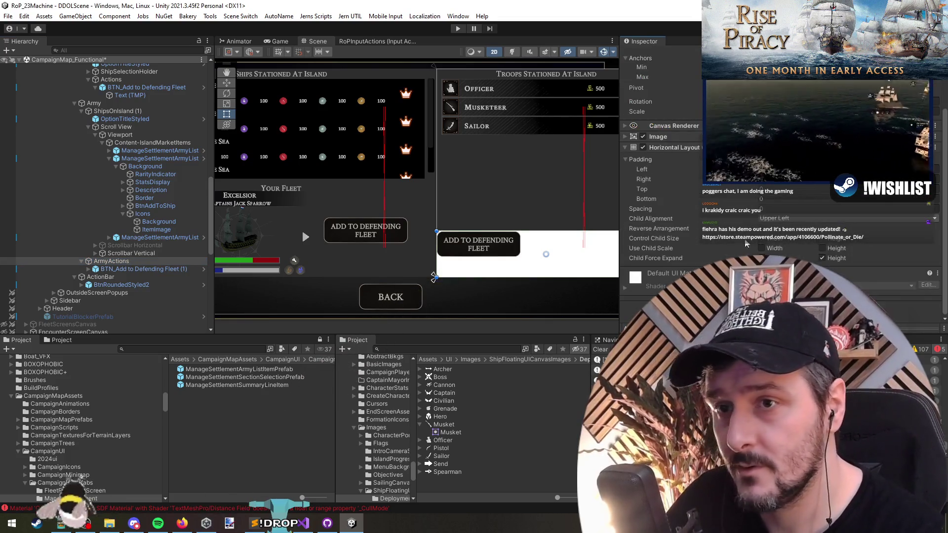
pyautogui.click(790, 218)
pyautogui.click(792, 272)
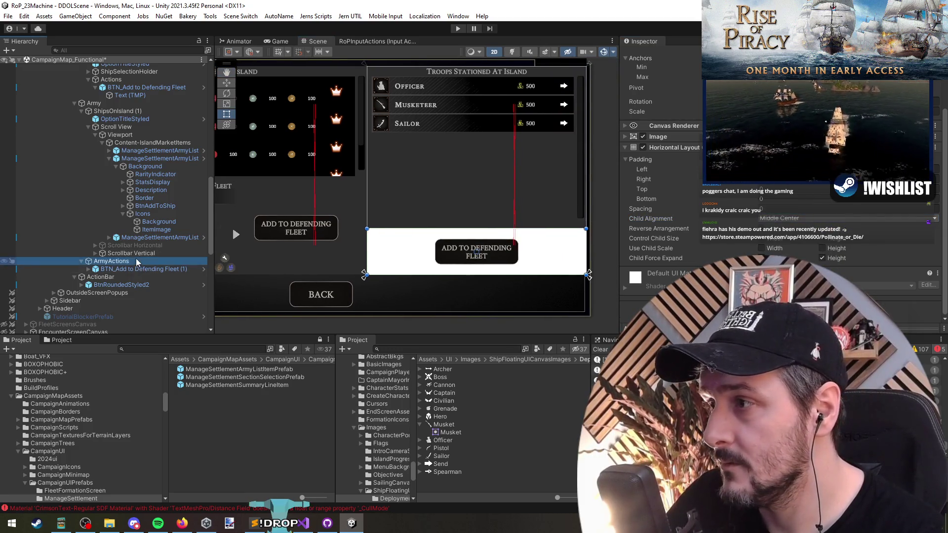
# - Shift the copied Add to Defending Fleet button to the right with the Move tool
pyautogui.click(453, 265)
pyautogui.click(676, 240)
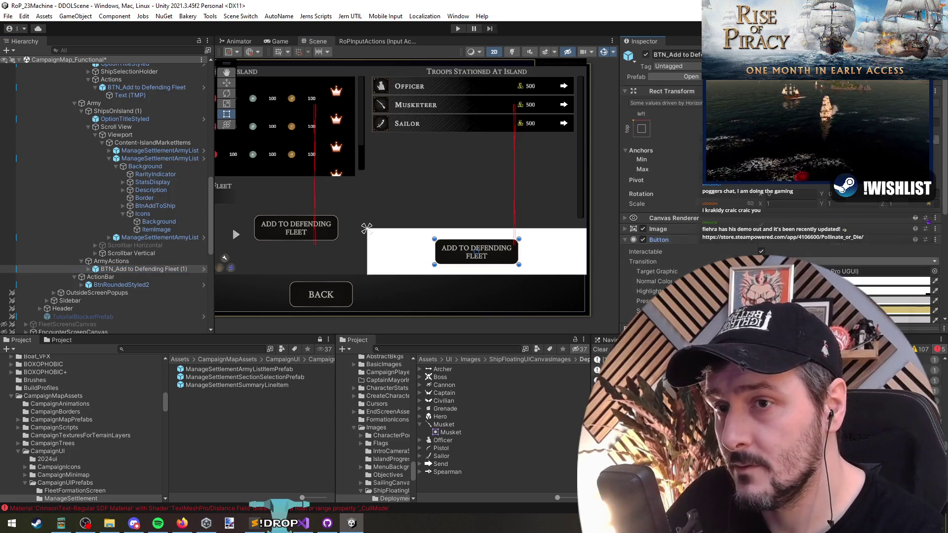
pyautogui.click(197, 265)
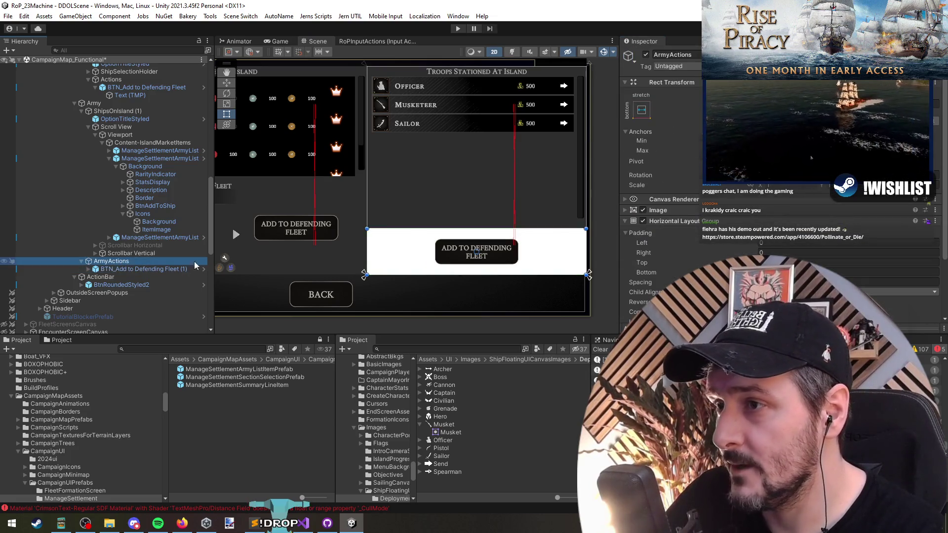
pyautogui.scroll(-3, 678, 154)
pyautogui.rightClick(678, 148)
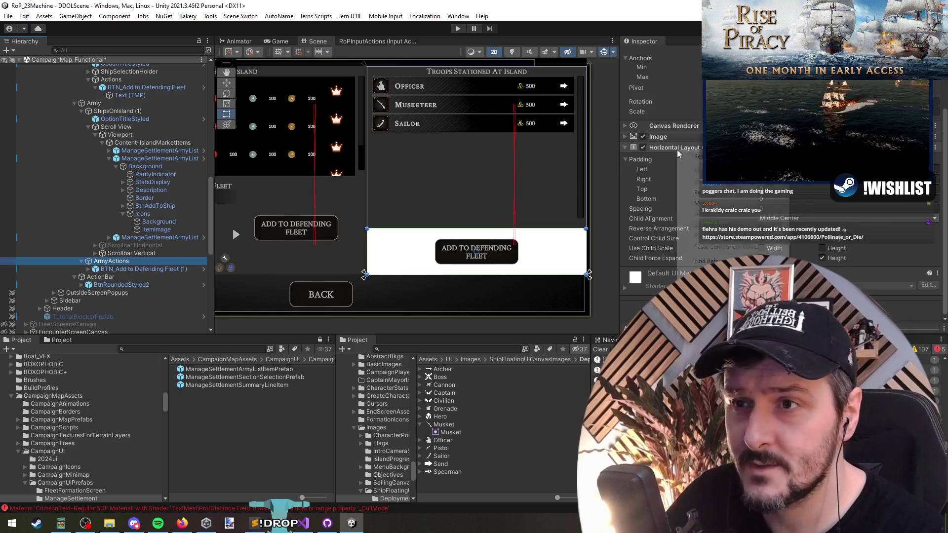
pyautogui.click(437, 253)
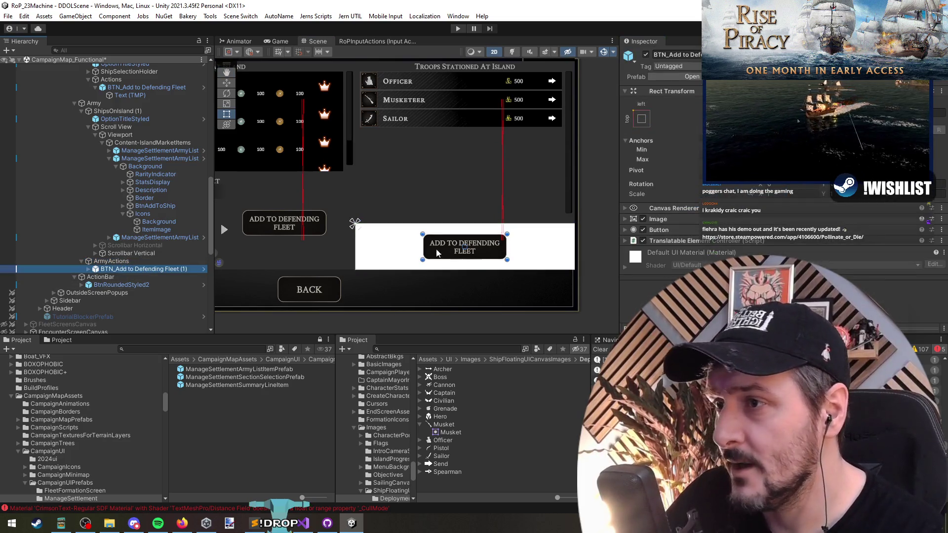
pyautogui.press('w')
pyautogui.moveTo(488, 247); pyautogui.dragTo(537, 247)
# - Review the ArmyActions object and select the OptionTitleStyled heading
pyautogui.click(144, 263)
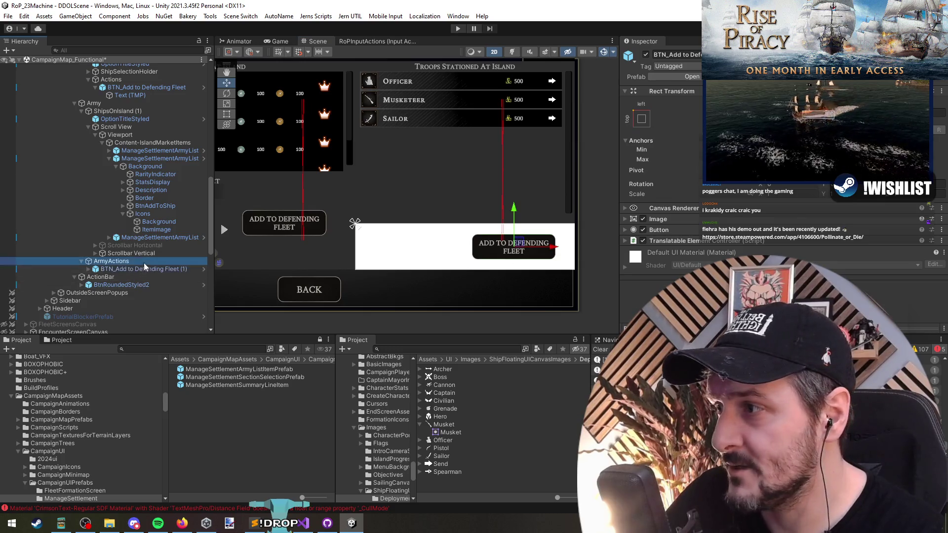
pyautogui.moveTo(471, 266)
pyautogui.mouseDown()
pyautogui.moveTo(416, 263)
pyautogui.moveTo(365, 227)
pyautogui.moveTo(402, 279)
pyautogui.mouseUp()
pyautogui.click(143, 269)
pyautogui.click(126, 262)
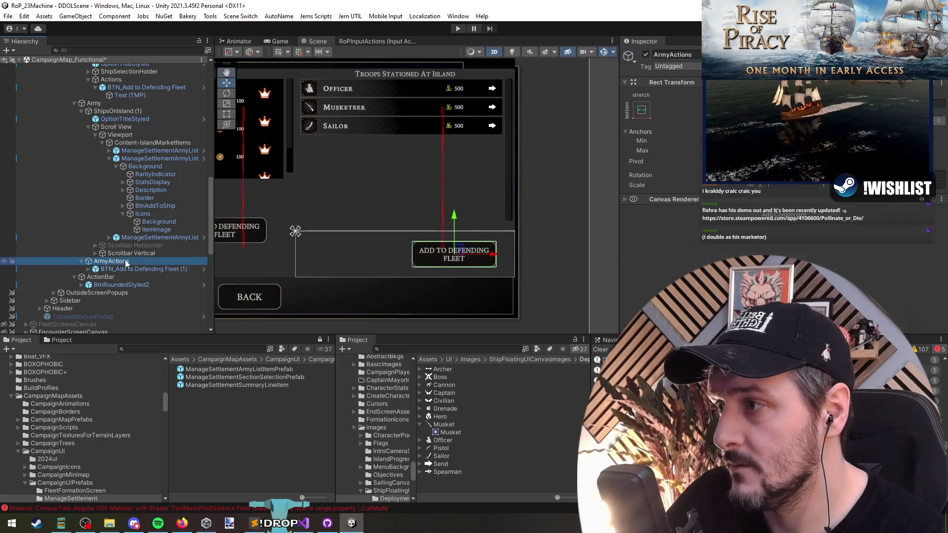
pyautogui.rightClick(126, 263)
pyautogui.click(410, 232)
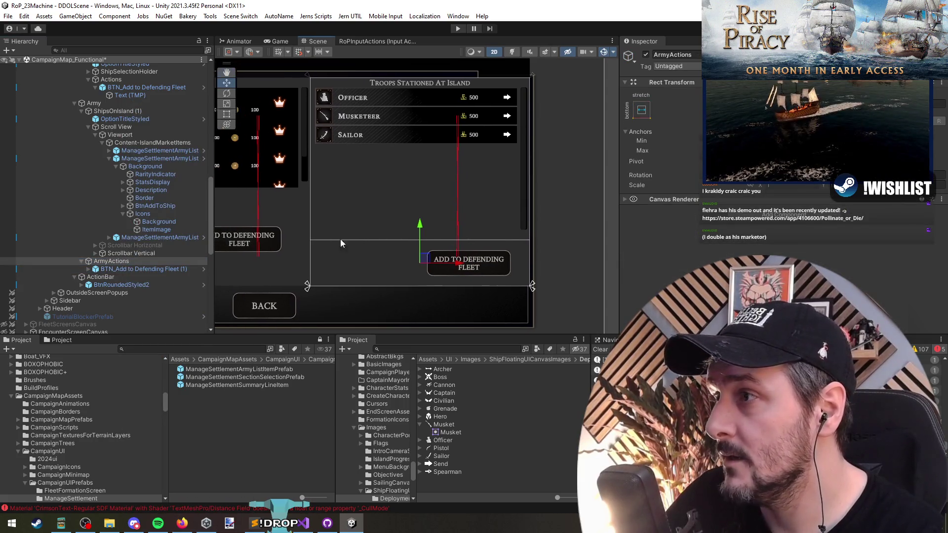
pyautogui.click(133, 119)
pyautogui.hotkey('ctrl', 'd')
pyautogui.moveTo(134, 125)
pyautogui.mouseDown()
pyautogui.moveTo(117, 276)
pyautogui.moveTo(150, 269)
pyautogui.mouseUp()
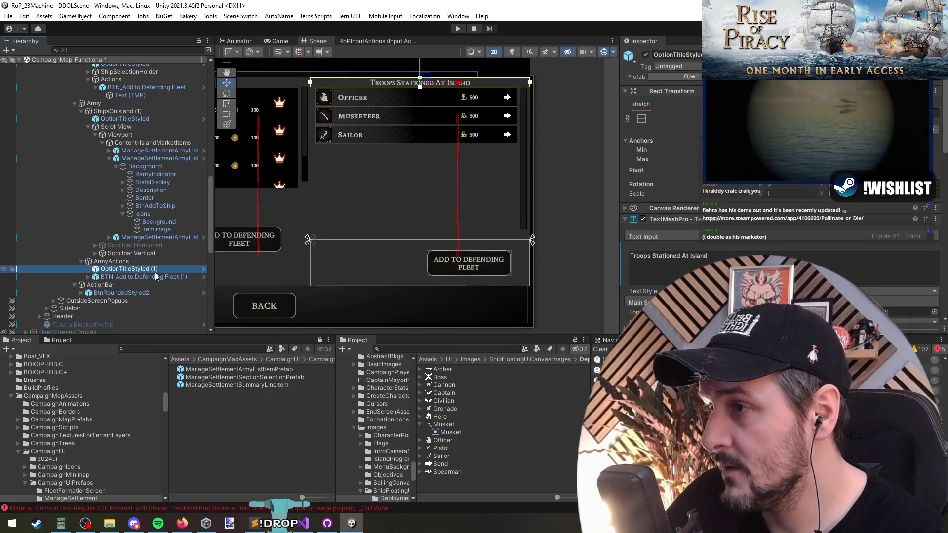
pyautogui.click(642, 119)
pyautogui.keyDown('alt'); pyautogui.click(671, 267); pyautogui.keyUp('alt')
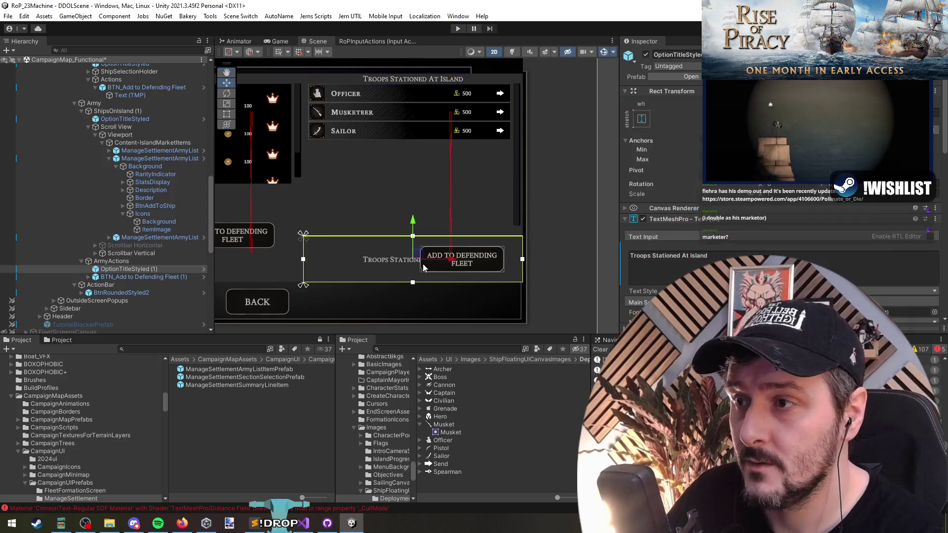
pyautogui.moveTo(522, 268); pyautogui.dragTo(416, 274)
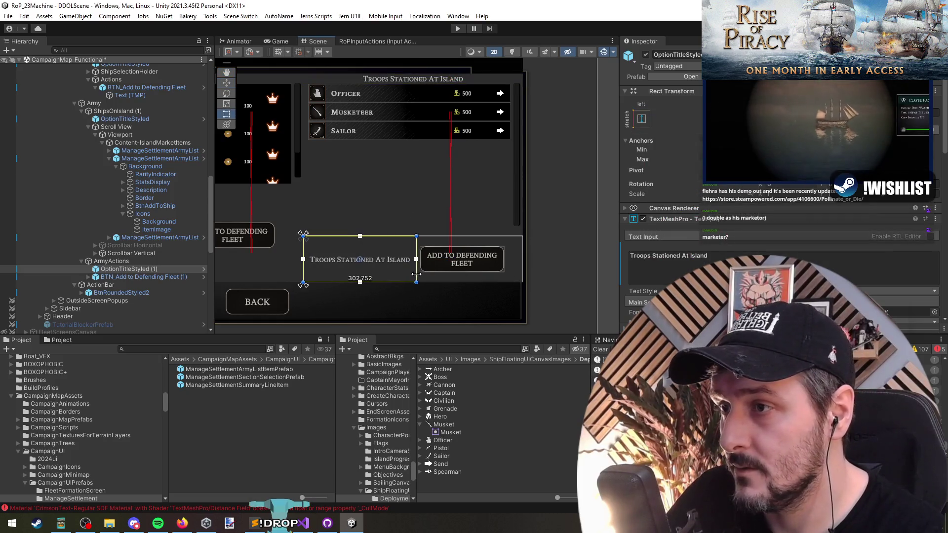
pyautogui.scroll(3, 437, 262)
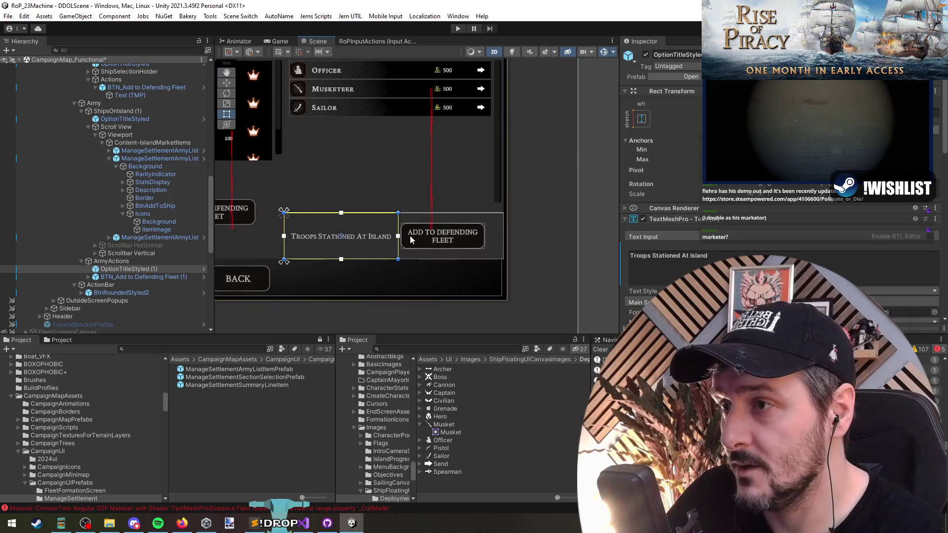
pyautogui.click(681, 267)
pyautogui.press('BackSpace')
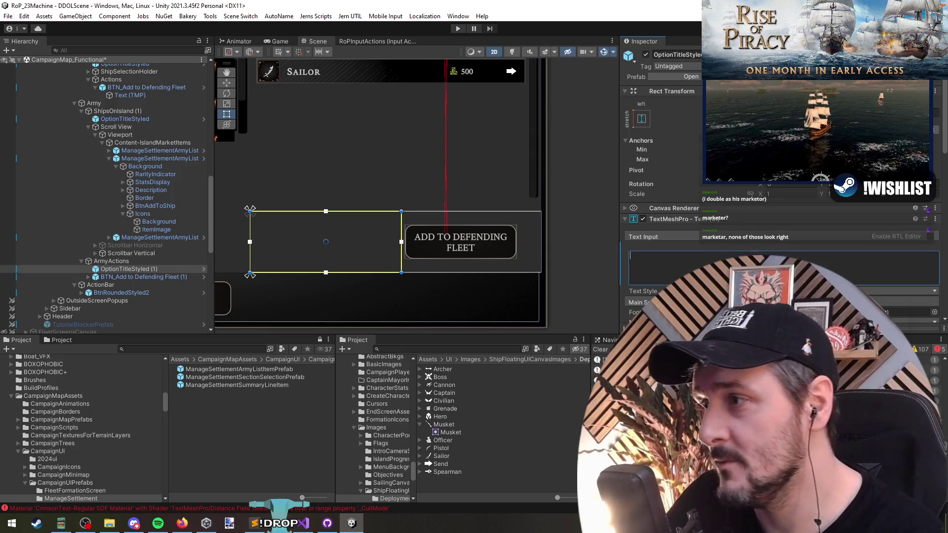
pyautogui.scroll(-3, 433, 260)
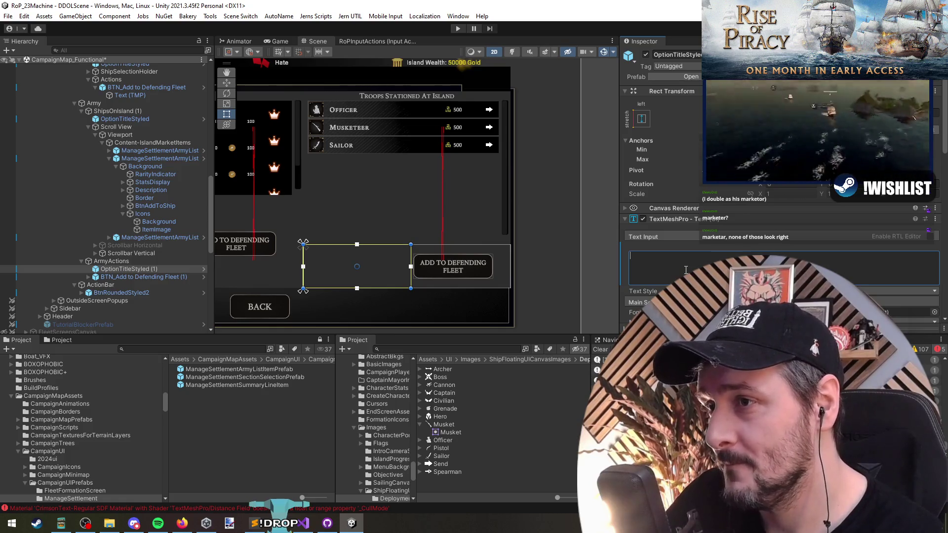
pyautogui.click(443, 187)
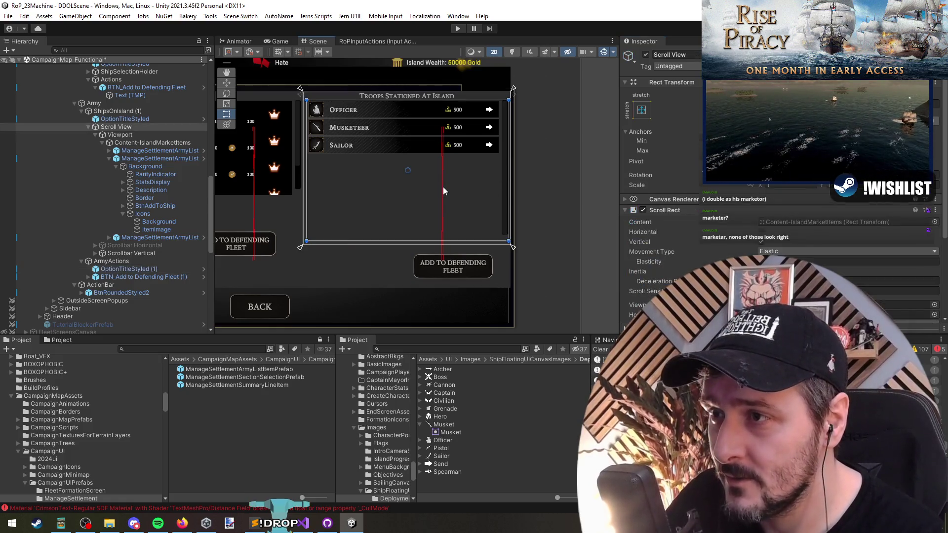
pyautogui.click(442, 187)
pyautogui.click(442, 187)
pyautogui.click(442, 187)
pyautogui.click(442, 207)
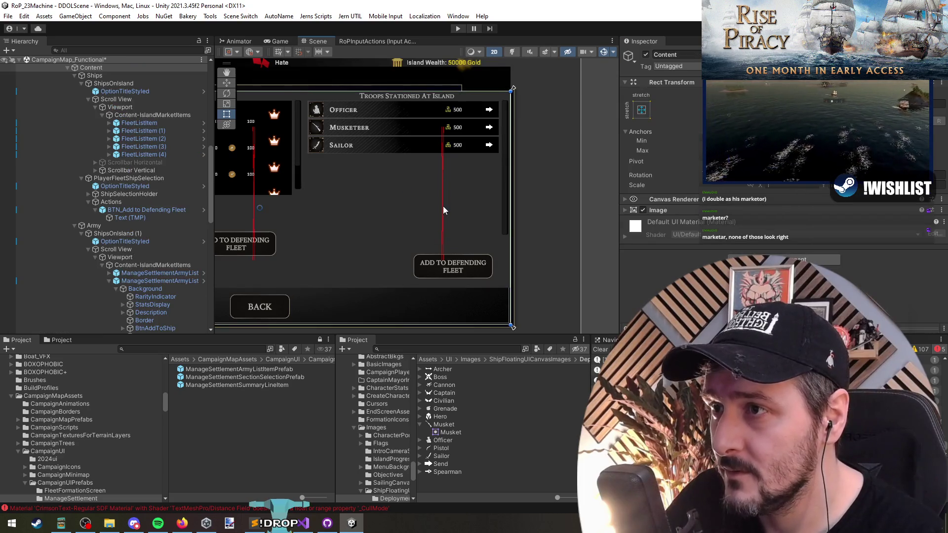
pyautogui.click(146, 222)
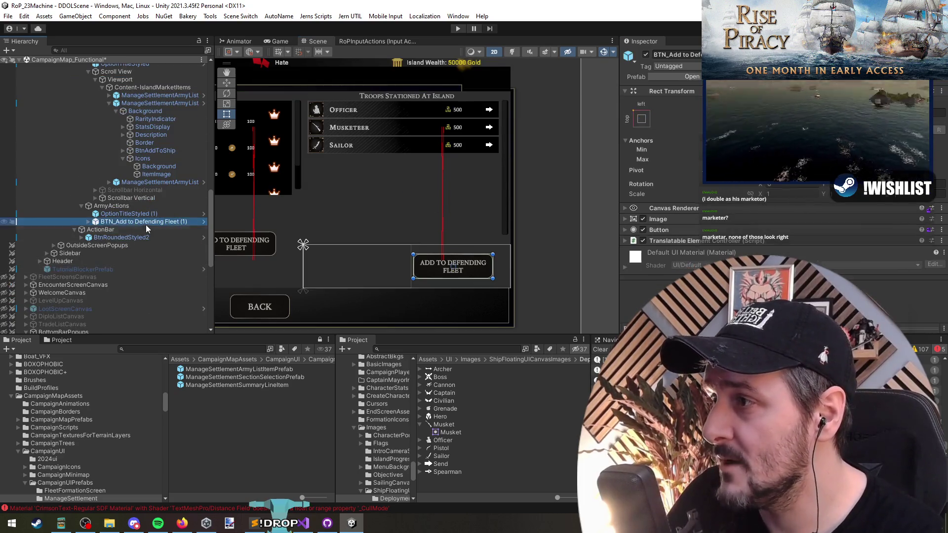
pyautogui.click(153, 237)
pyautogui.click(152, 223)
pyautogui.click(151, 214)
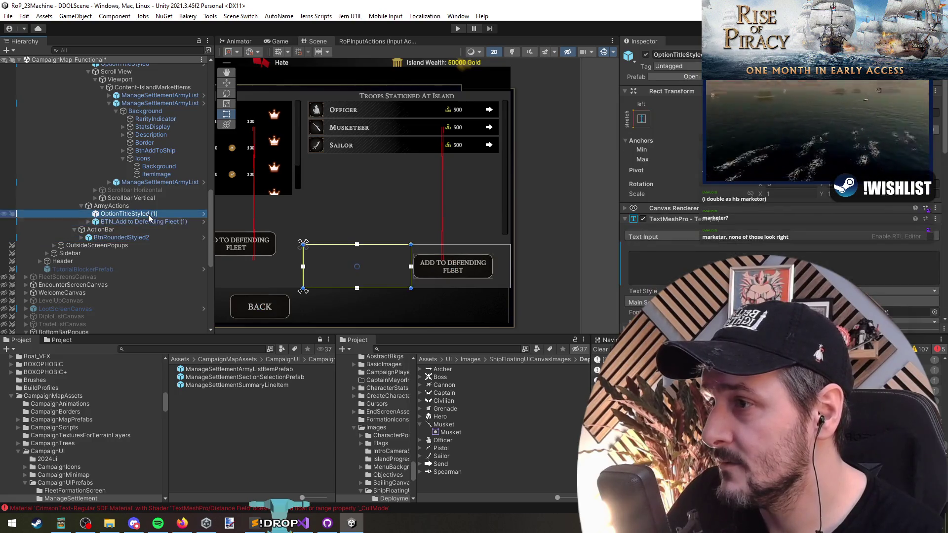
# - Add the sentence about first adding soldiers to the drydock under 'Current Crew on Drydock: 172'
pyautogui.click(718, 257)
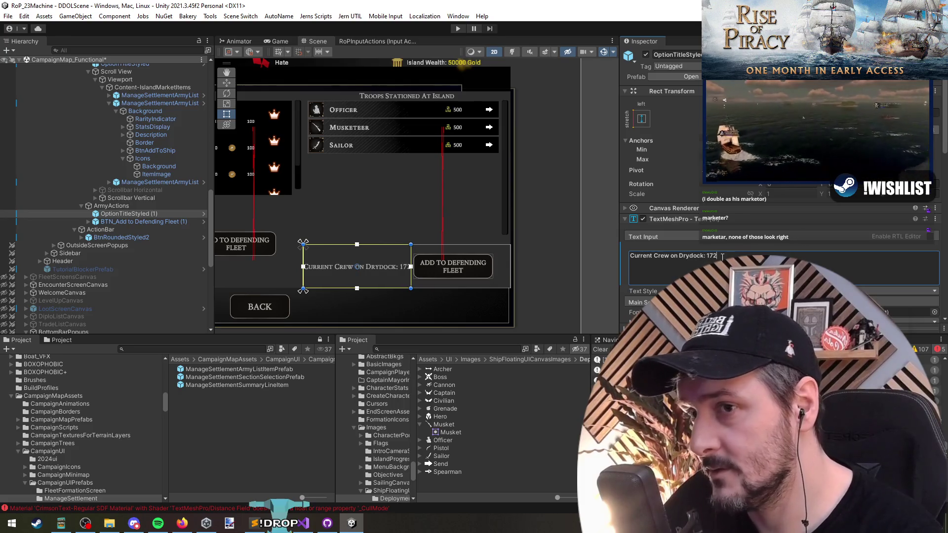
pyautogui.write('Current Crew on Drydock: 172')
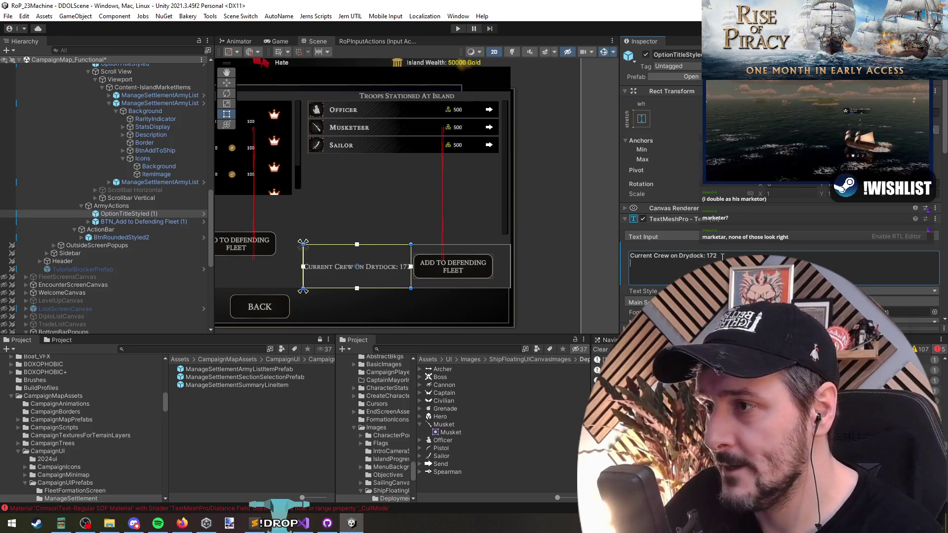
pyautogui.write('To add soldiers to the Defen')
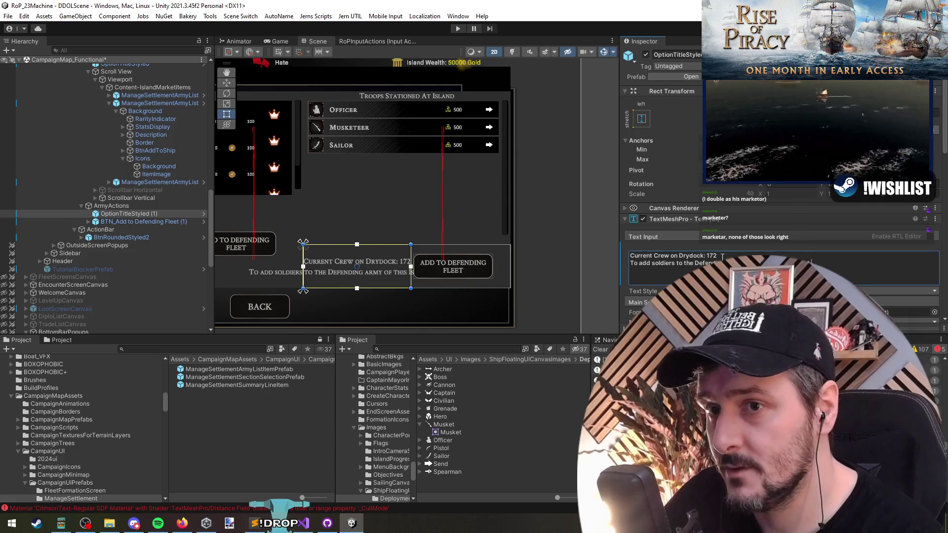
pyautogui.write('first add them to')
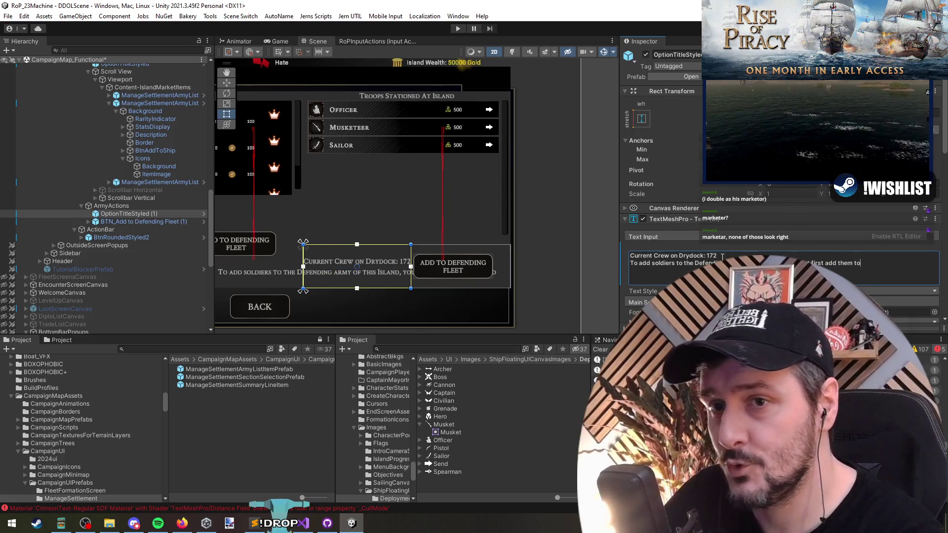
pyautogui.write(' the Dryo')
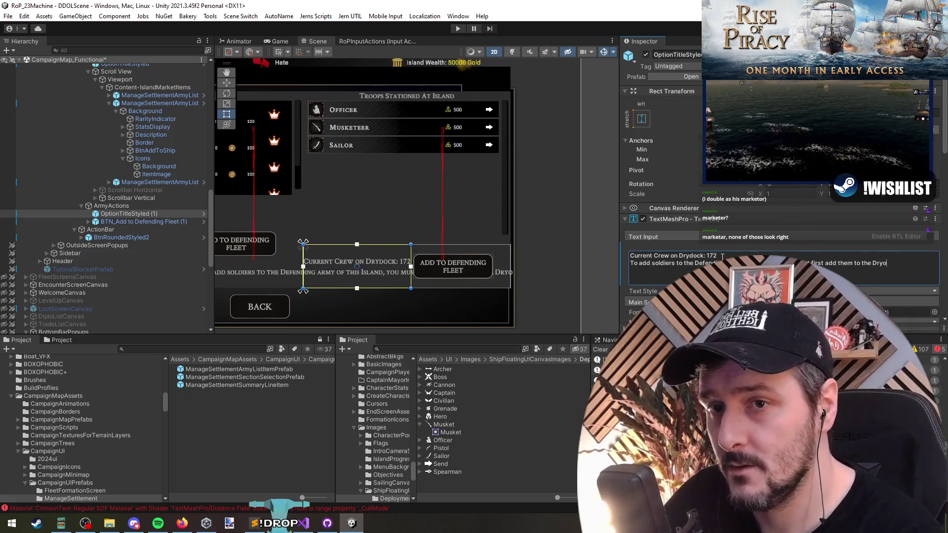
pyautogui.hotkey('ctrl', 'BackSpace')
pyautogui.hotkey('ctrl', 'BackSpace')
pyautogui.hotkey('ctrl', 'BackSpace')
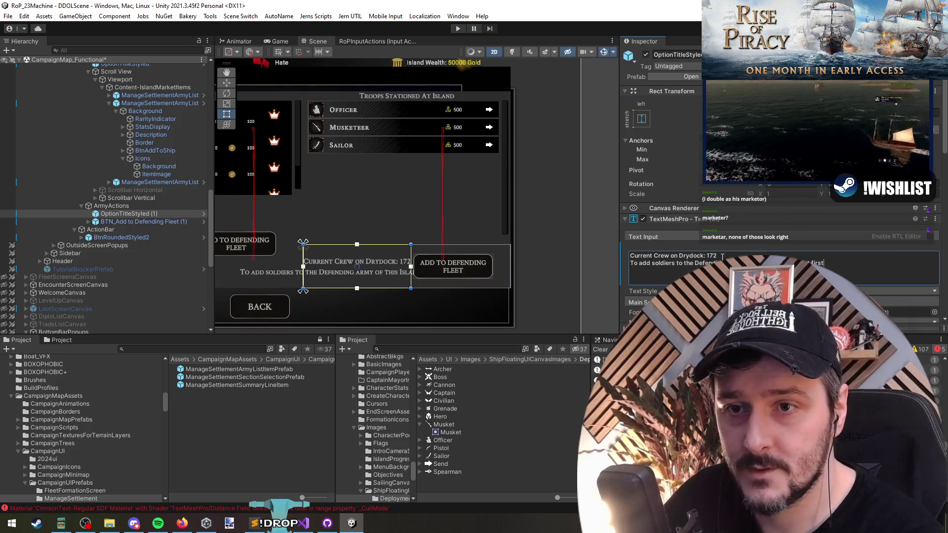
pyautogui.write('unloadthem')
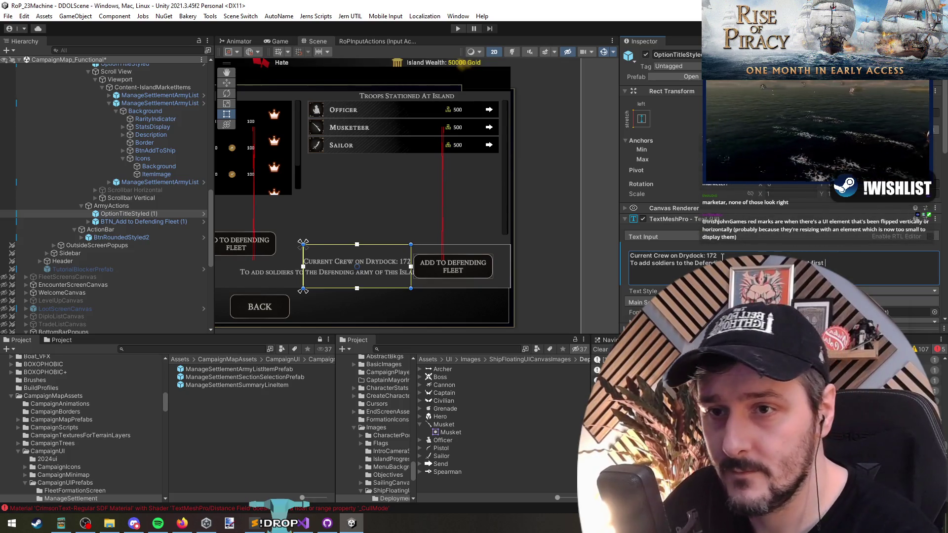
pyautogui.write(' exist')
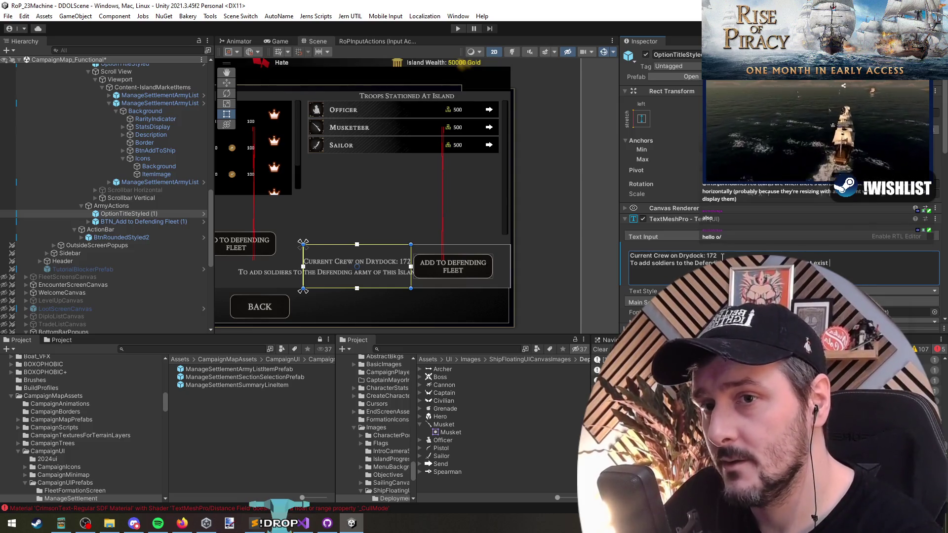
pyautogui.press('BackSpace')
pyautogui.press('BackSpace')
pyautogui.press('BackSpace')
pyautogui.write('them to the d')
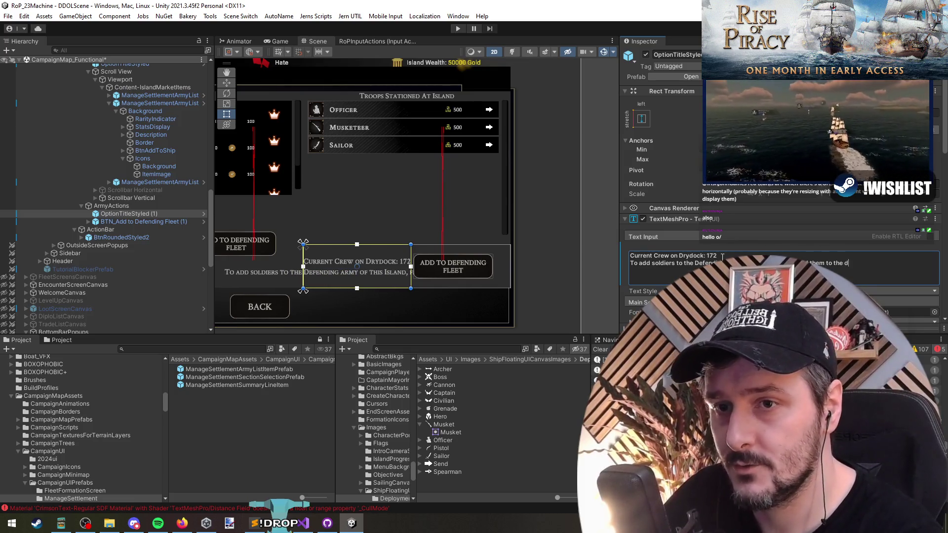
pyautogui.write('rydock.')
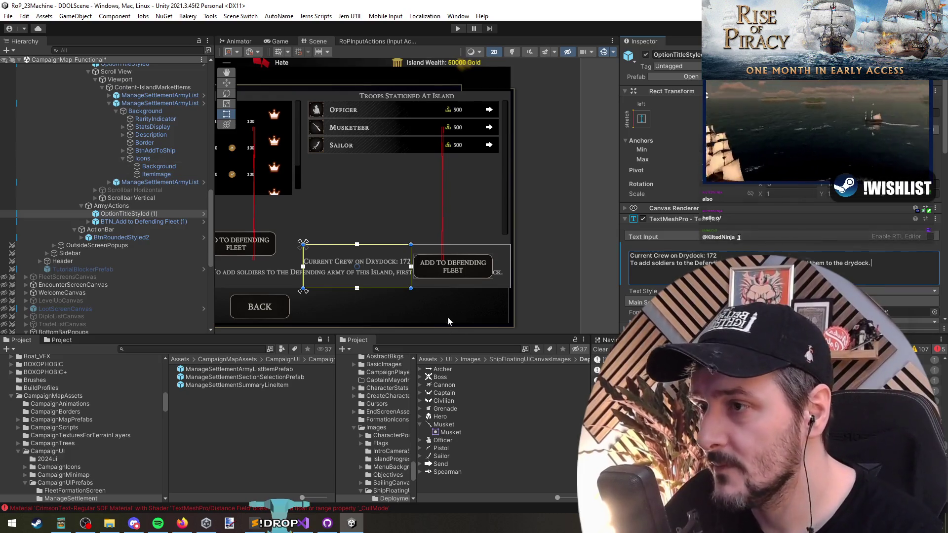
# - Enable wrapping and apply a smaller font size to the drydock info text
pyautogui.scroll(-2, 447, 317)
pyautogui.scroll(2, 355, 296)
pyautogui.scroll(-4, 723, 248)
pyautogui.scroll(-5, 722, 248)
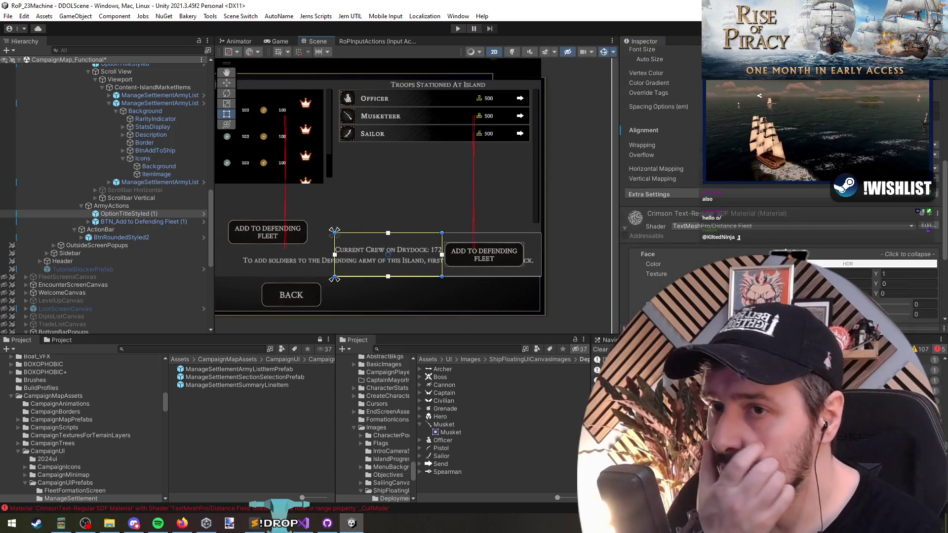
pyautogui.click(789, 154)
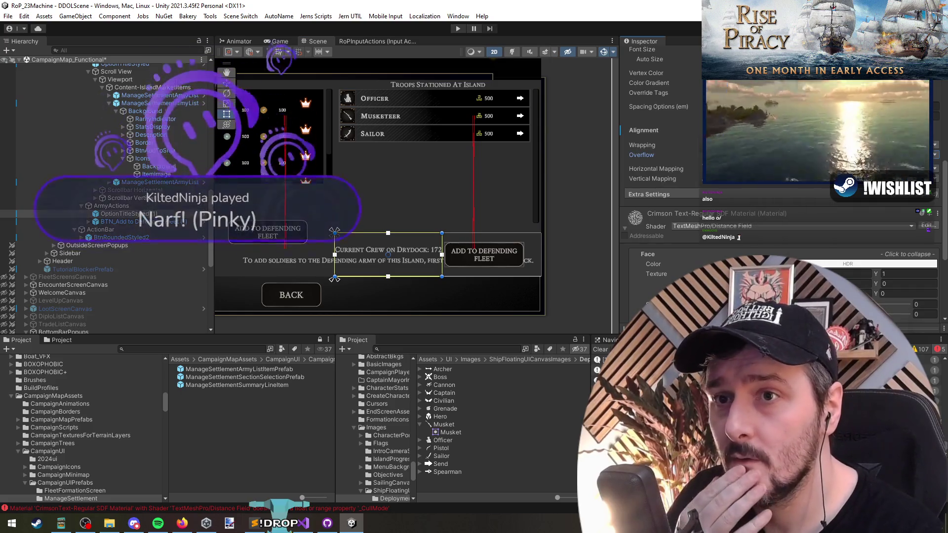
pyautogui.scroll(2, 394, 262)
pyautogui.scroll(5, 708, 199)
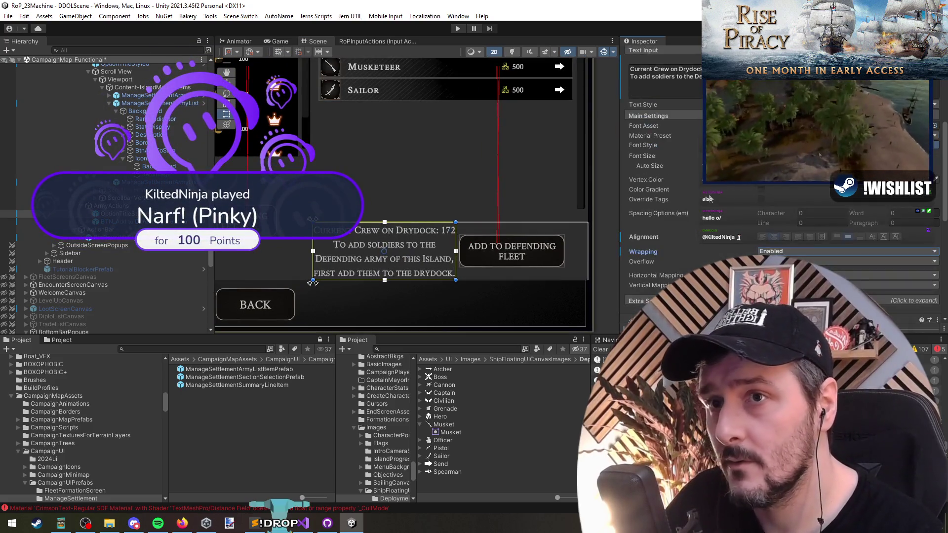
pyautogui.press('Return')
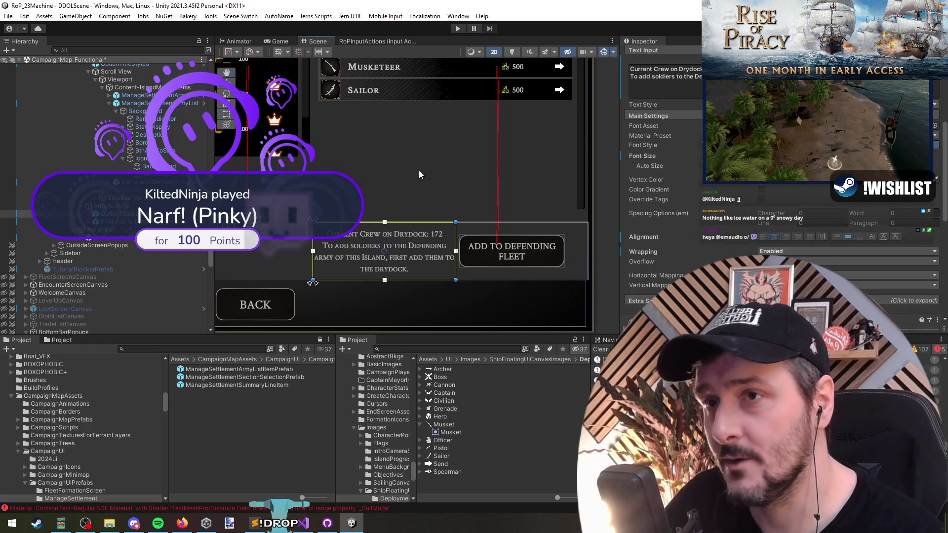
# - Put <size=80%> before the second sentence and wrap 172 in a <color=yellow> tag
pyautogui.scroll(3, 662, 197)
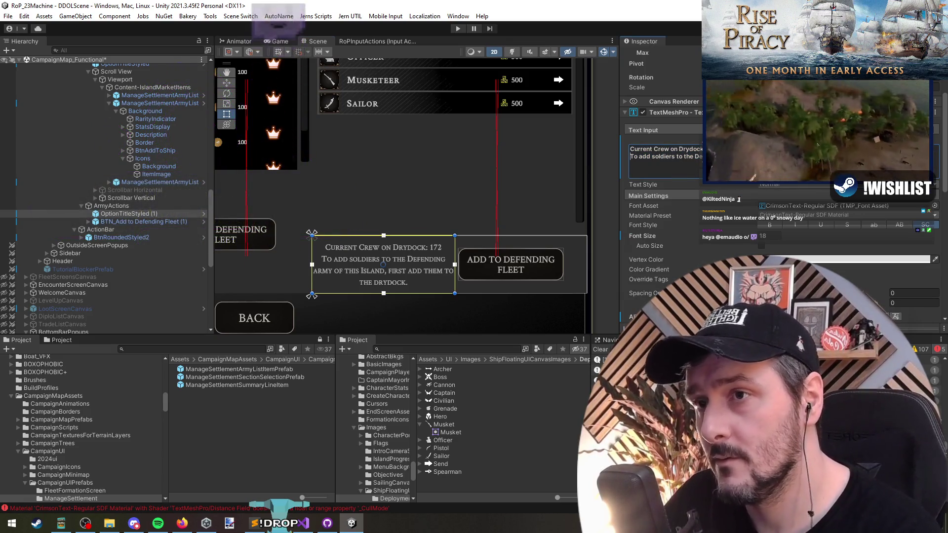
pyautogui.write('<size=80%>To add soldi')
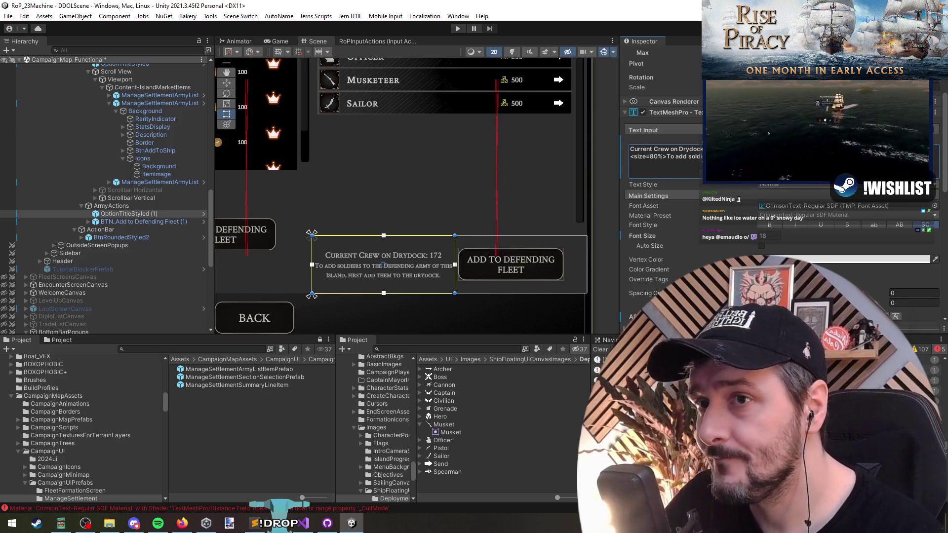
pyautogui.write('<color=red>')
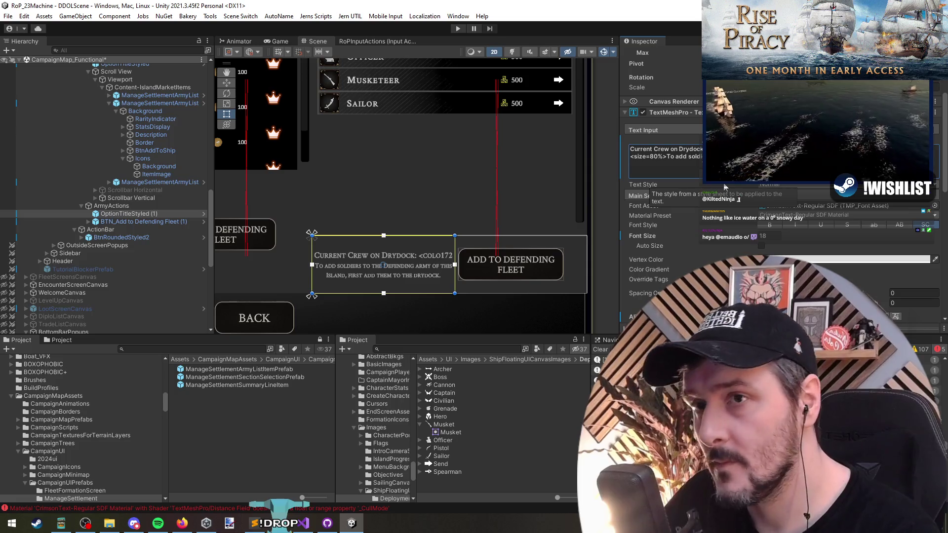
pyautogui.write('</color>')
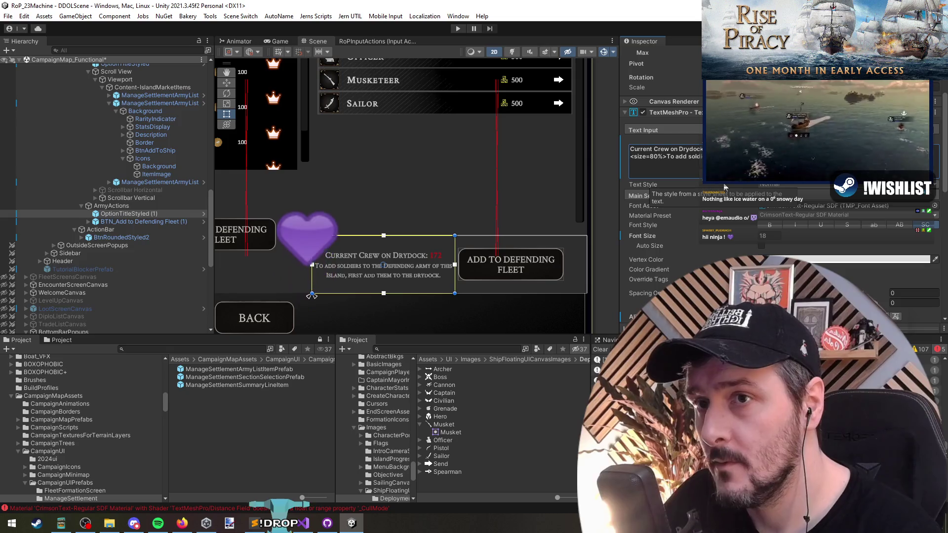
pyautogui.write('yellow>')
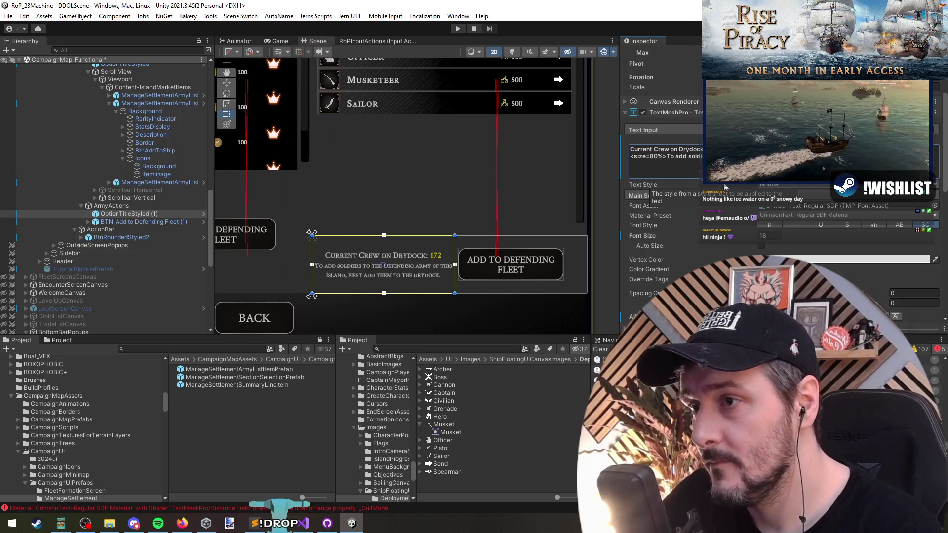
pyautogui.scroll(-2, 419, 213)
pyautogui.click(408, 292)
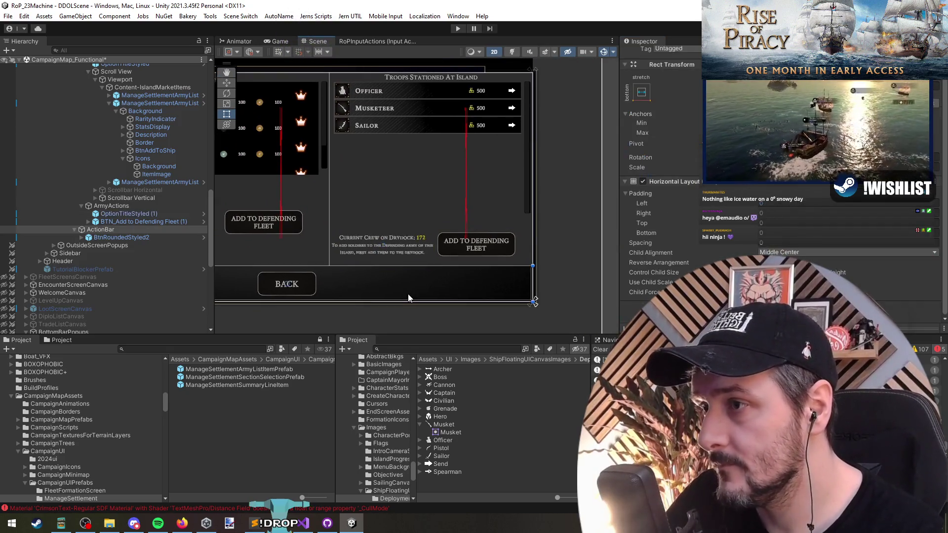
# - Change the duplicated button's label text to 'Add Crew from Drydock'
pyautogui.scroll(4, 408, 292)
pyautogui.scroll(-5, 410, 232)
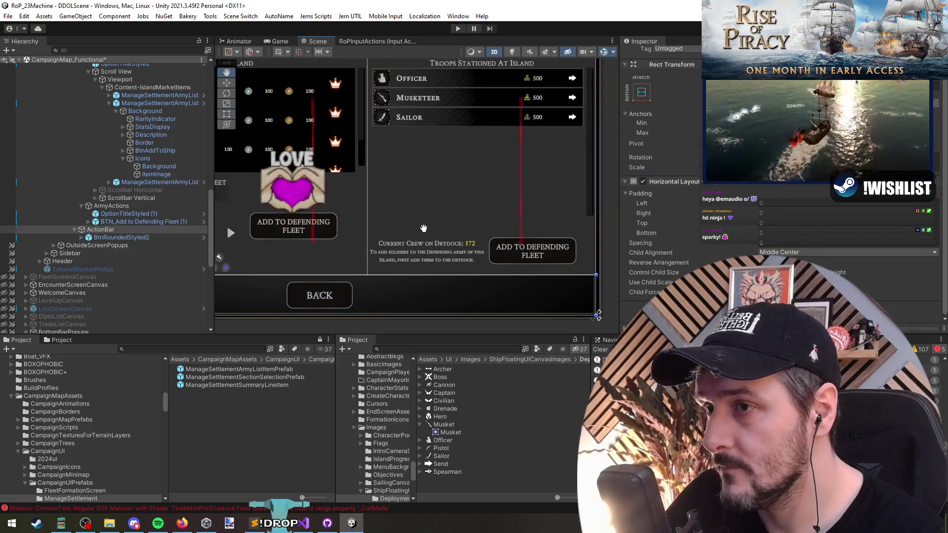
pyautogui.click(143, 221)
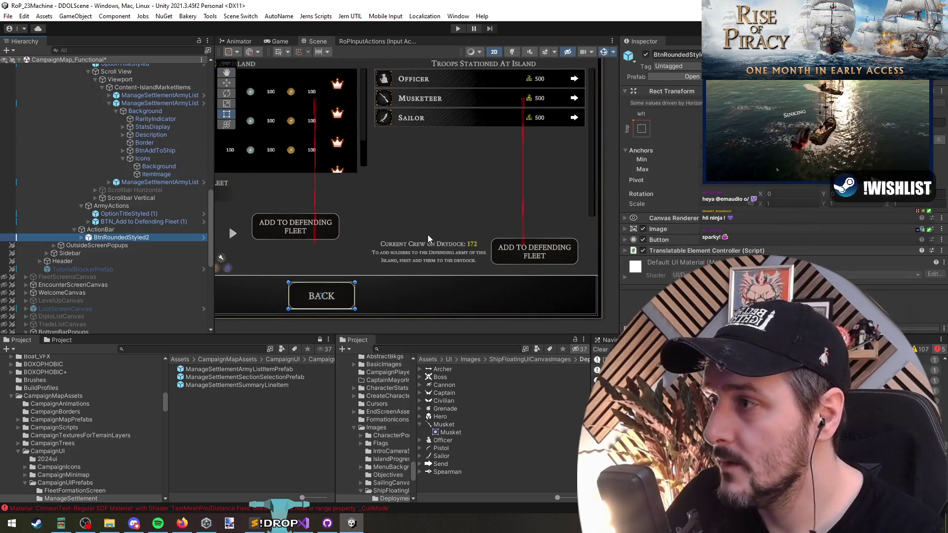
pyautogui.click(318, 296)
pyautogui.click(428, 252)
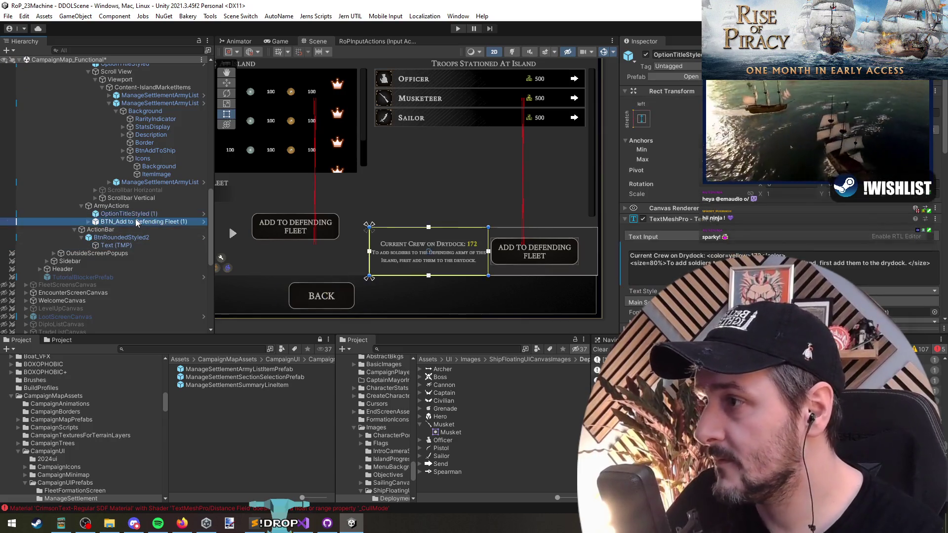
pyautogui.click(534, 251)
pyautogui.click(706, 262)
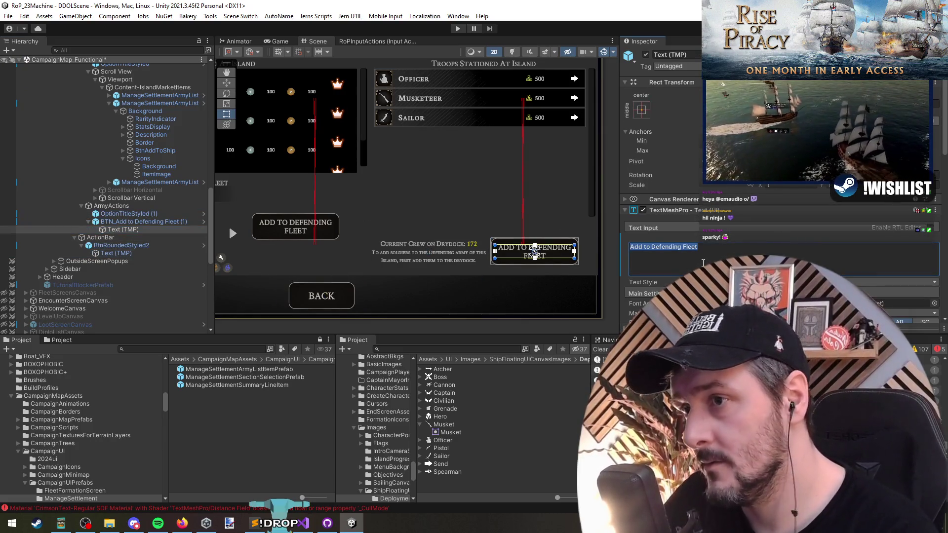
pyautogui.write('C')
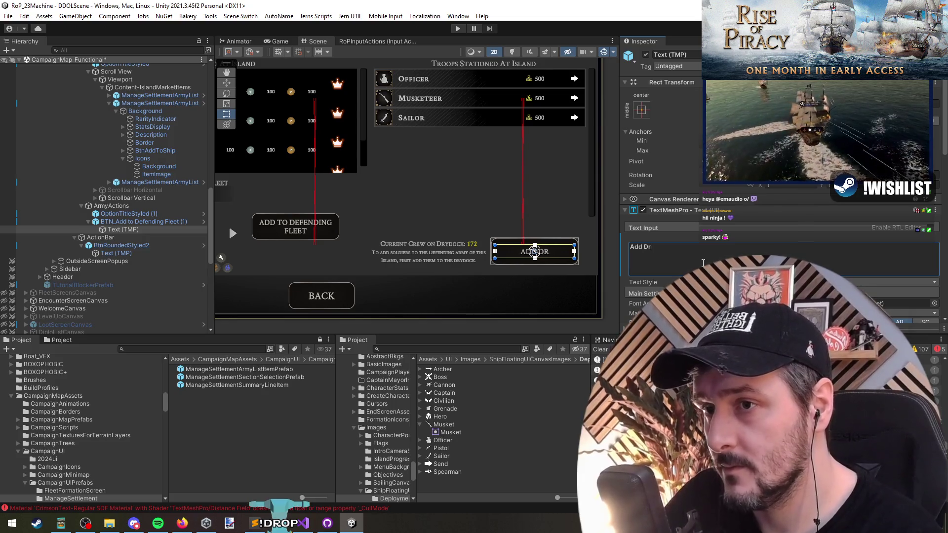
pyautogui.write('k C')
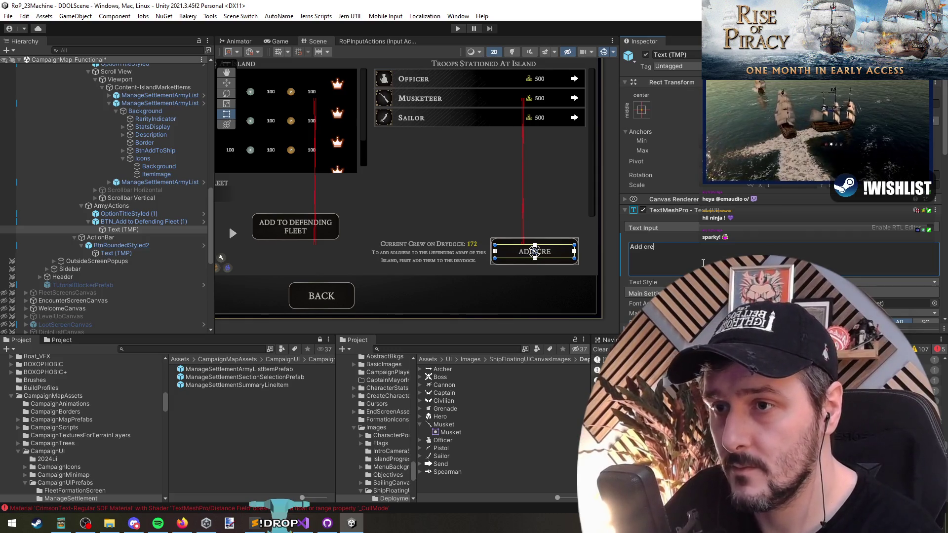
pyautogui.write('rew from Drydock')
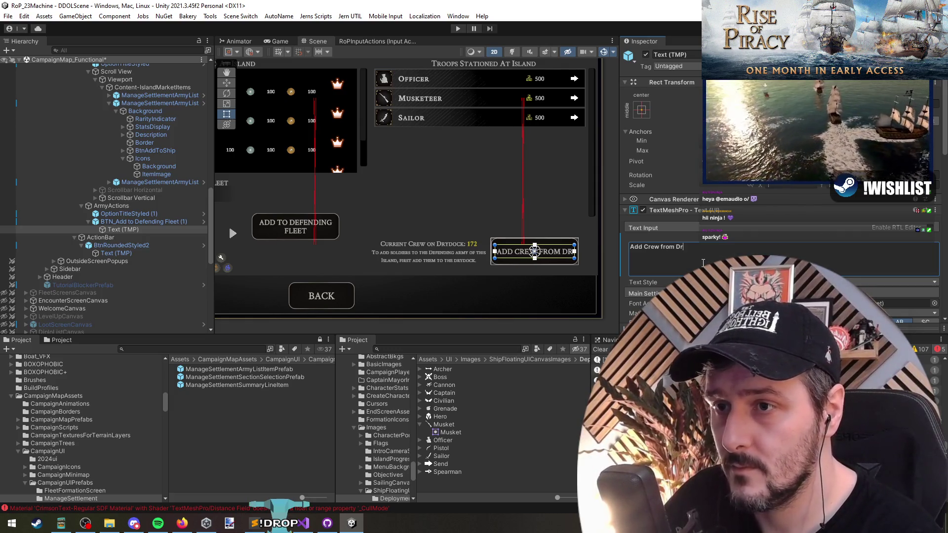
pyautogui.scroll(-3, 623, 264)
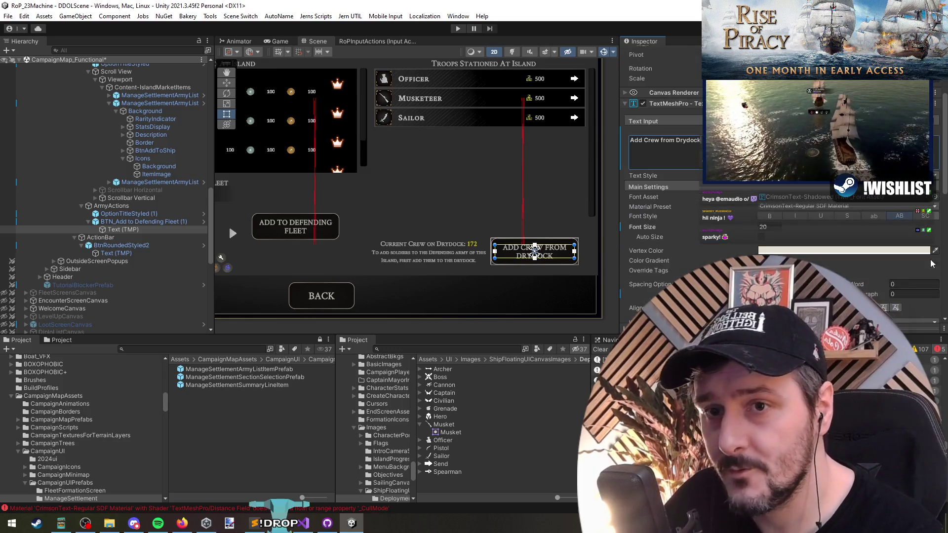
pyautogui.scroll(2, 516, 264)
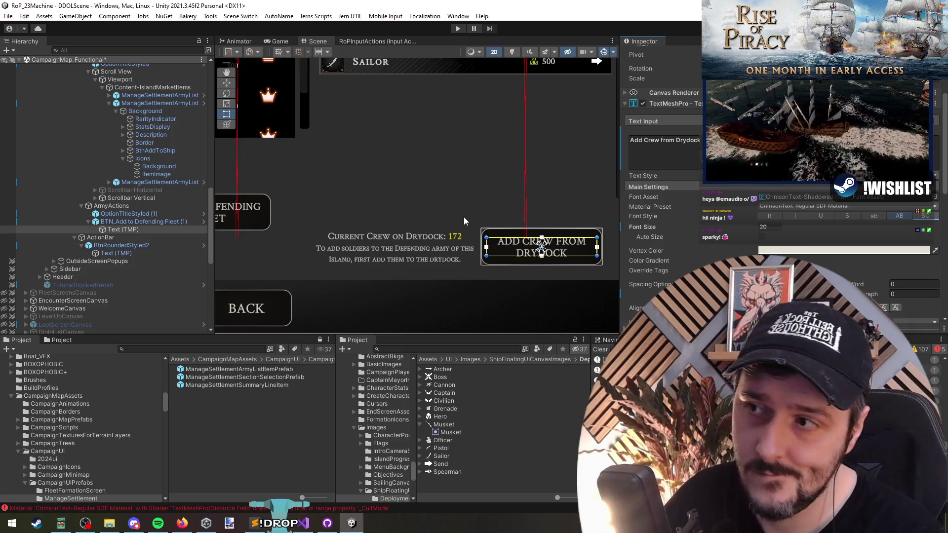
pyautogui.doubleClick(178, 222)
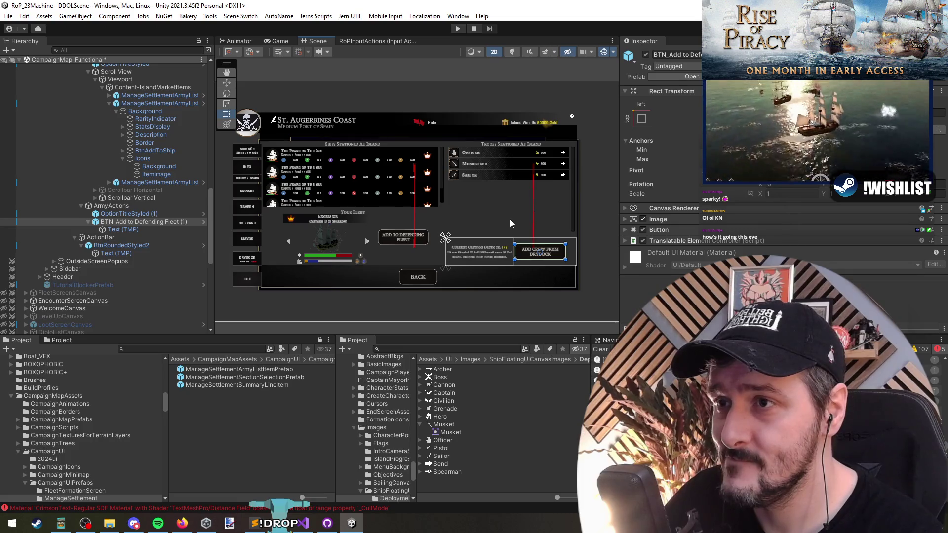
# - Collapse the ShipsOnIsland, Army and PlayerFleetShipSelection branches in the Hierarchy
pyautogui.click(146, 215)
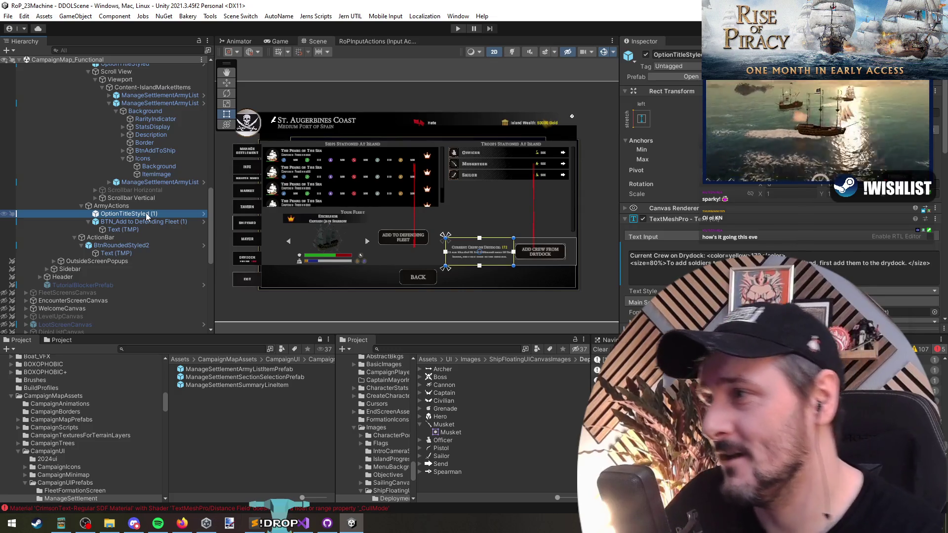
pyautogui.hotkey('ctrl', 'z')
pyautogui.click(153, 265)
pyautogui.press('Up')
pyautogui.press('Left')
pyautogui.press('Left')
pyautogui.press('Left')
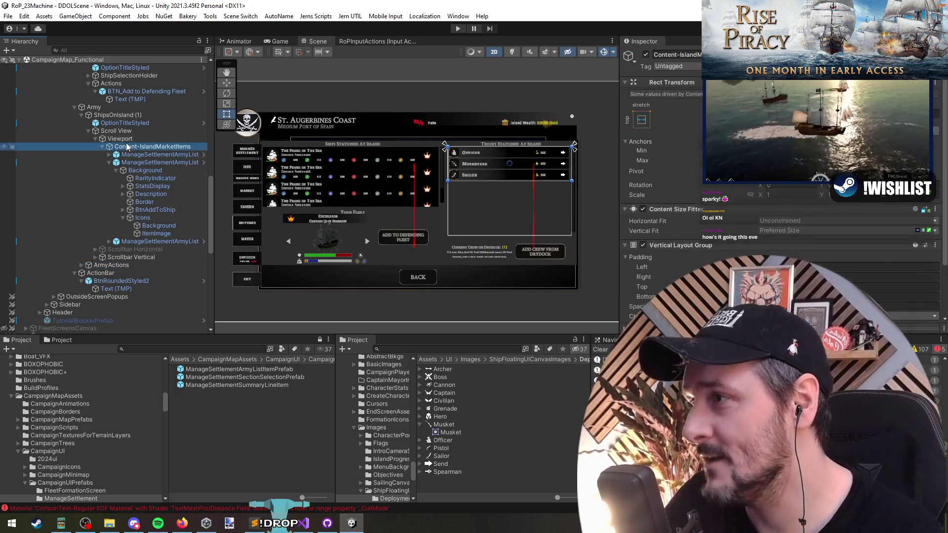
pyautogui.press('Left')
pyautogui.press('Left')
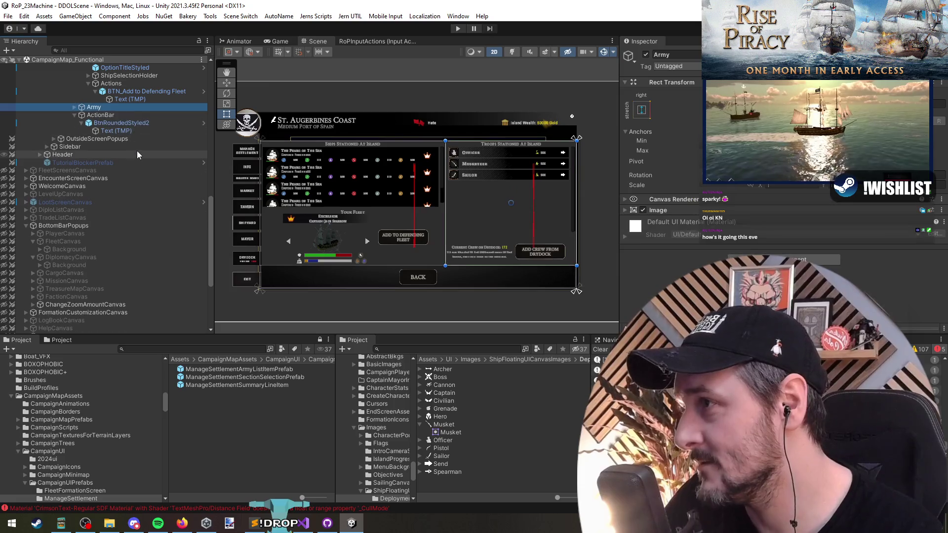
pyautogui.scroll(5, 110, 170)
pyautogui.click(109, 170)
pyautogui.press('Left')
pyautogui.press('Left')
pyautogui.press('Left')
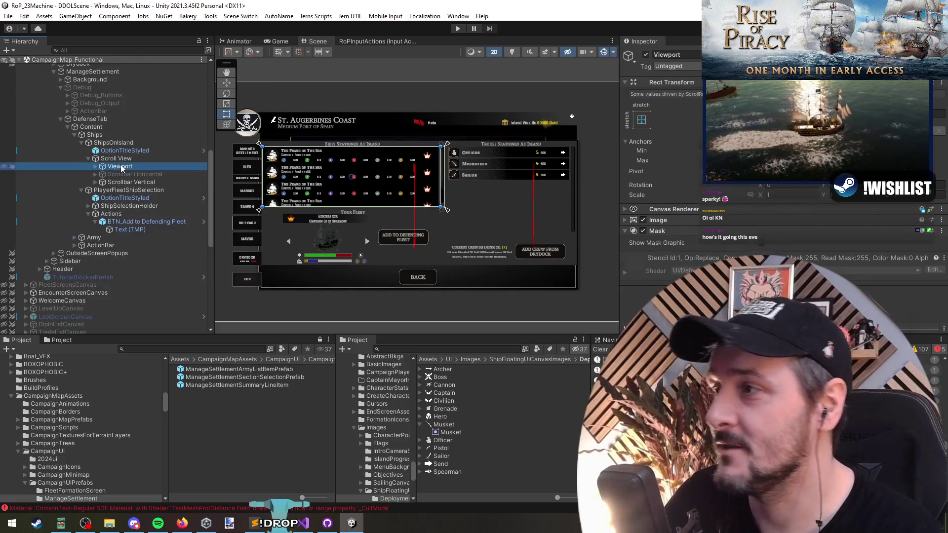
pyautogui.press('Down')
pyautogui.press('Left')
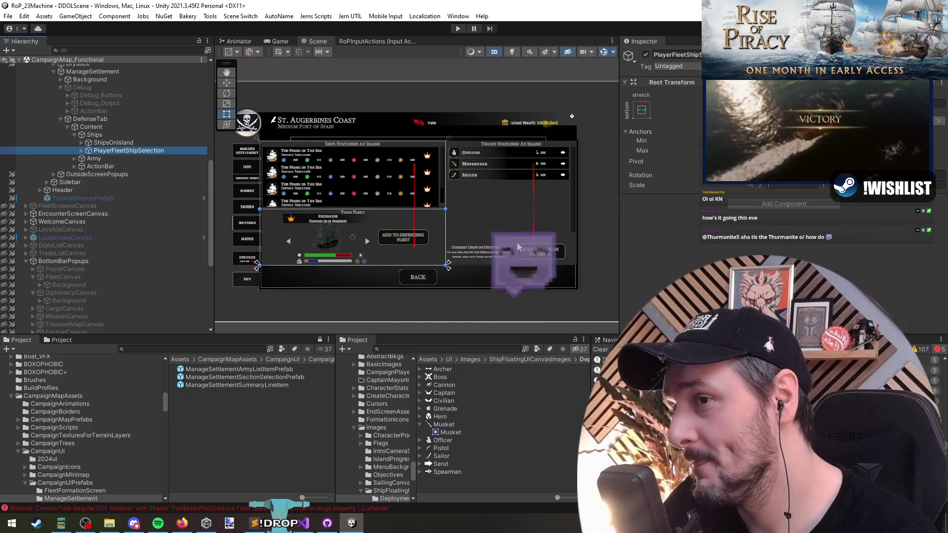
# - Auto-name the button BTN_Add Crew from Drydock from its TMPro label
pyautogui.click(540, 252)
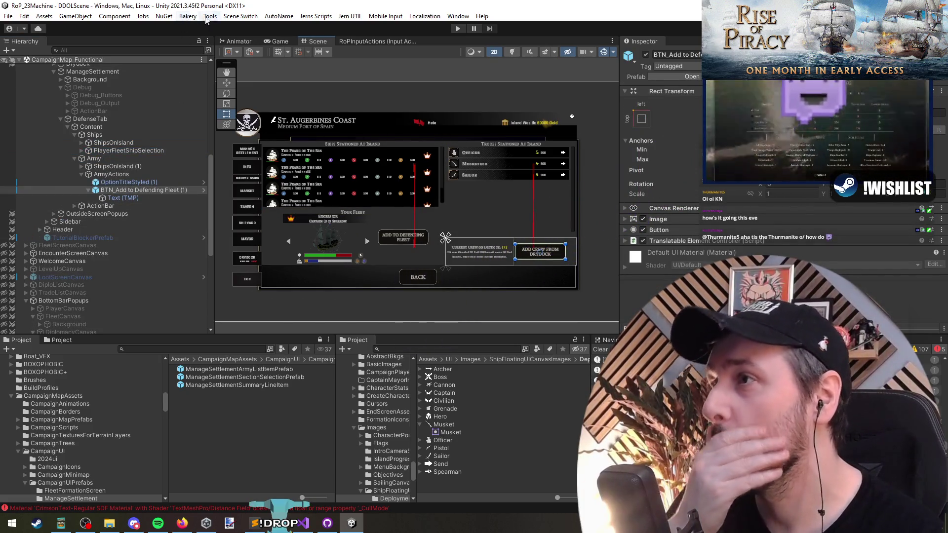
pyautogui.click(279, 16)
pyautogui.click(298, 49)
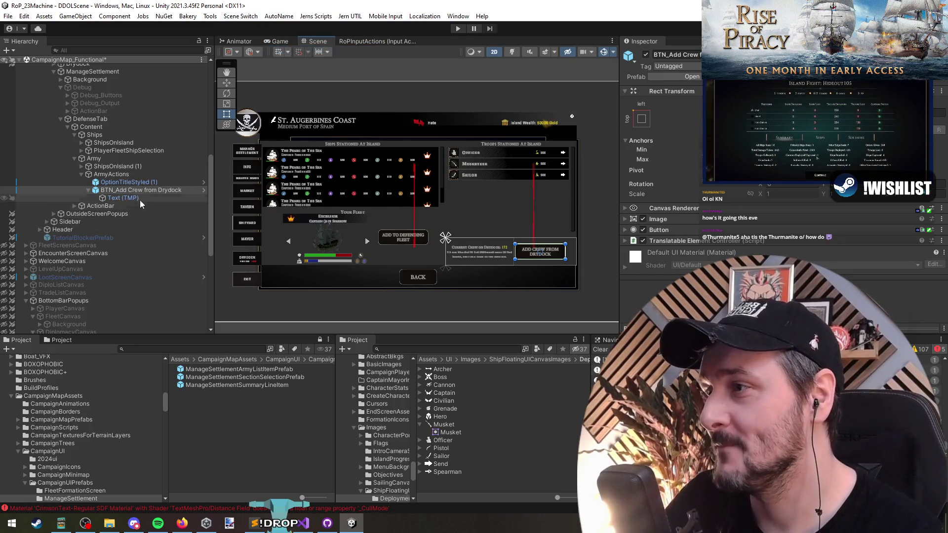
pyautogui.click(140, 182)
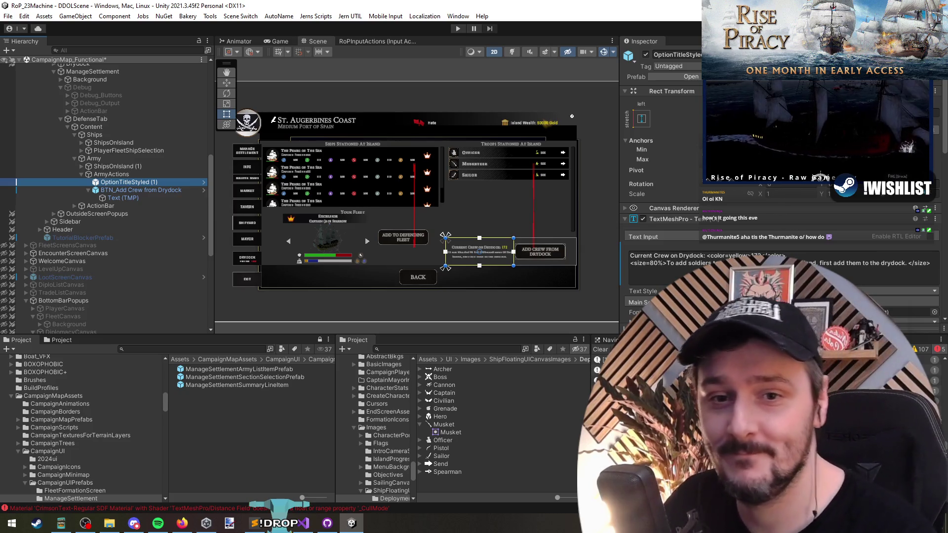
pyautogui.hotkey('alt', 'Tab')
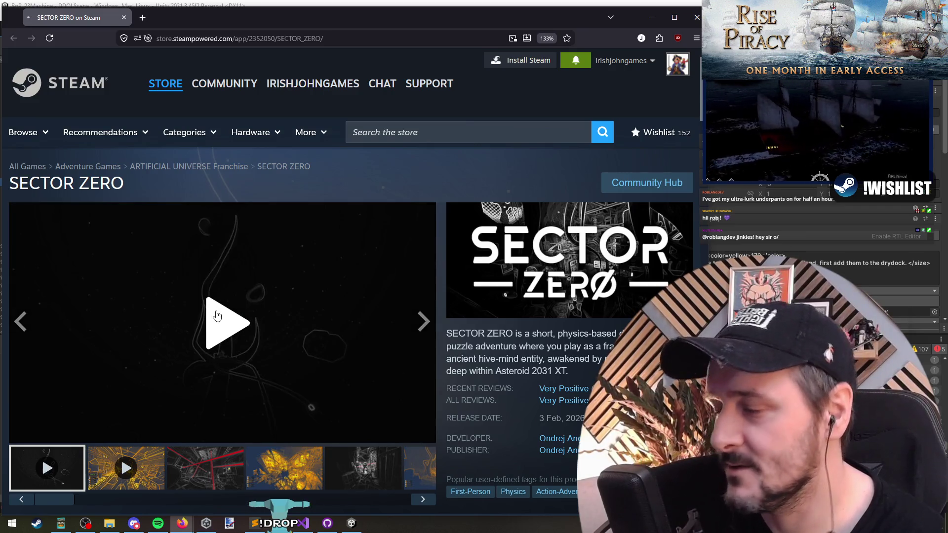
# - Play the SECTOR ZERO trailer, pausing once, and watch it full screen to 0:56
pyautogui.click(217, 316)
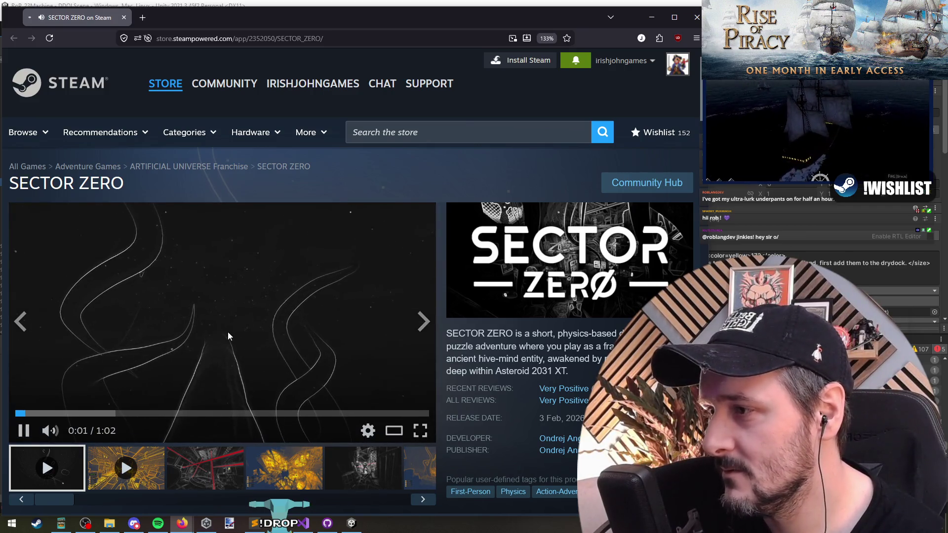
pyautogui.click(263, 313)
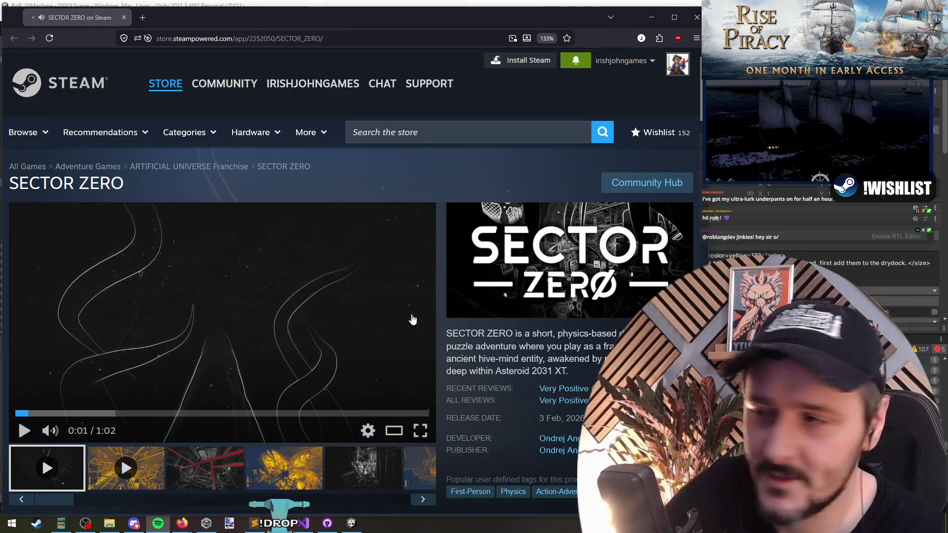
pyautogui.moveTo(85, 433)
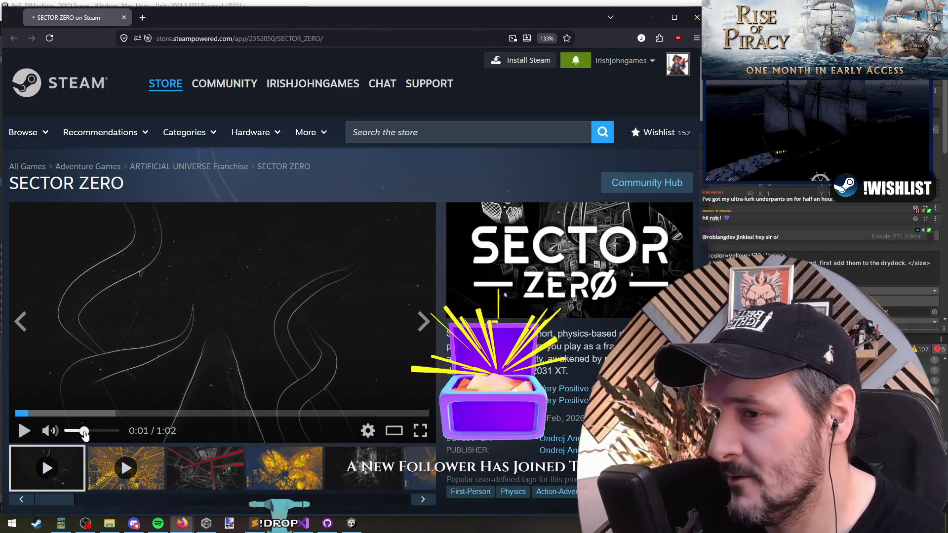
pyautogui.click(251, 316)
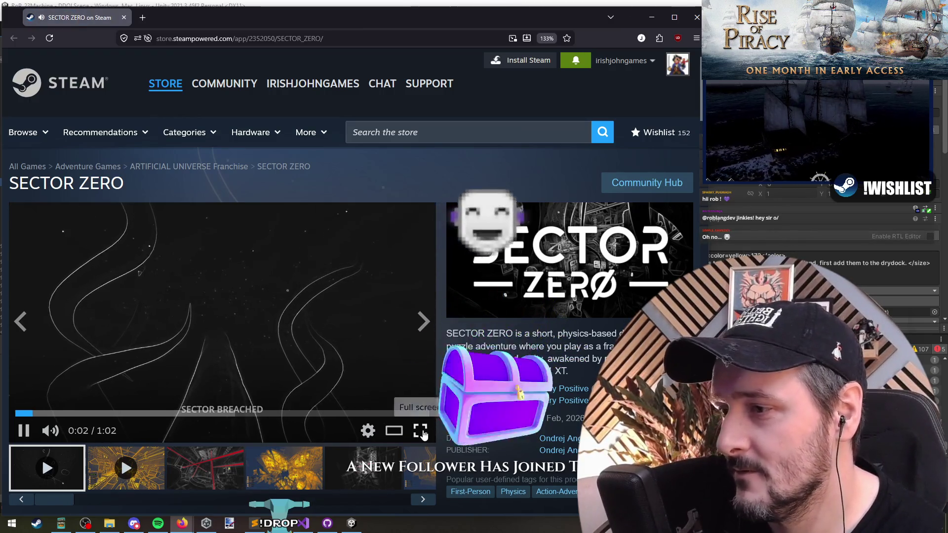
pyautogui.click(420, 431)
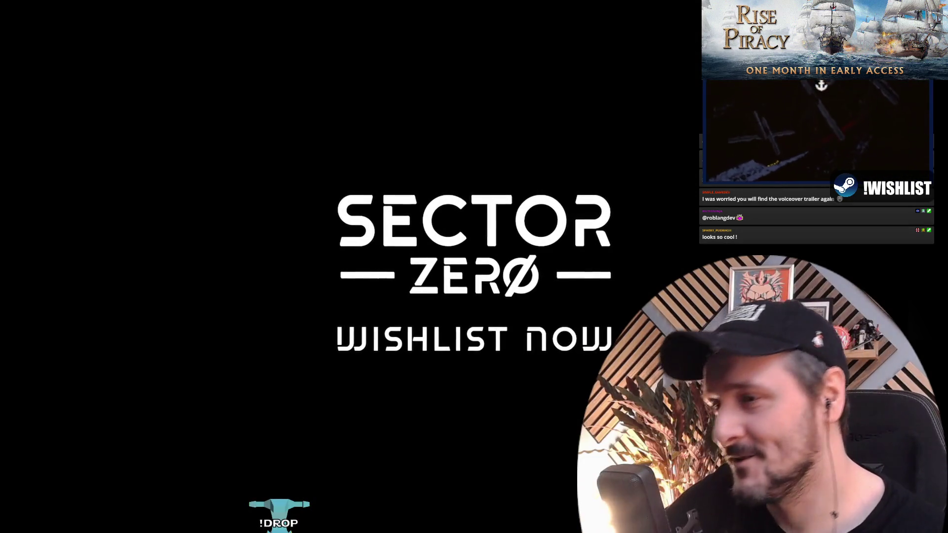
pyautogui.moveTo(693, 123)
pyautogui.press('Escape')
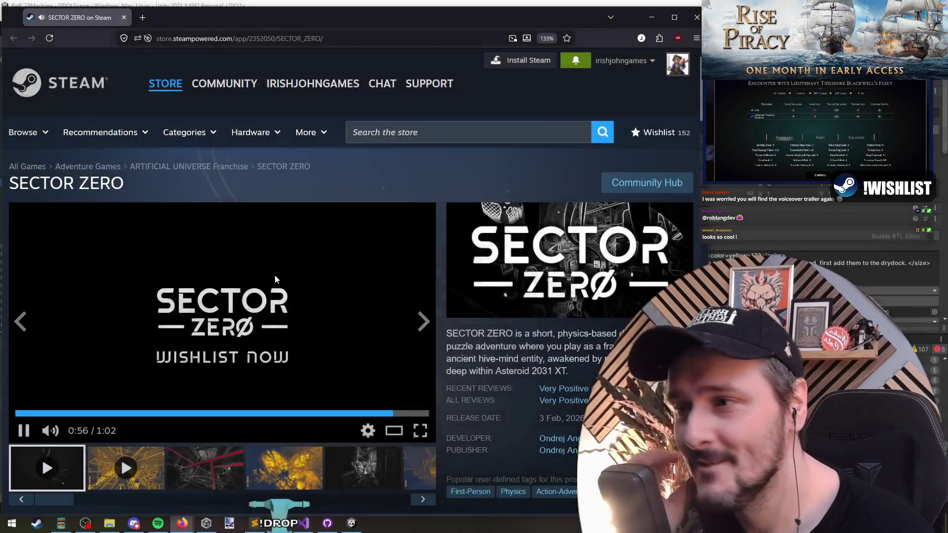
# - Scroll down to the buy boxes and back, then play the 1:11 second trailer full screen
pyautogui.scroll(-3, 283, 278)
pyautogui.scroll(-4, 439, 247)
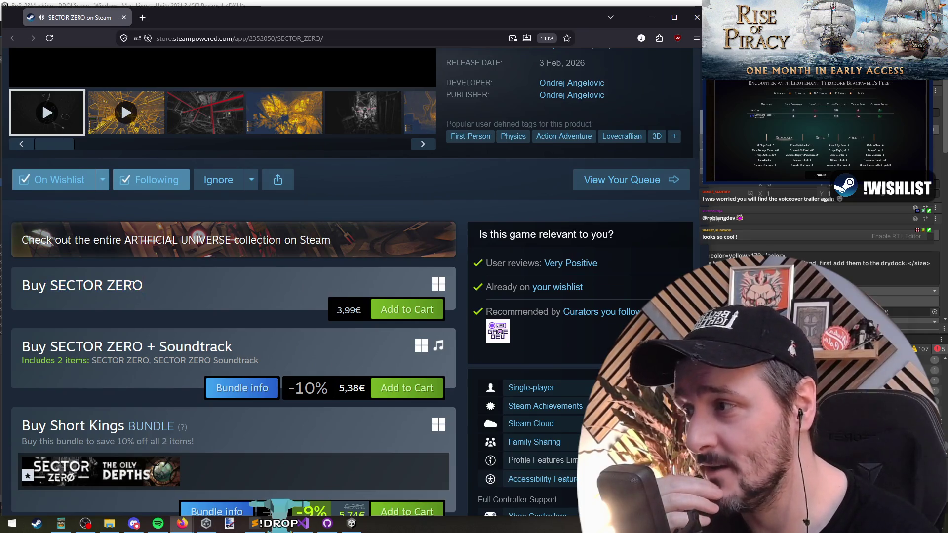
pyautogui.click(32, 286)
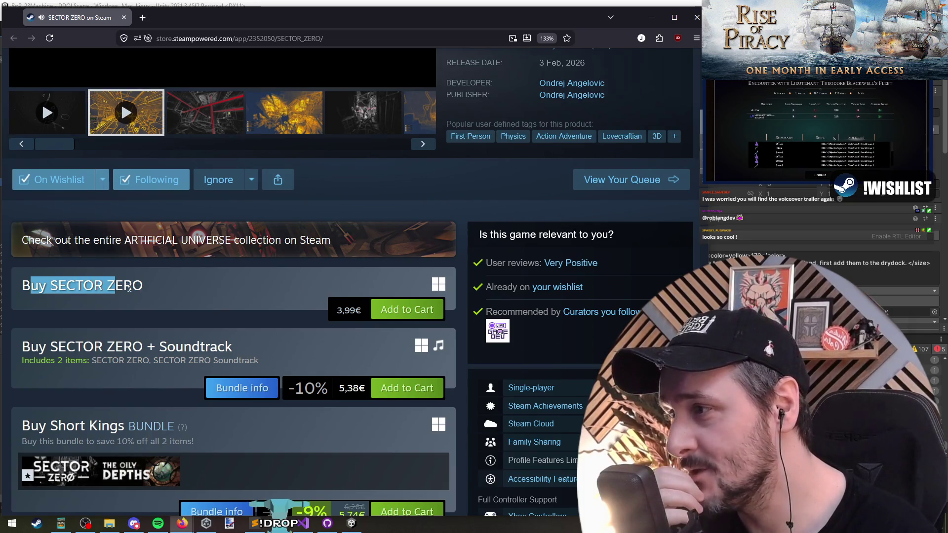
pyautogui.scroll(4, 268, 300)
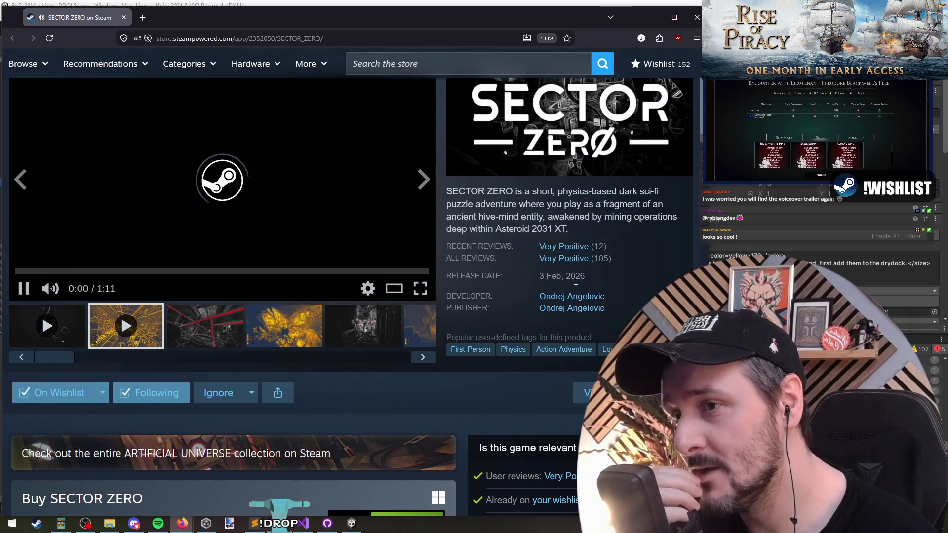
pyautogui.click(591, 283)
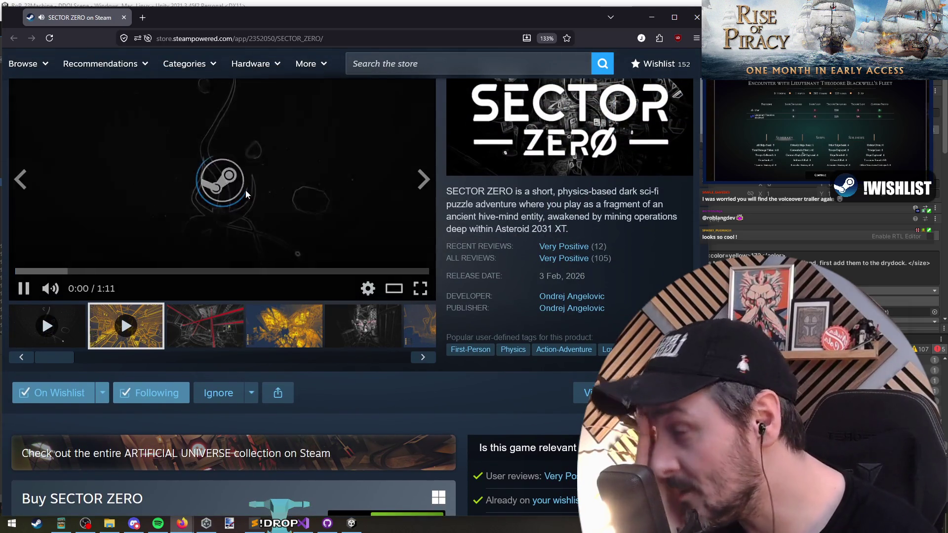
pyautogui.scroll(2, 269, 190)
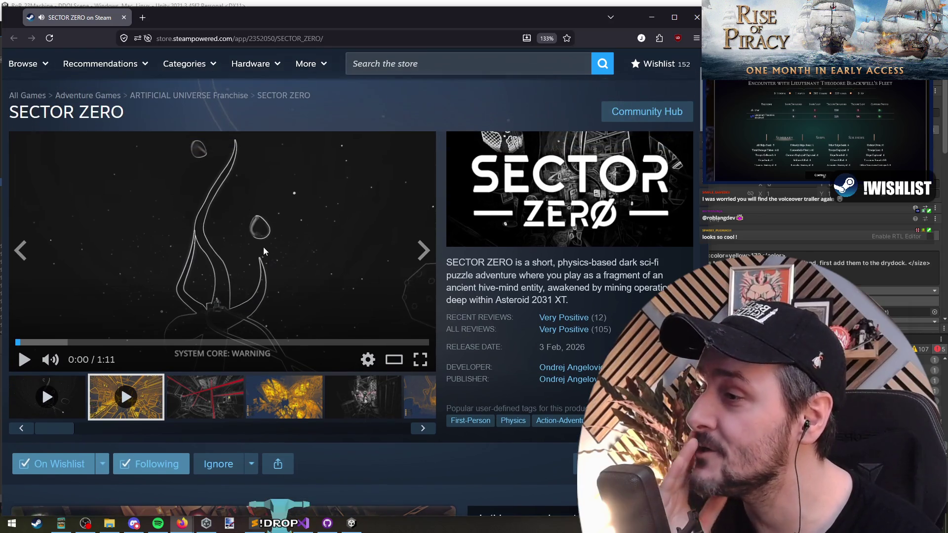
pyautogui.doubleClick(264, 222)
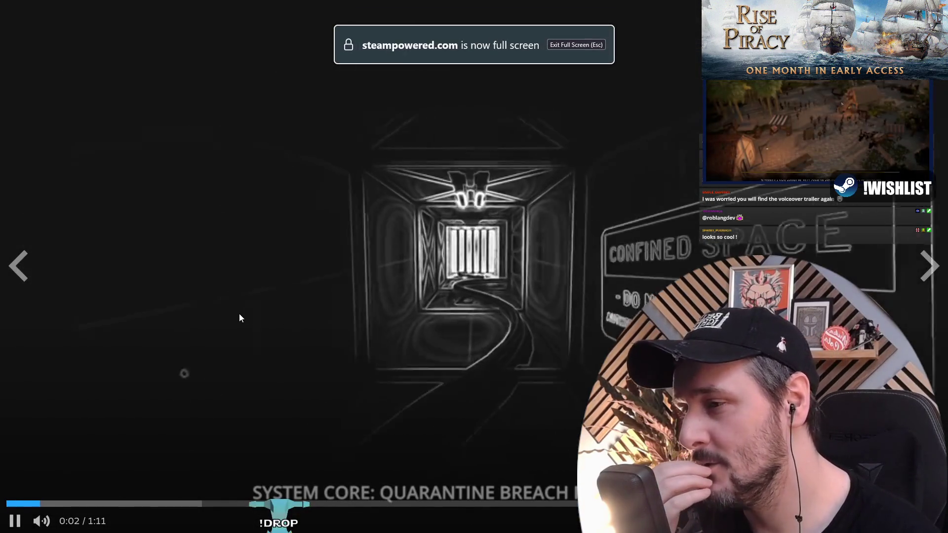
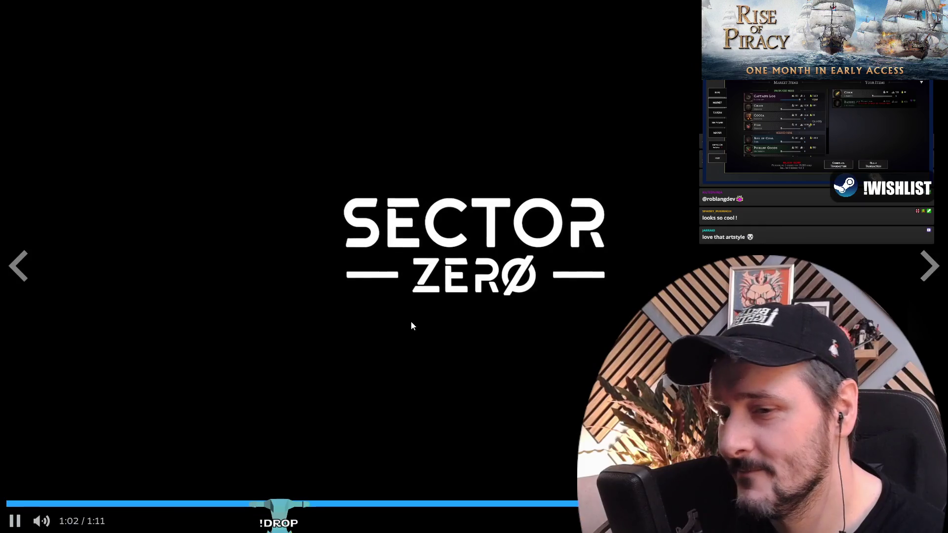
# - Leave the fullscreen SECTOR ZERO trailer and open The Flood from New Releases in a new tab
pyautogui.press('Escape')
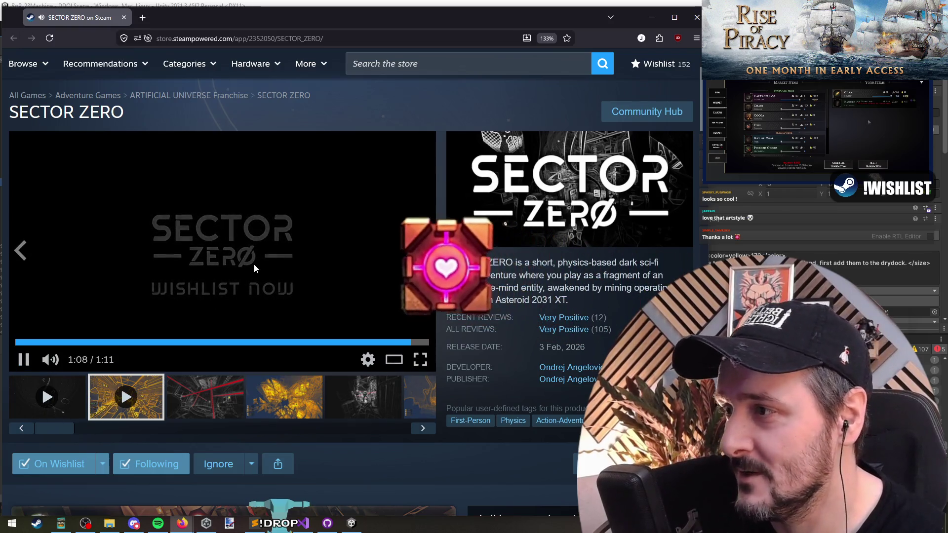
pyautogui.click(194, 399)
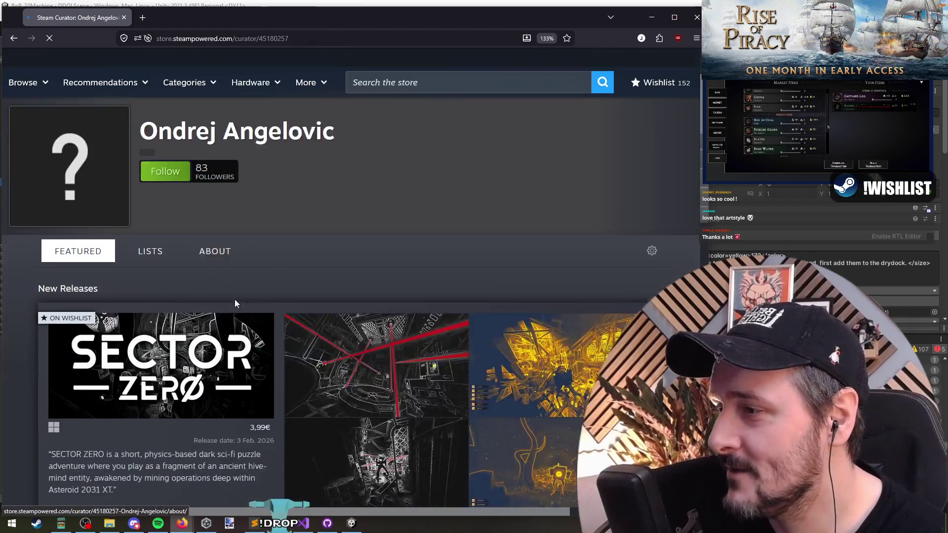
pyautogui.scroll(-8, 164, 298)
pyautogui.scroll(-3, 164, 253)
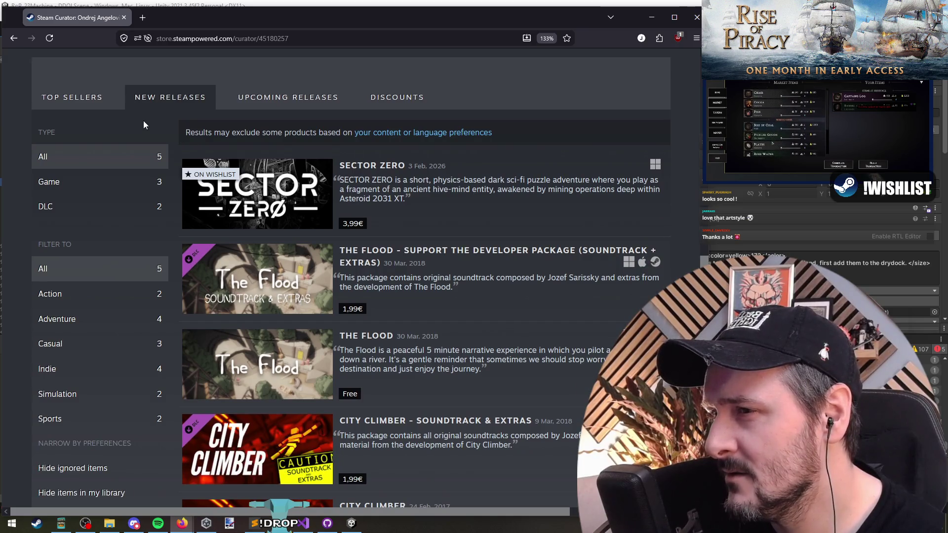
pyautogui.scroll(-3, 144, 124)
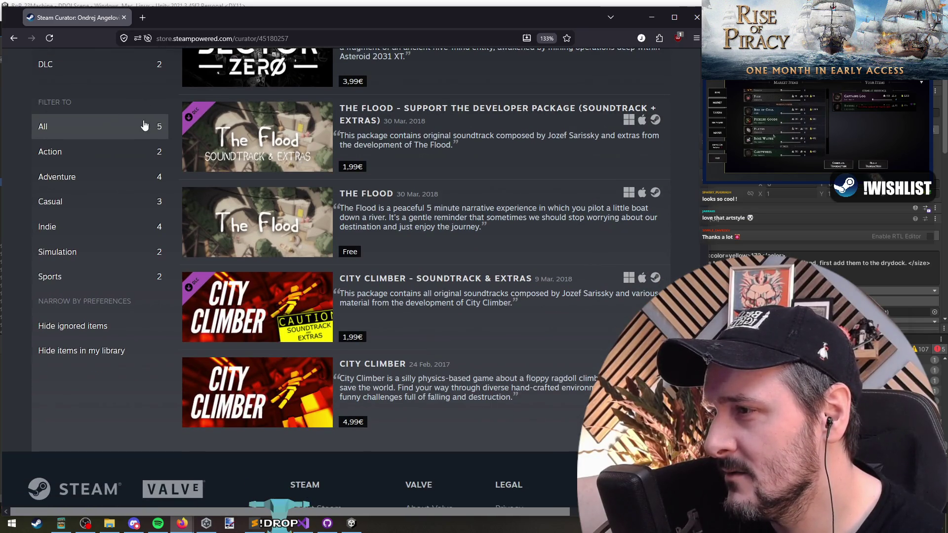
pyautogui.middleClick(257, 223)
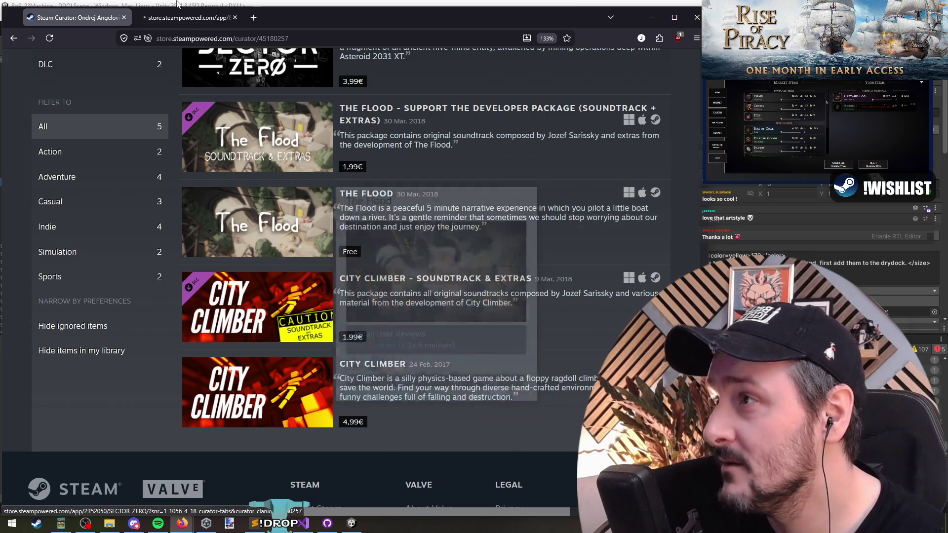
pyautogui.click(182, 19)
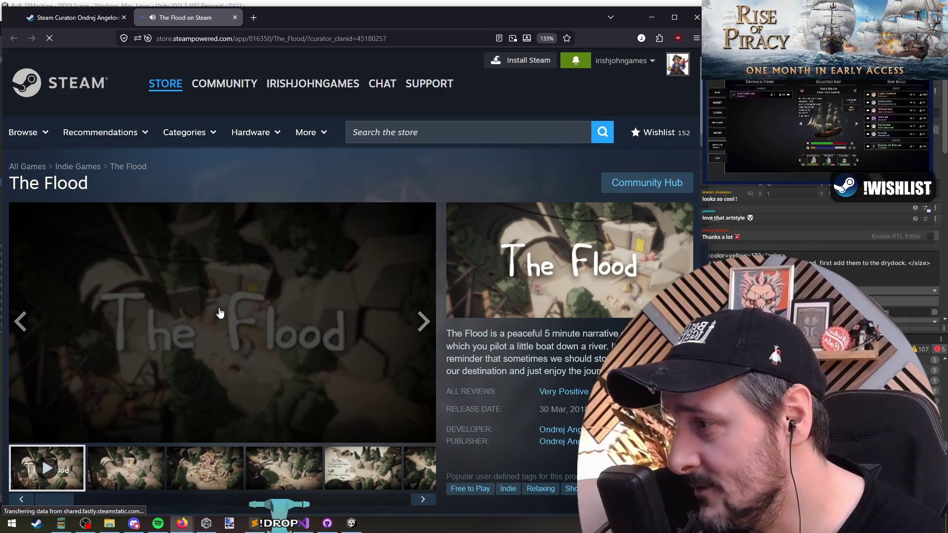
# - Watch The Flood's trailer full screen, then exit fullscreen playback
pyautogui.click(220, 312)
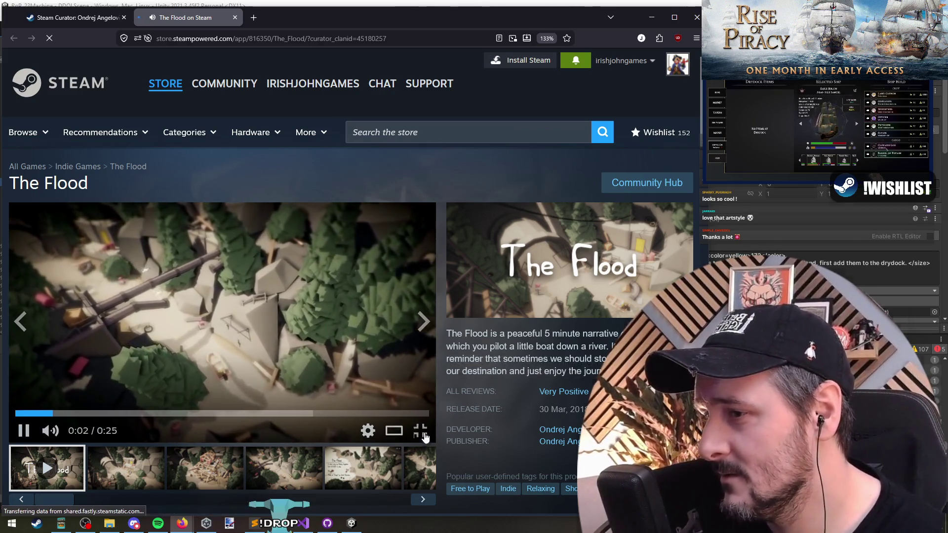
pyautogui.click(423, 436)
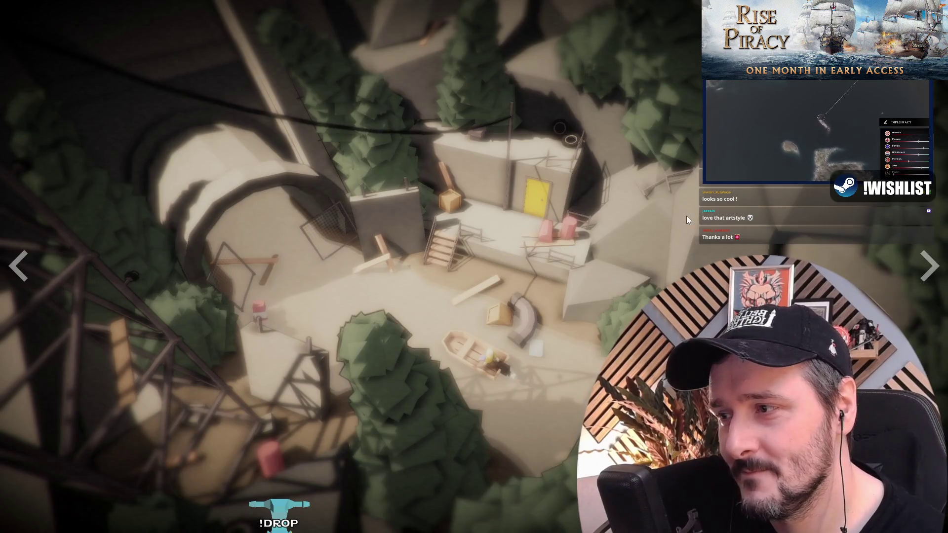
pyautogui.press('Escape')
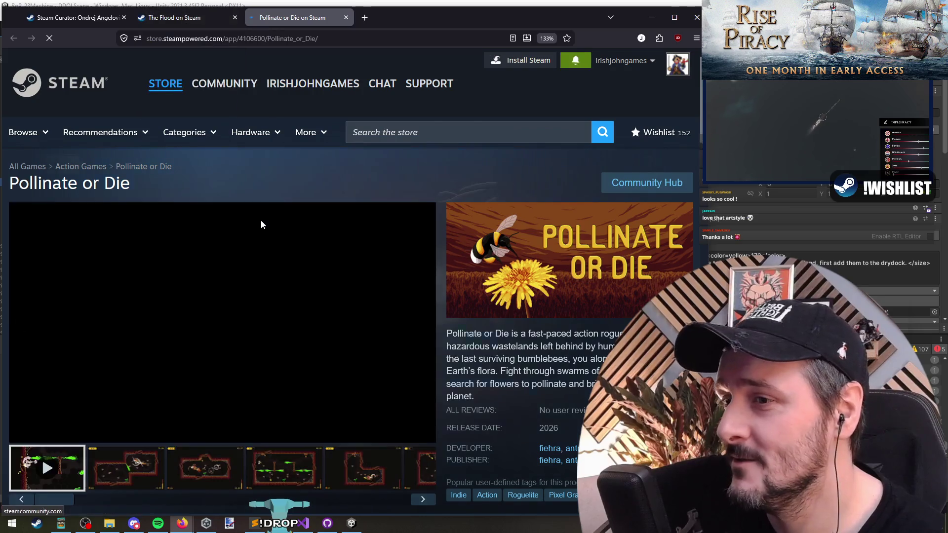
# - Pause and resume the Pollinate or Die trailer, then view its third gameplay screenshot
pyautogui.scroll(-2, 261, 225)
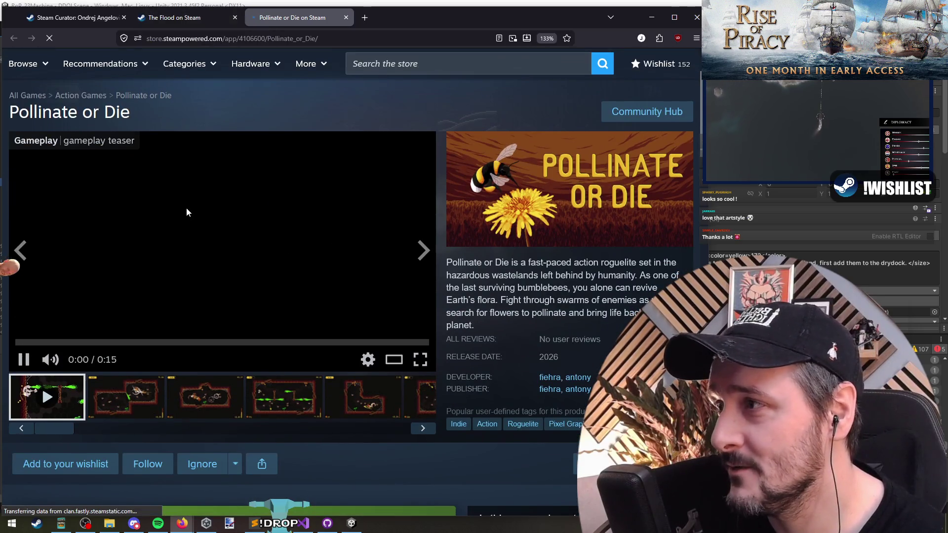
pyautogui.tripleClick(31, 113)
pyautogui.click(153, 108)
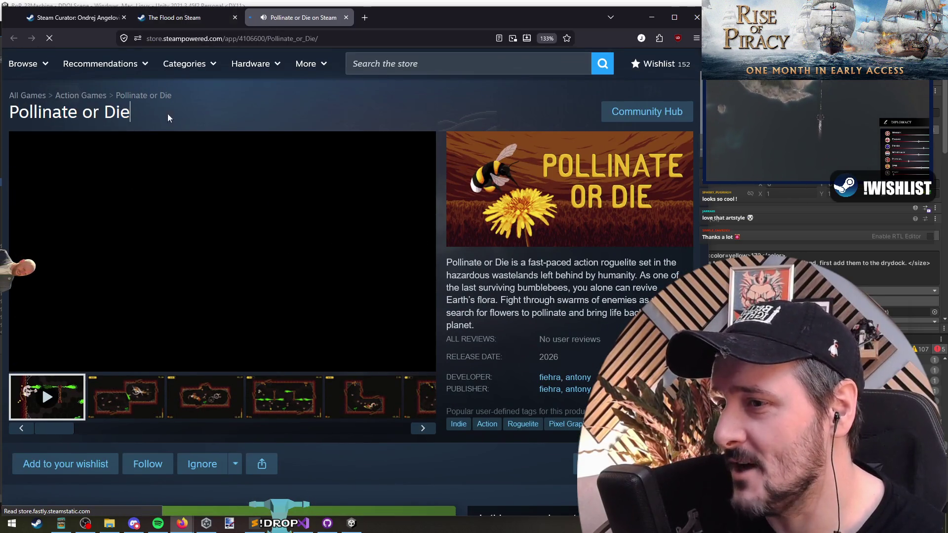
pyautogui.click(207, 207)
pyautogui.click(207, 213)
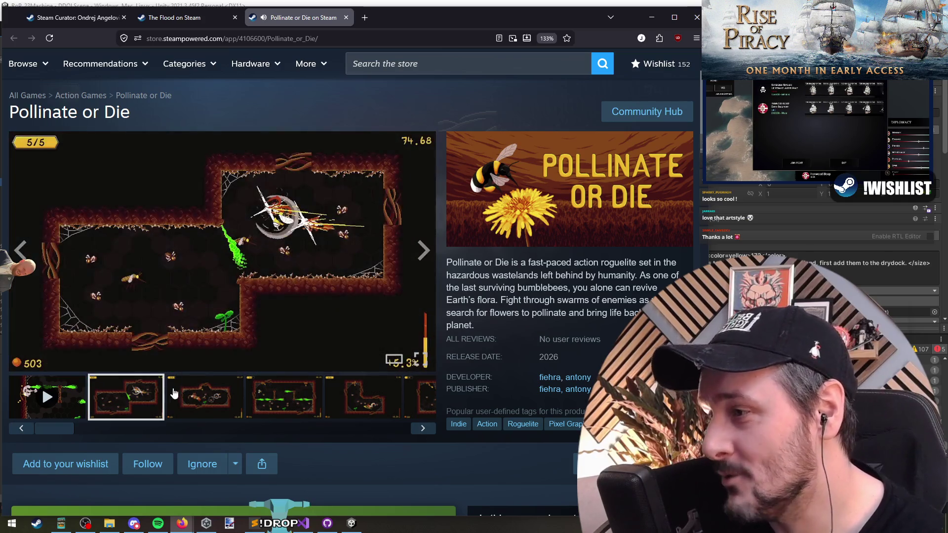
pyautogui.click(206, 392)
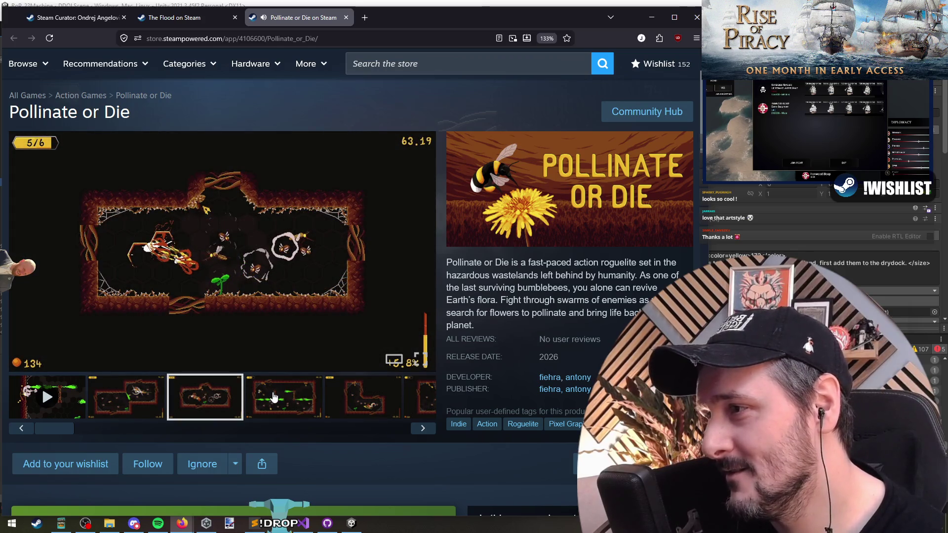
pyautogui.moveTo(526, 262); pyautogui.dragTo(586, 276)
pyautogui.click(625, 263)
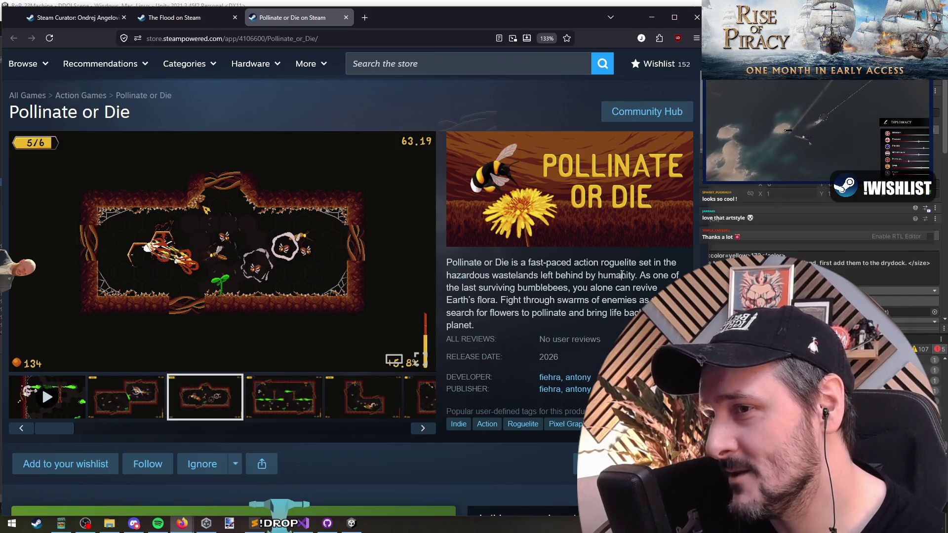
# - Add Pollinate or Die to the wishlist and follow it for updates
pyautogui.scroll(-2, 621, 275)
pyautogui.click(69, 393)
pyautogui.click(149, 393)
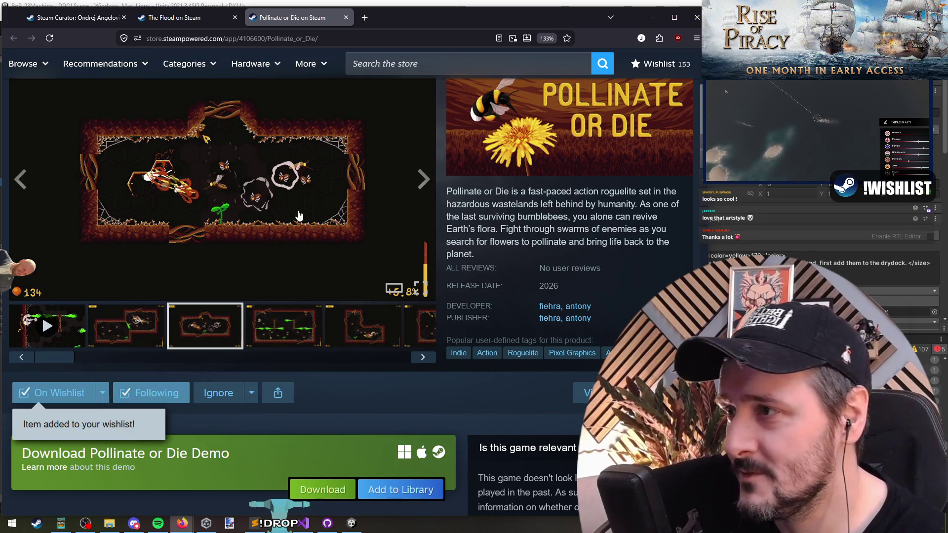
pyautogui.moveTo(450, 192)
pyautogui.mouseDown()
pyautogui.moveTo(488, 217)
pyautogui.moveTo(590, 196)
pyautogui.mouseUp()
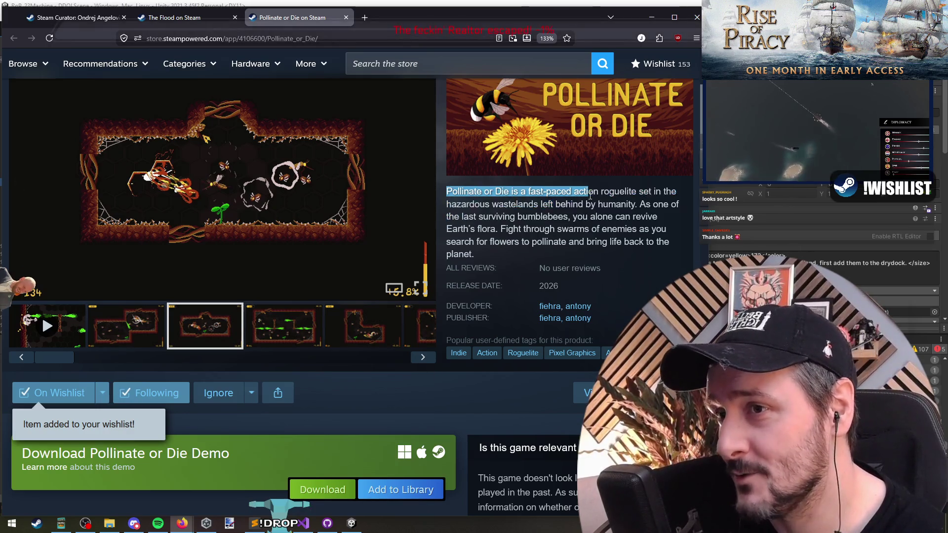
pyautogui.click(634, 216)
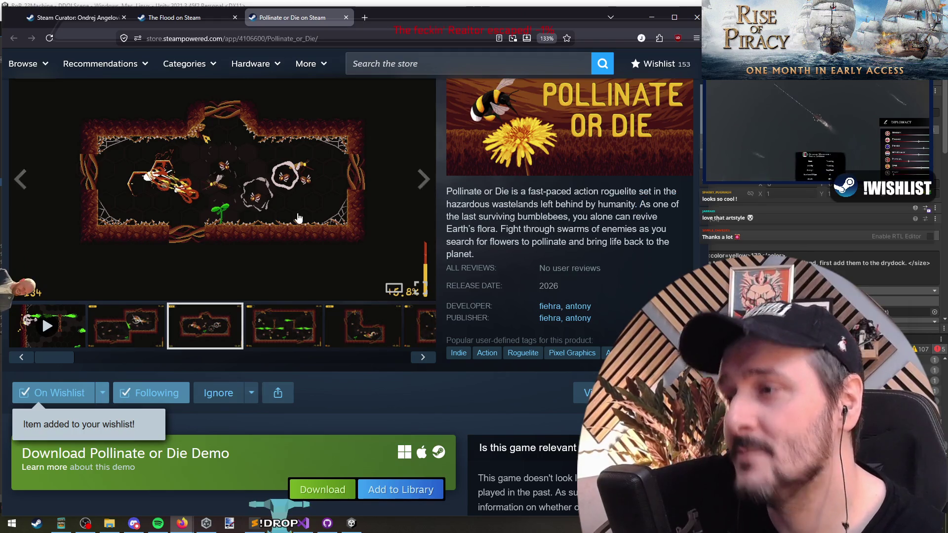
# - Scroll through the rest of the Pollinate or Die page and close its tab
pyautogui.scroll(-10, 298, 217)
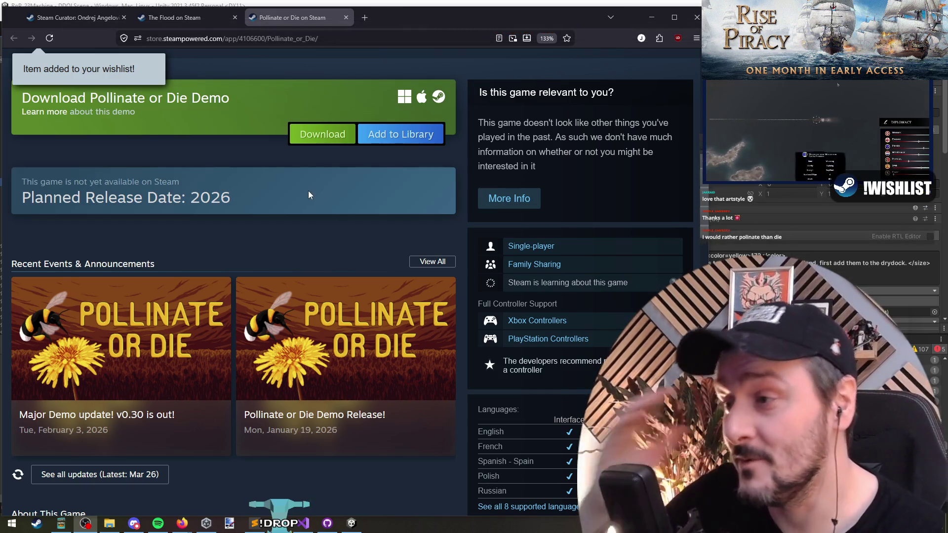
pyautogui.scroll(-4, 276, 227)
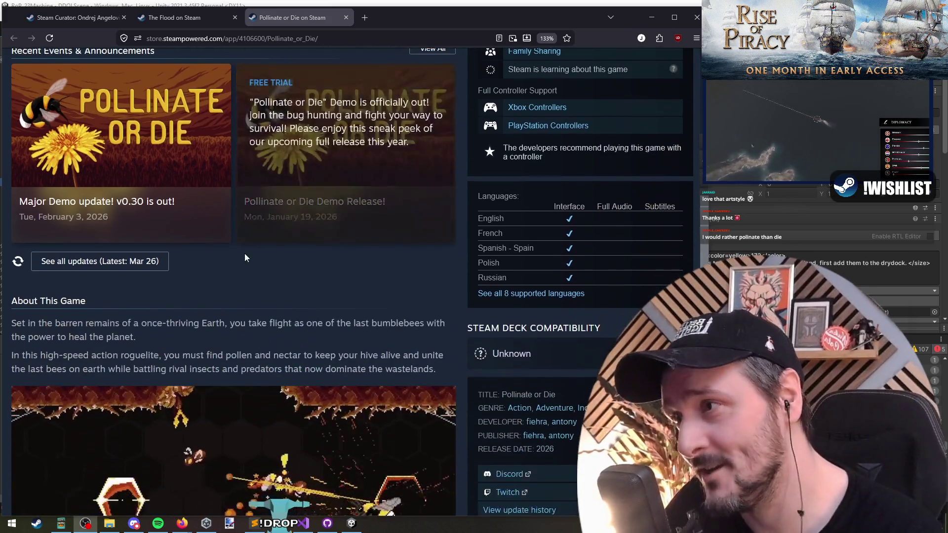
pyautogui.scroll(-8, 255, 285)
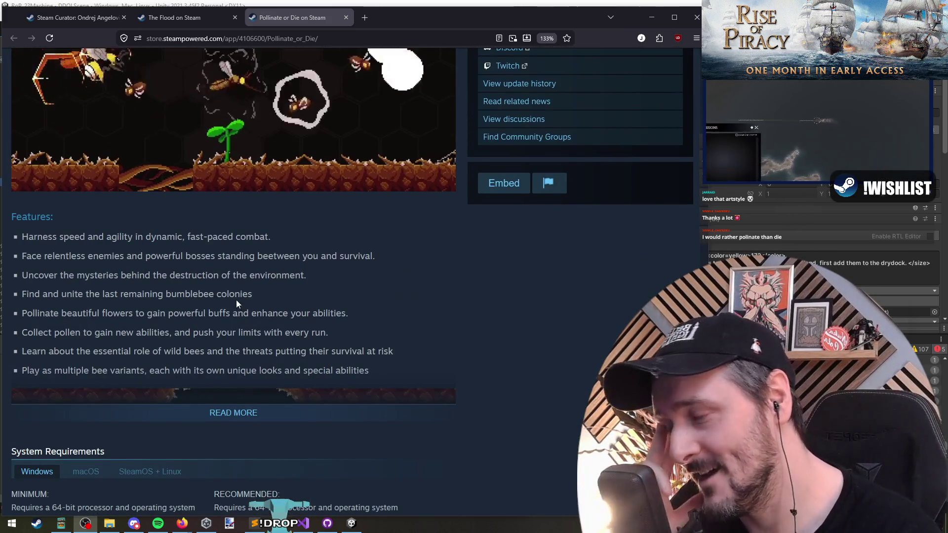
pyautogui.scroll(-15, 236, 302)
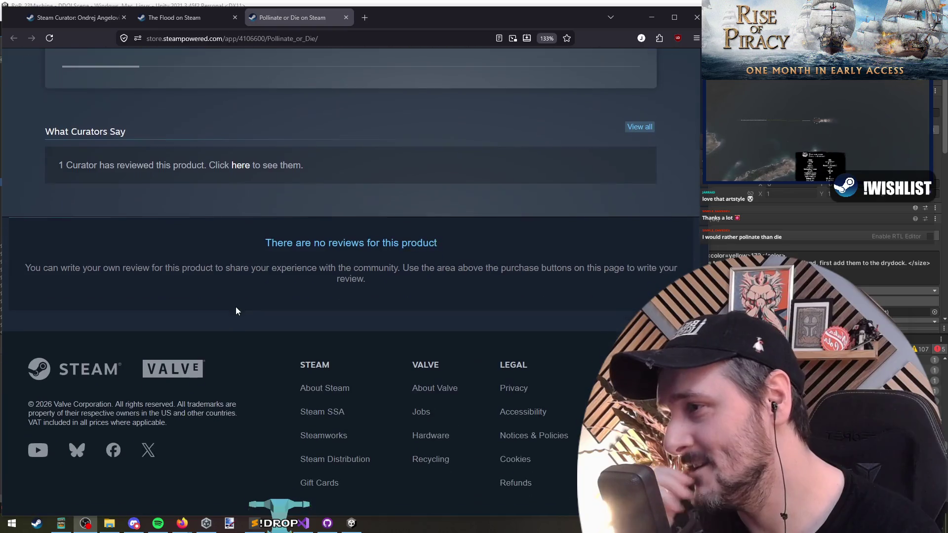
pyautogui.middleClick(246, 338)
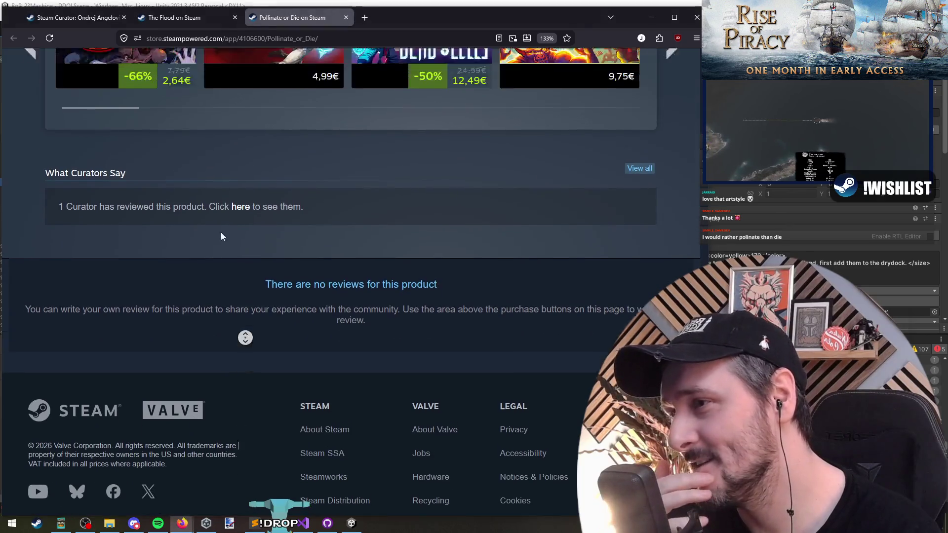
pyautogui.scroll(20, 207, 149)
pyautogui.middleClick(295, 19)
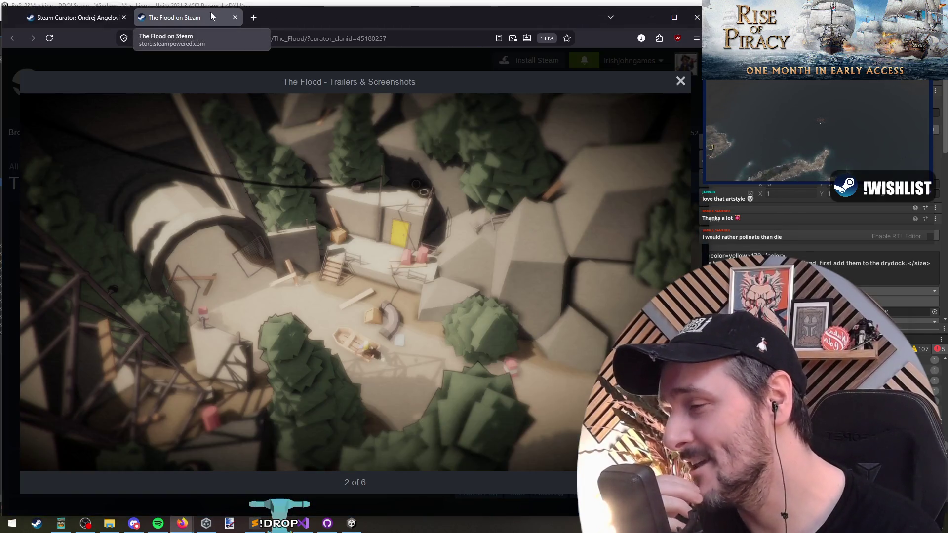
# - Close The Flood's screenshot viewer and its store tab
pyautogui.click(455, 68)
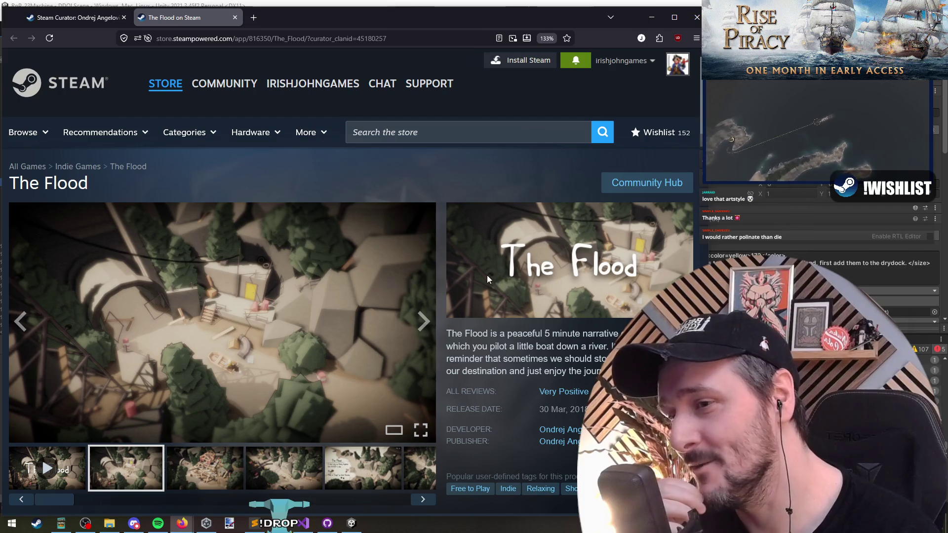
pyautogui.middleClick(167, 19)
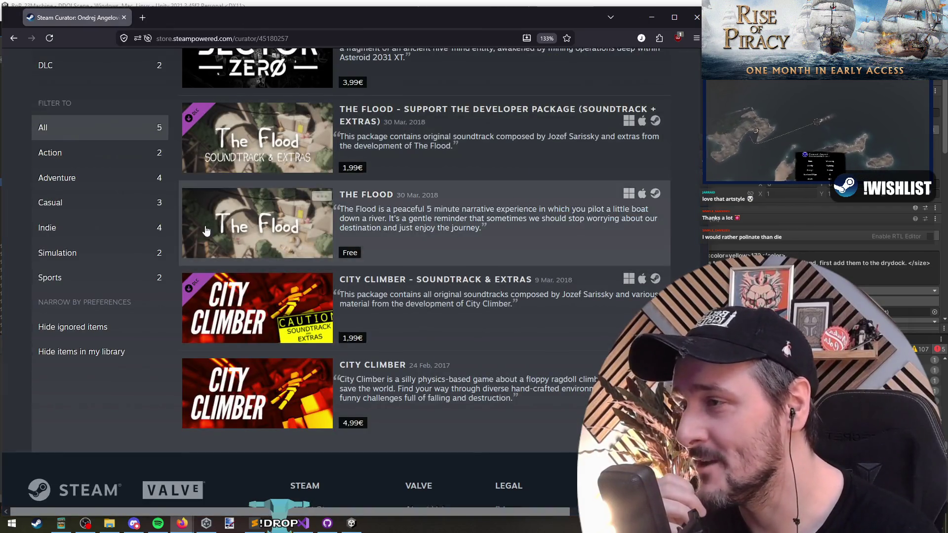
pyautogui.scroll(20, 219, 210)
pyautogui.scroll(-10, 183, 225)
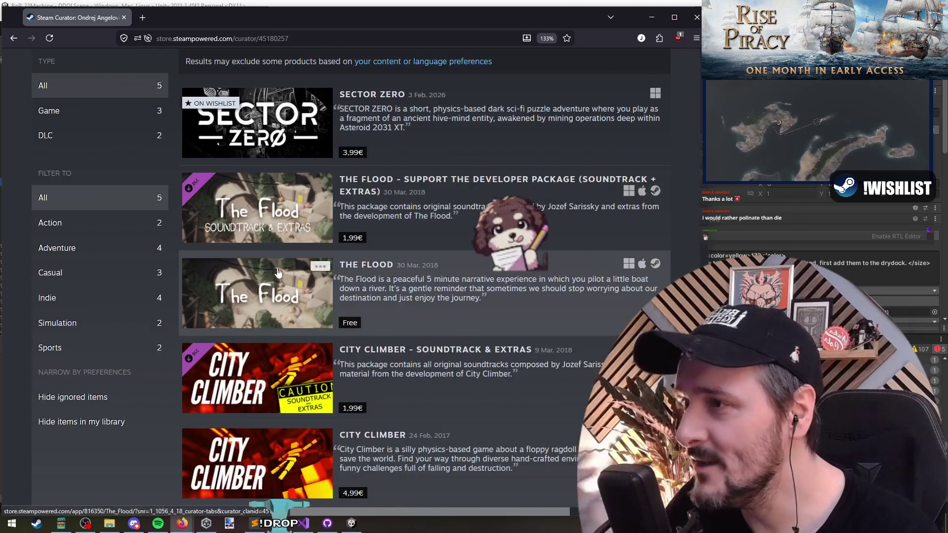
pyautogui.scroll(3, 248, 345)
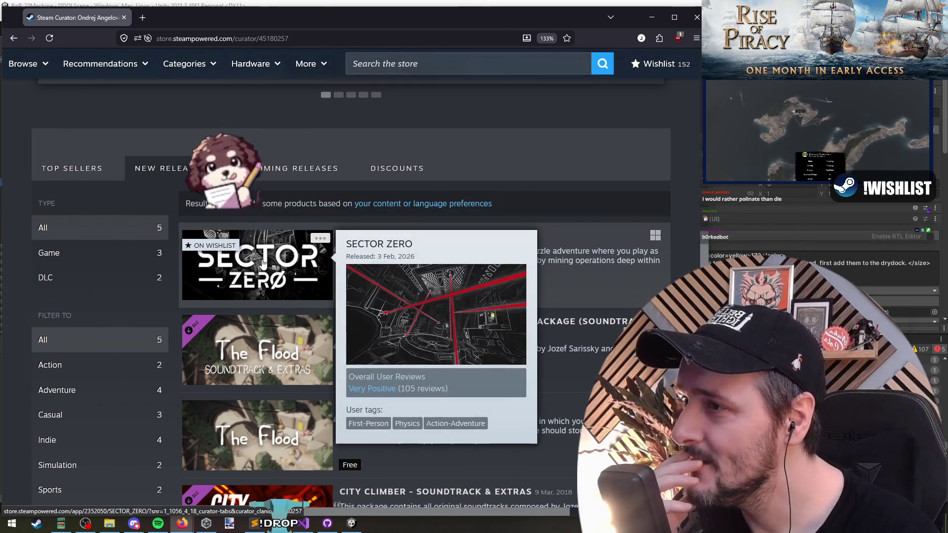
pyautogui.scroll(-6, 260, 279)
pyautogui.scroll(10, 260, 279)
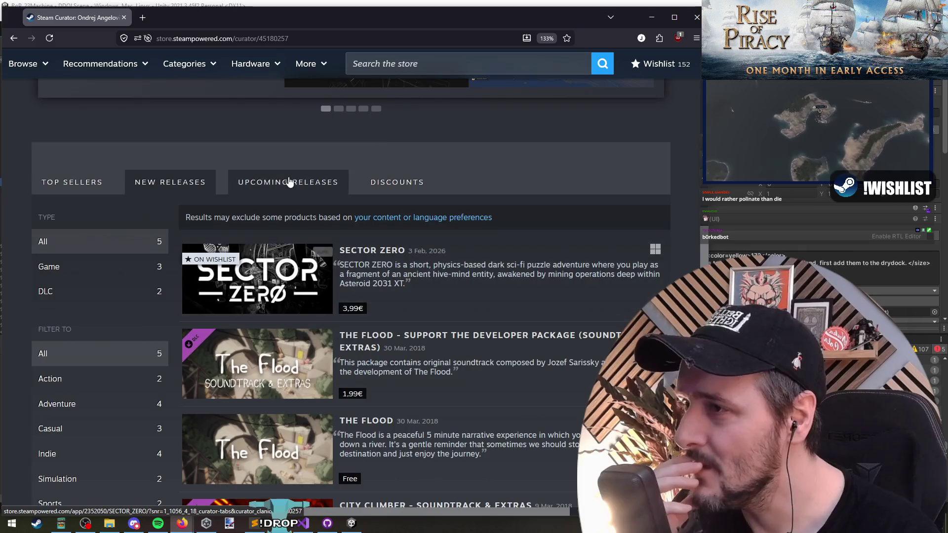
# - Open ARTIFICIAL's store page from the curator's Upcoming Releases list
pyautogui.click(288, 182)
pyautogui.click(303, 299)
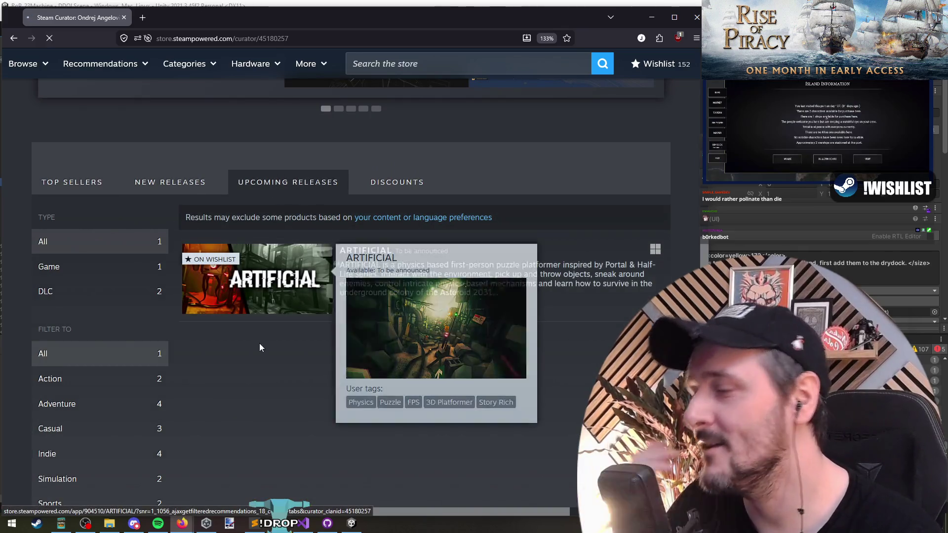
pyautogui.scroll(-2, 271, 284)
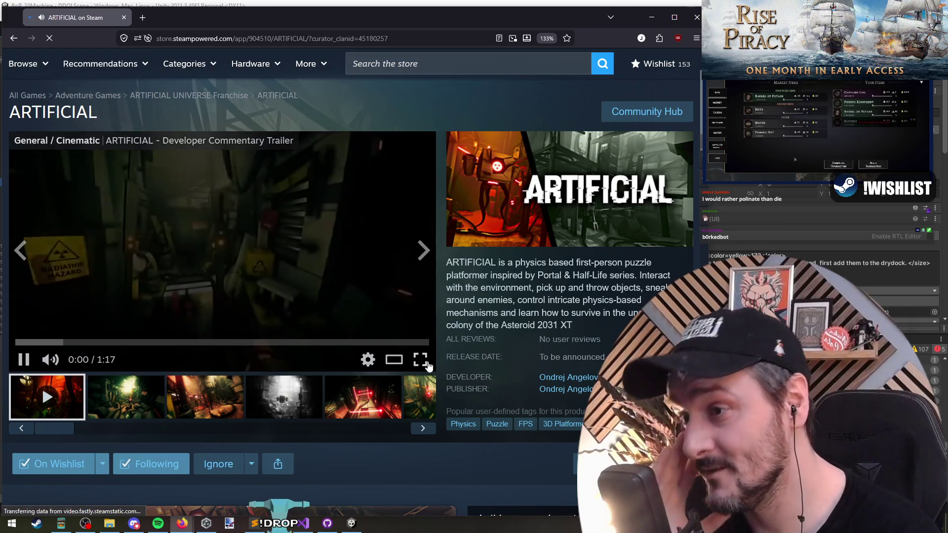
# - Watch the ARTIFICIAL developer commentary trailer full screen through to its end card
pyautogui.click(426, 364)
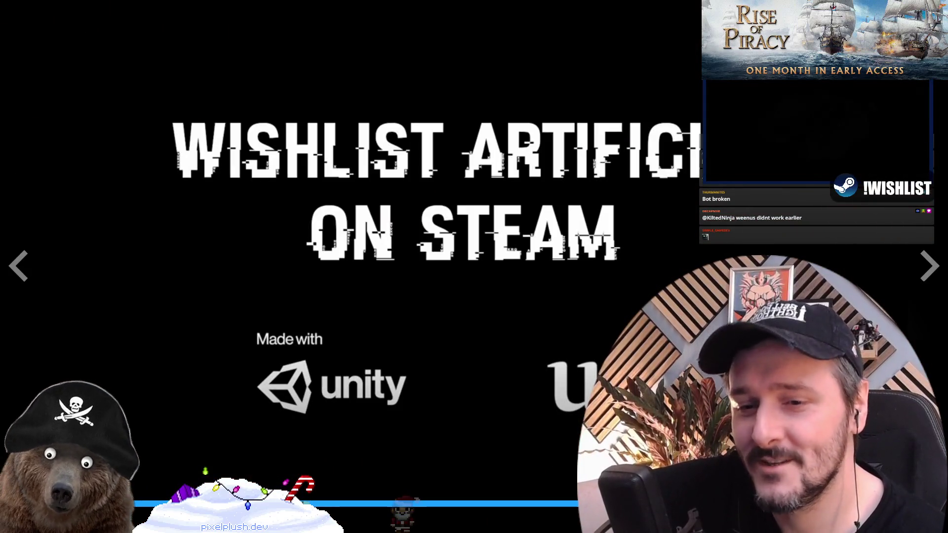
# - Browse ARTIFICIAL's screenshots up to the red laser one in the gallery, then switch to Unity
pyautogui.press('Escape')
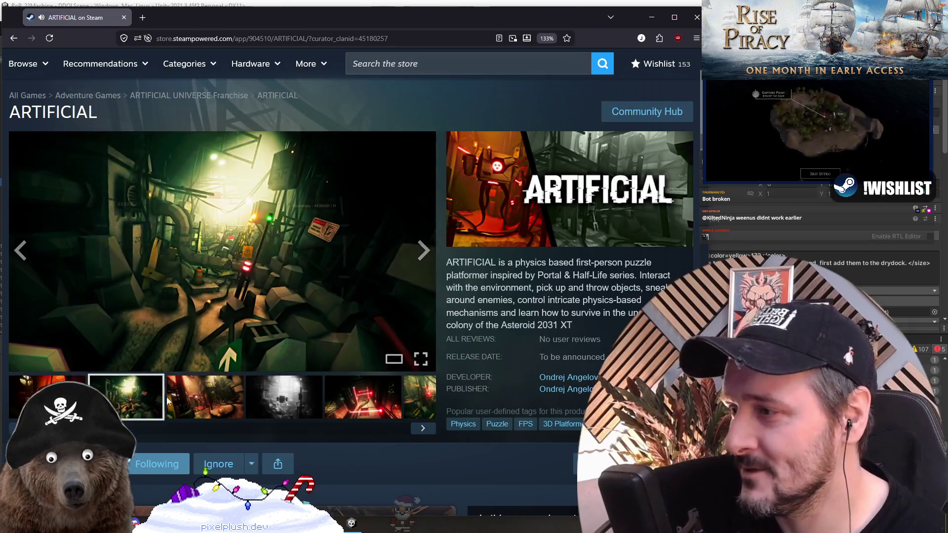
pyautogui.click(199, 411)
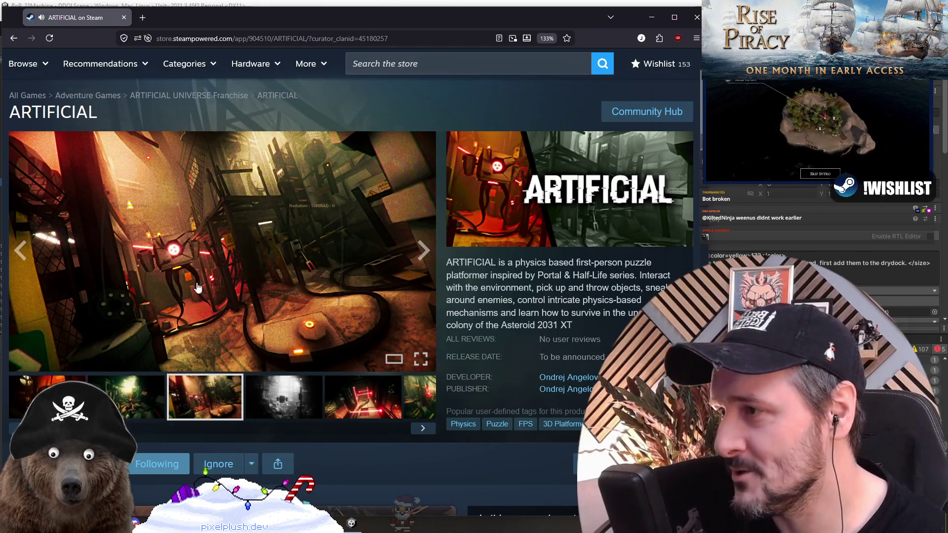
pyautogui.click(285, 402)
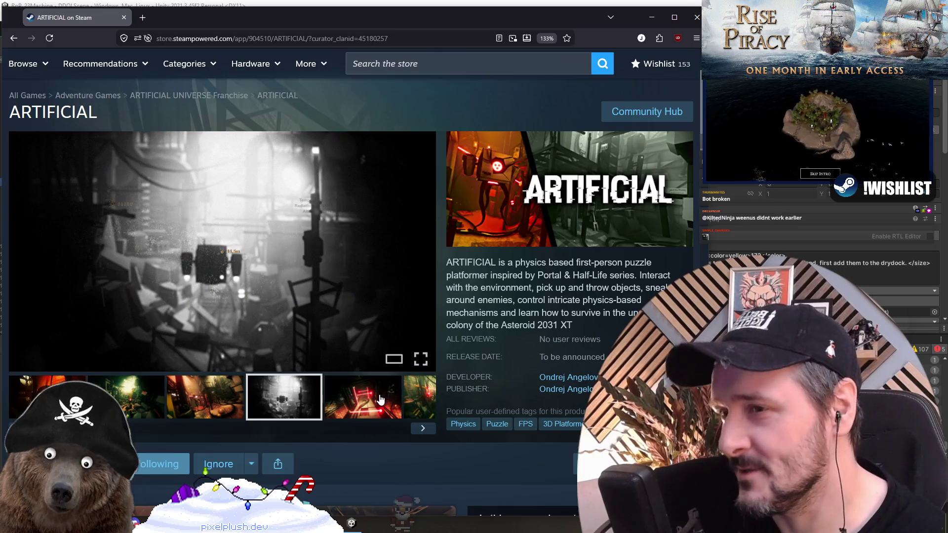
pyautogui.click(380, 400)
pyautogui.click(422, 428)
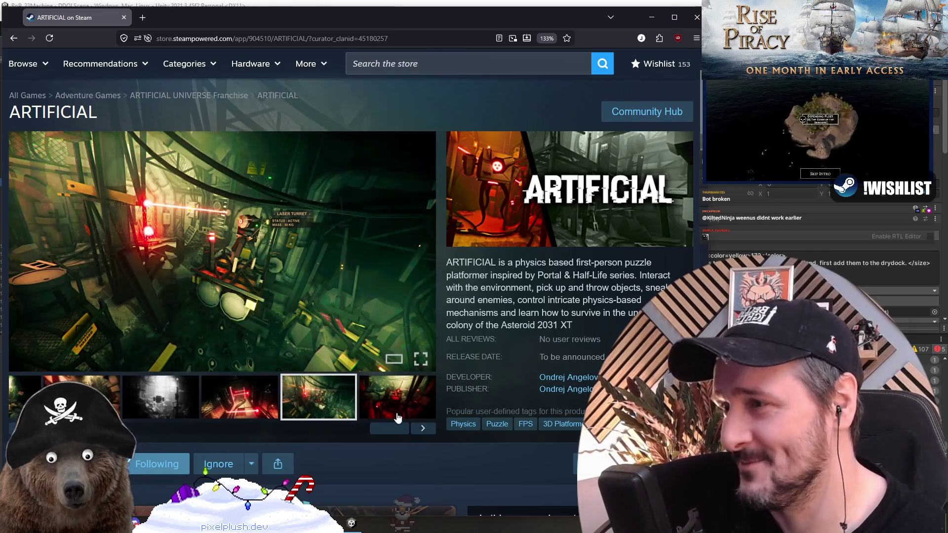
pyautogui.click(422, 428)
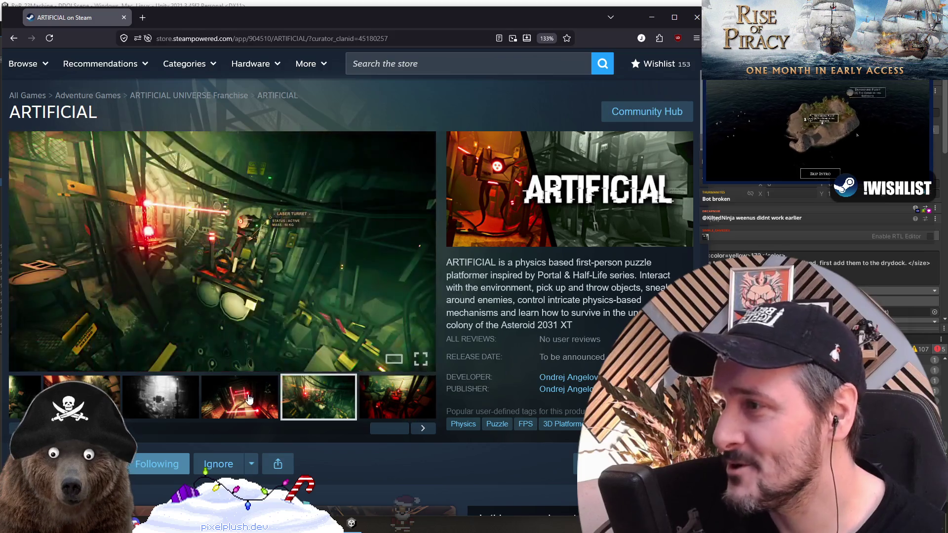
pyautogui.click(396, 315)
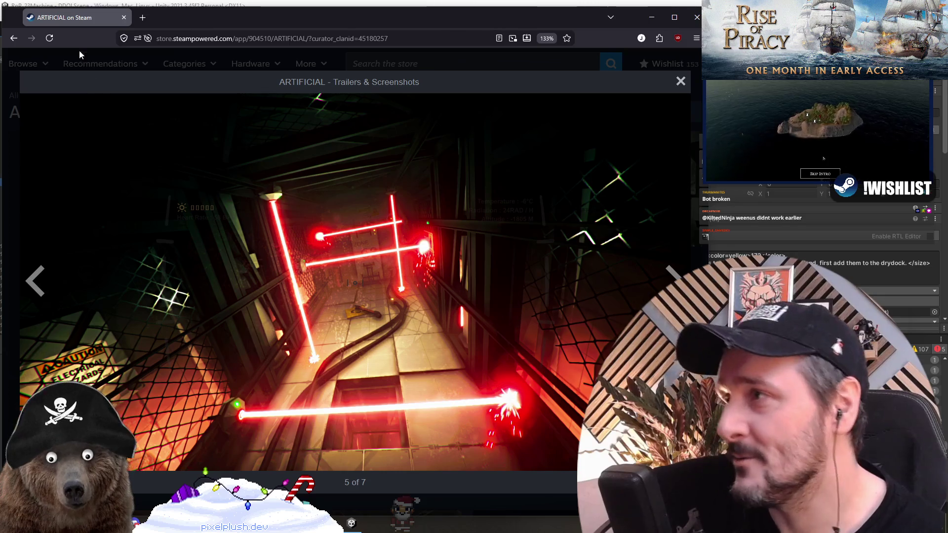
pyautogui.hotkey('alt', 'Tab')
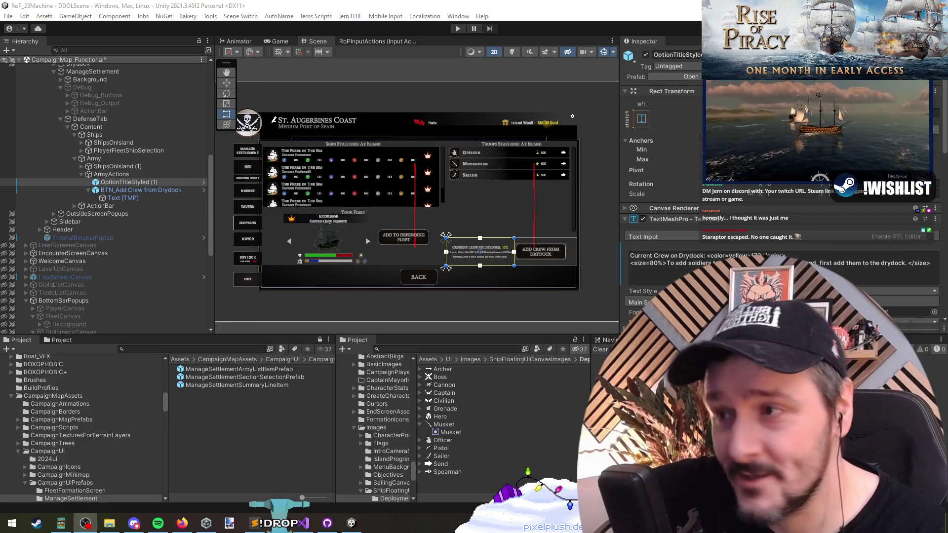
# - Rename ShipsOnIsland (1) under Army to ArmyOnIsland
pyautogui.hotkey('alt', 'Tab')
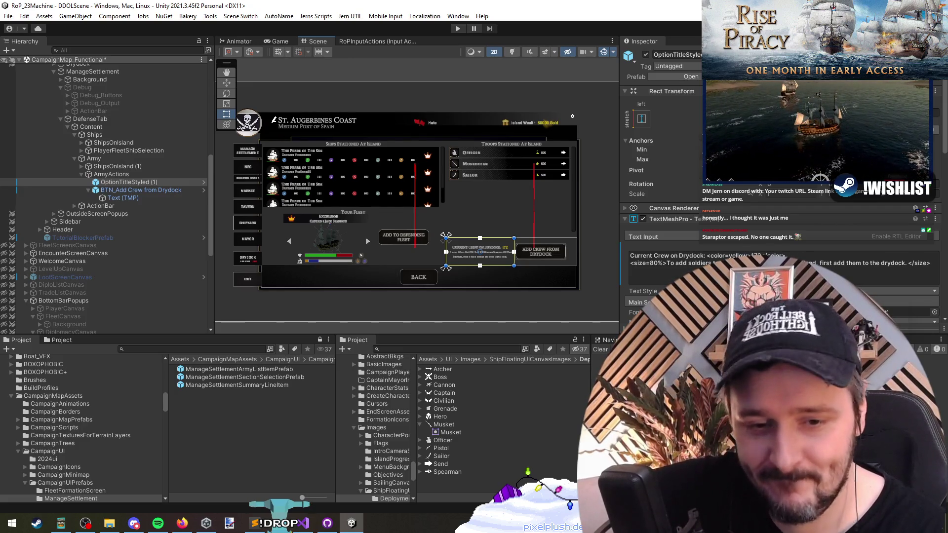
pyautogui.hotkey('alt', 'Tab')
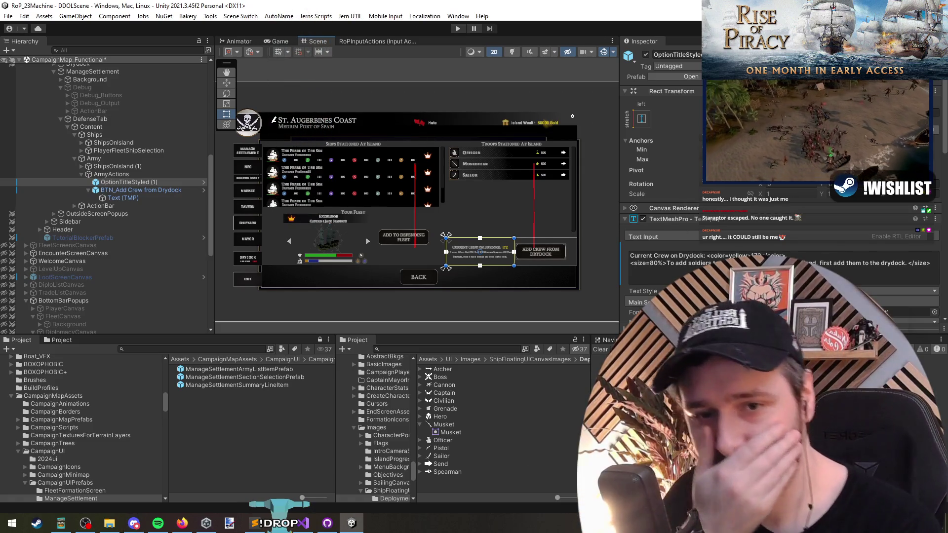
pyautogui.hotkey('alt', 'Tab')
pyautogui.hotkey('alt', 'Tab')
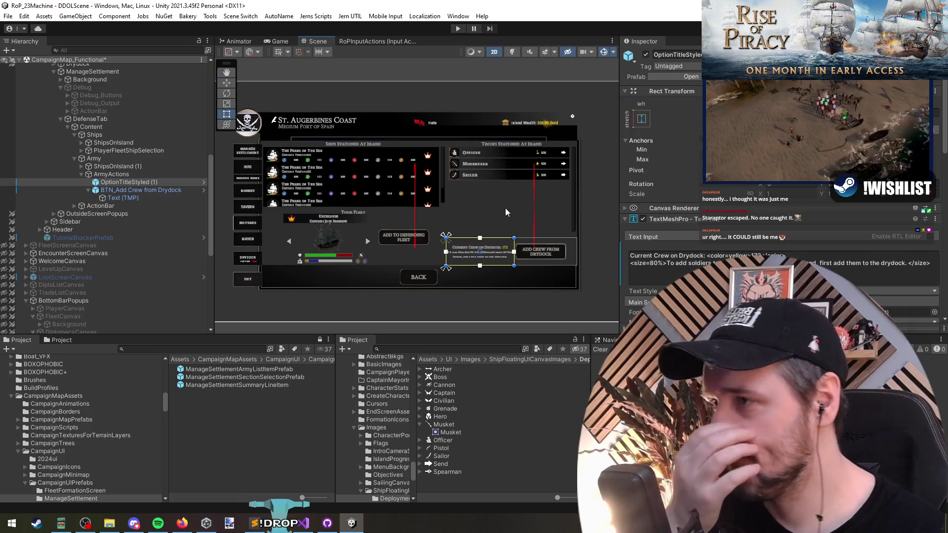
pyautogui.click(167, 182)
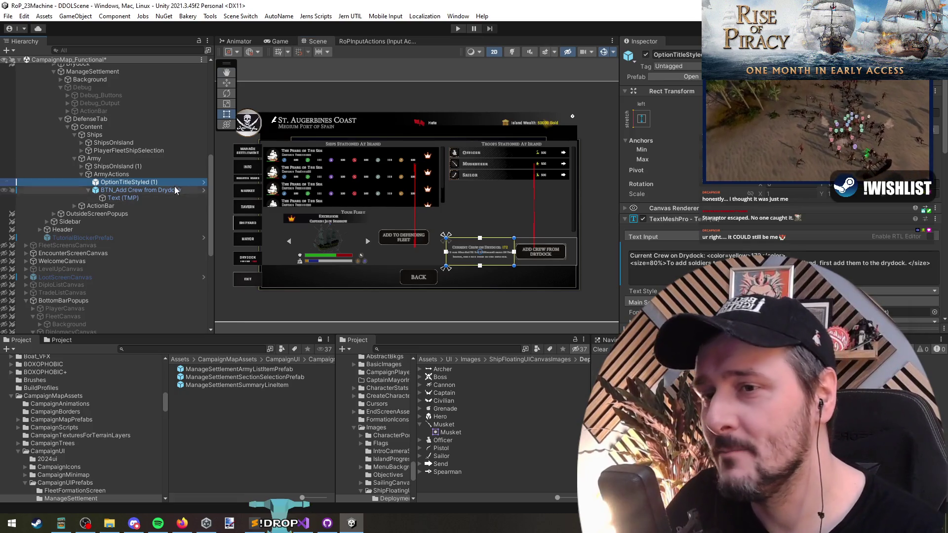
pyautogui.press('Left')
pyautogui.press('Left')
pyautogui.press('Left')
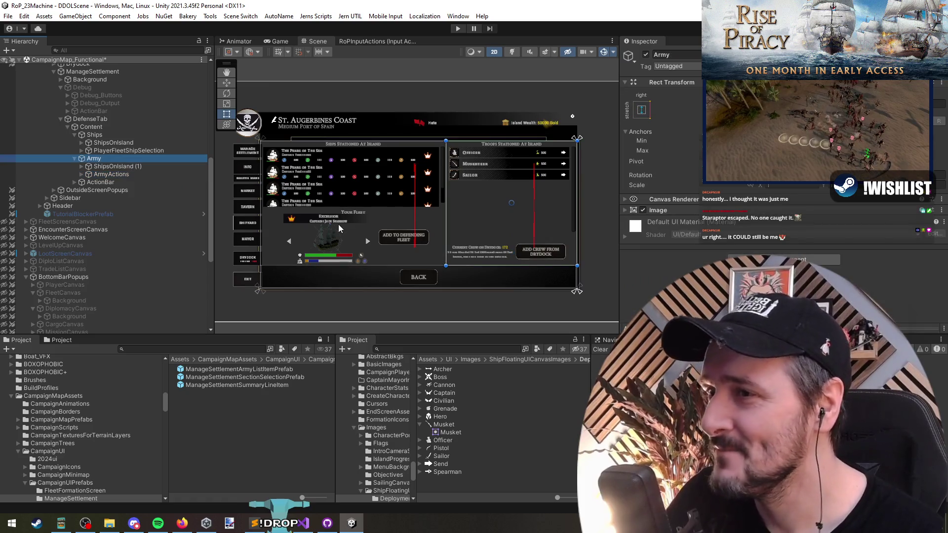
pyautogui.press('Down')
pyautogui.press('Right')
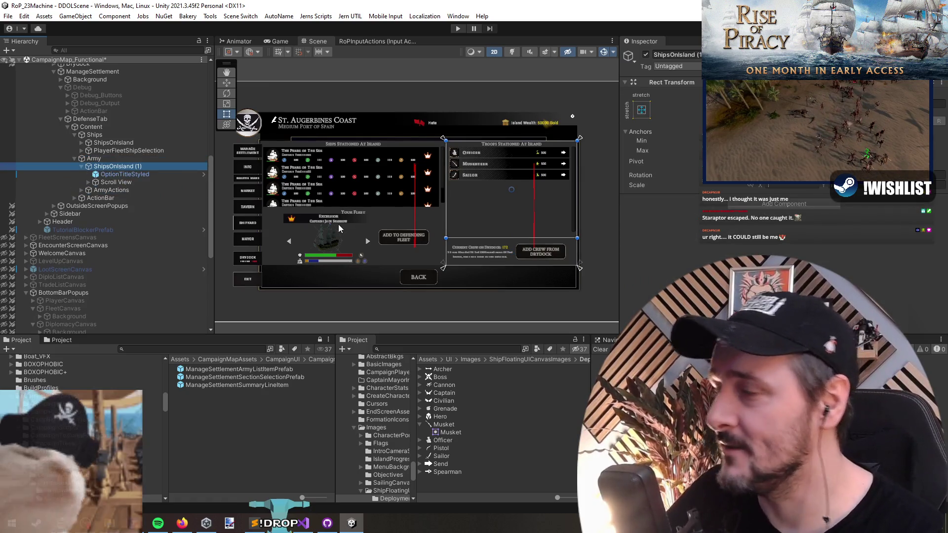
pyautogui.press('F2')
pyautogui.write('Army')
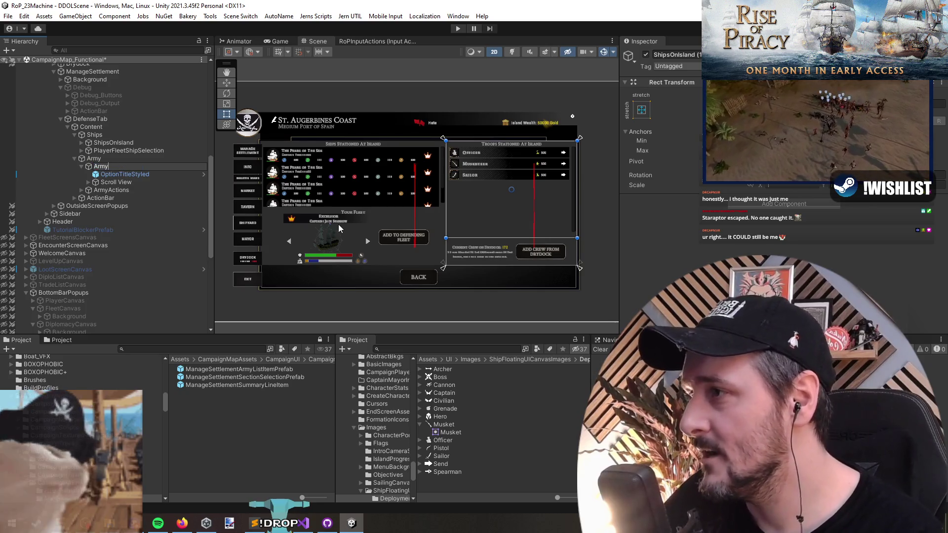
pyautogui.write('OnIsland')
pyautogui.press('Return')
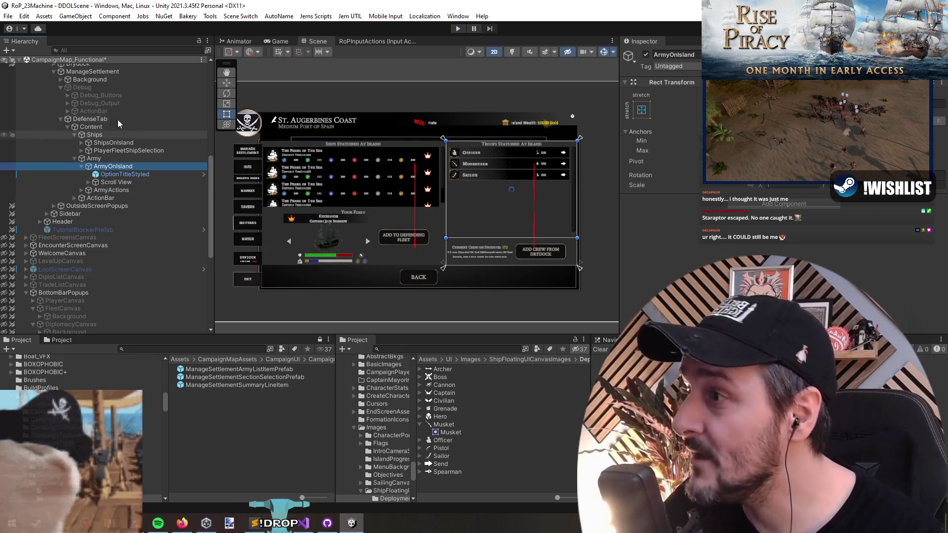
pyautogui.click(118, 182)
# - Expand the Scroll View's Content-IslandMarketItems to reach the first ManageSettlementArmyList item
pyautogui.press('Right')
pyautogui.press('Right')
pyautogui.press('Right')
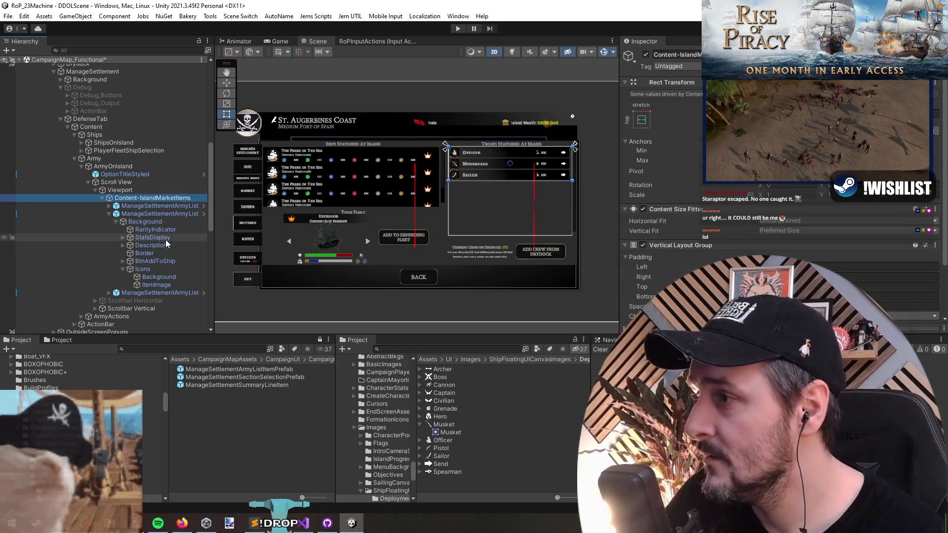
pyautogui.press('Right')
pyautogui.press('Right')
pyautogui.press('Down')
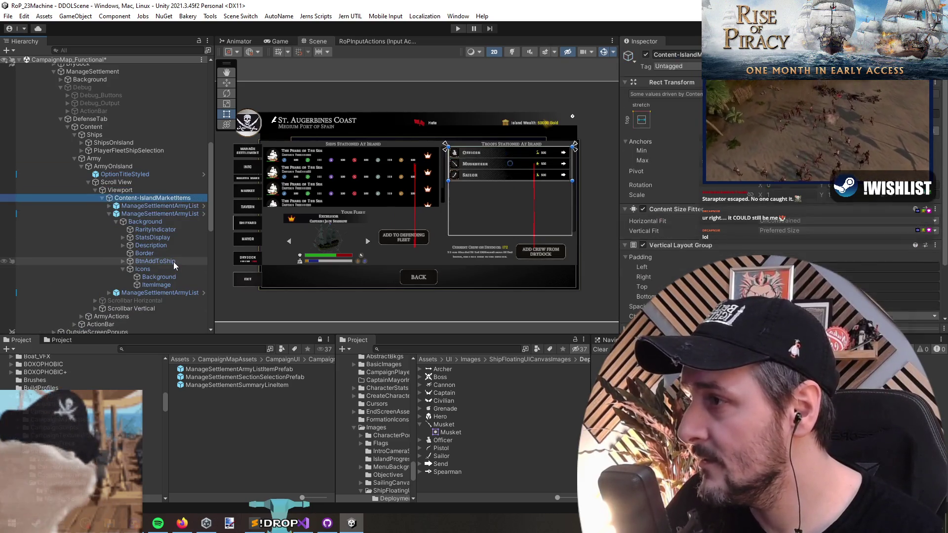
pyautogui.scroll(2, 477, 174)
pyautogui.scroll(-2, 464, 187)
pyautogui.scroll(1, 425, 217)
pyautogui.scroll(-1, 401, 230)
pyautogui.click(183, 206)
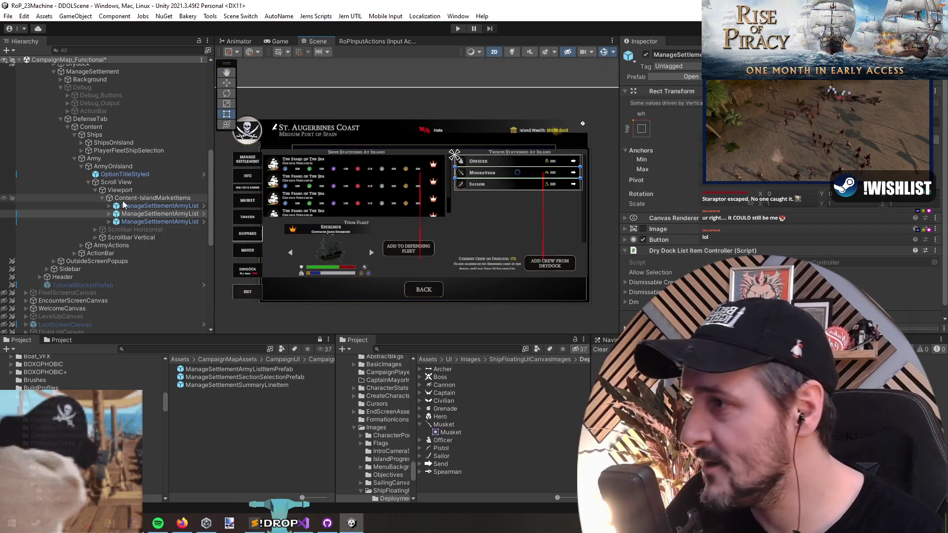
# - Remove the Dry Dock List Item component from the army list item prefab and save it
pyautogui.click(203, 206)
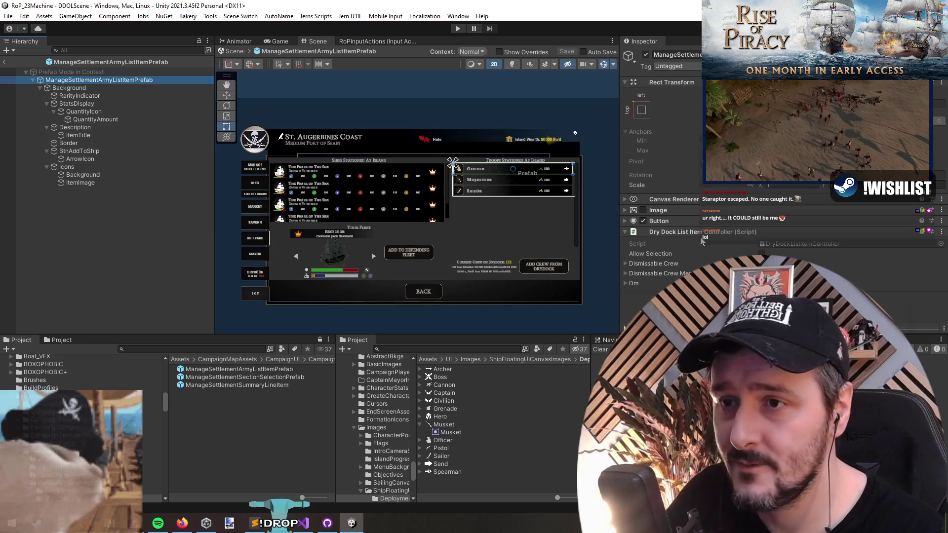
pyautogui.click(740, 273)
pyautogui.click(58, 246)
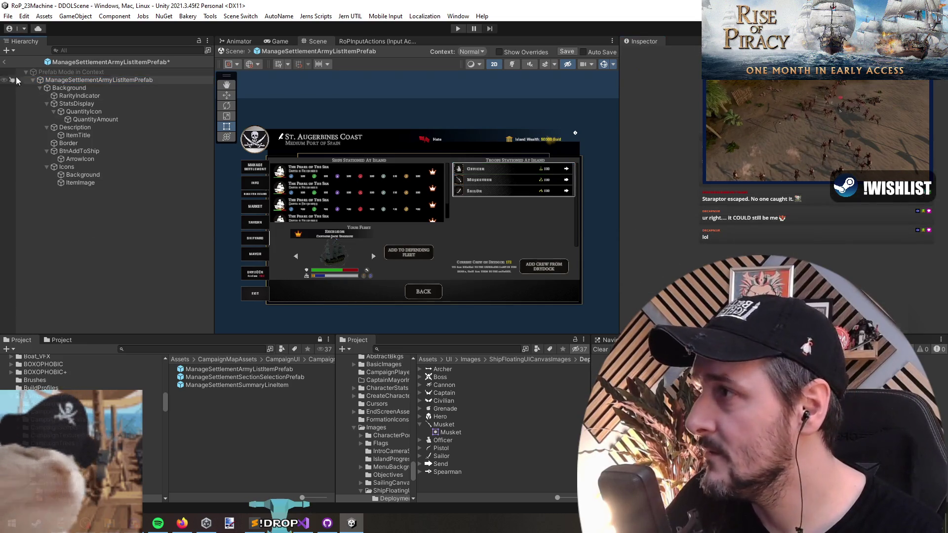
pyautogui.click(4, 61)
pyautogui.click(450, 278)
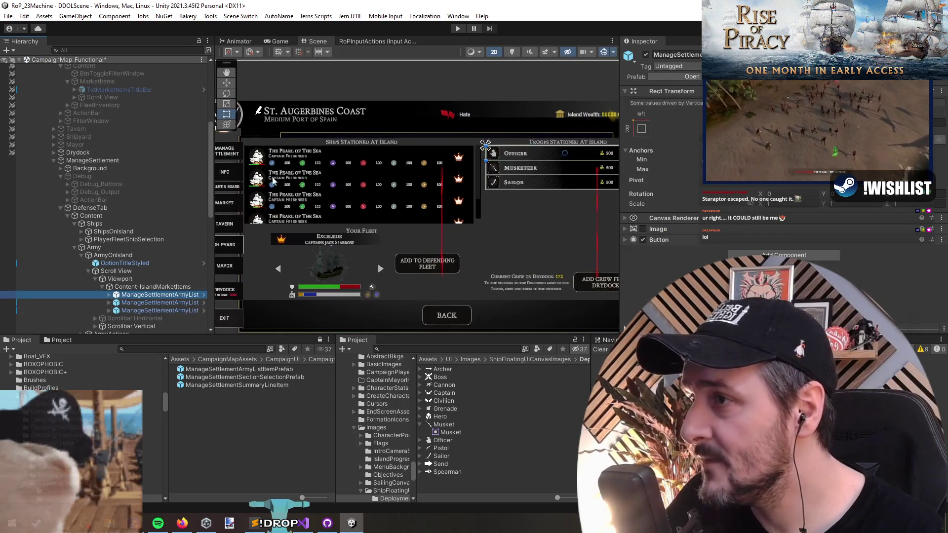
pyautogui.scroll(3, 394, 242)
pyautogui.moveTo(395, 242)
pyautogui.mouseDown()
pyautogui.moveTo(433, 253)
pyautogui.moveTo(420, 249)
pyautogui.mouseUp()
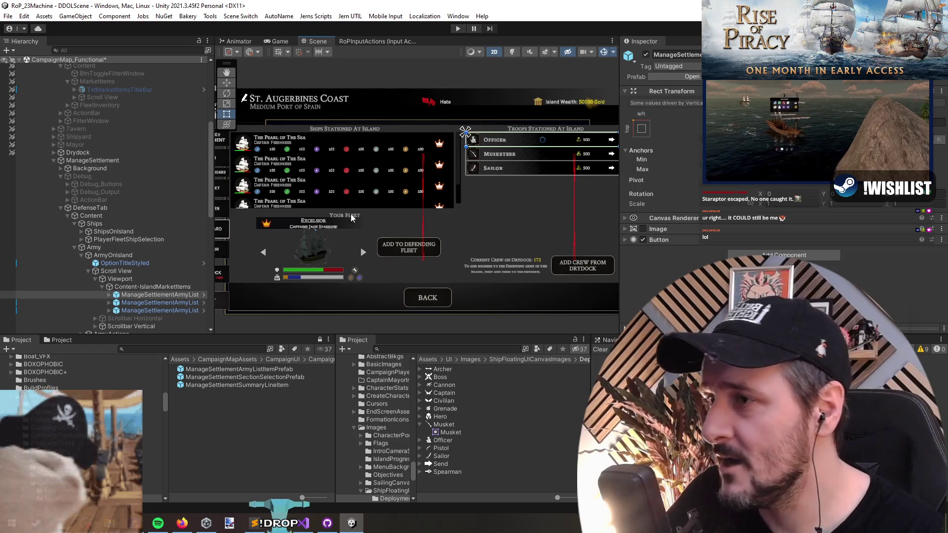
pyautogui.scroll(2, 353, 271)
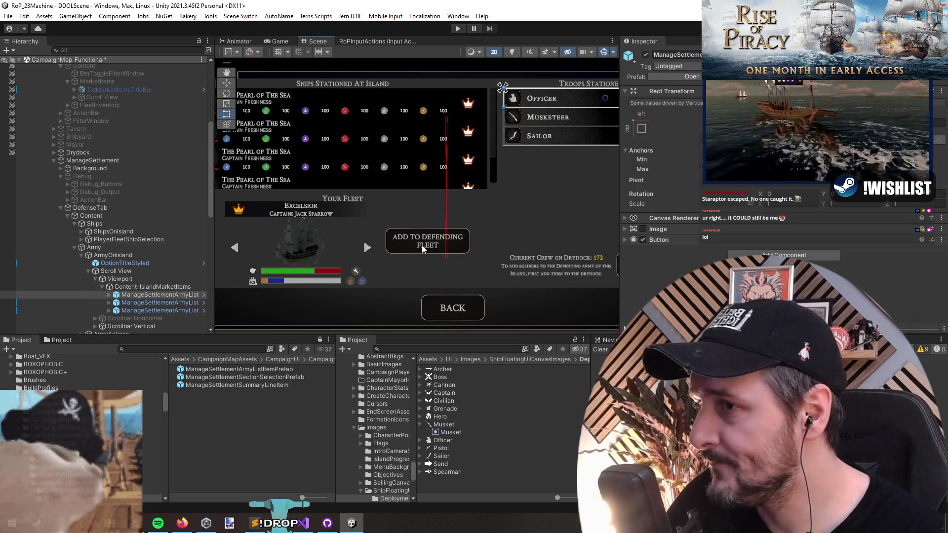
# - Make the Current Crew on Drydock message text box taller in the fleet panel
pyautogui.click(425, 249)
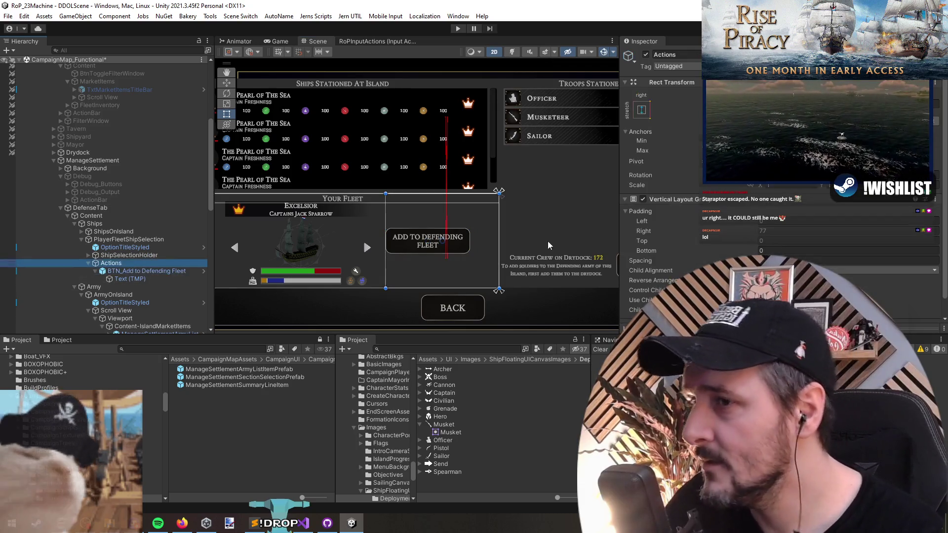
pyautogui.scroll(-1, 543, 249)
pyautogui.click(541, 258)
pyautogui.scroll(-2, 167, 309)
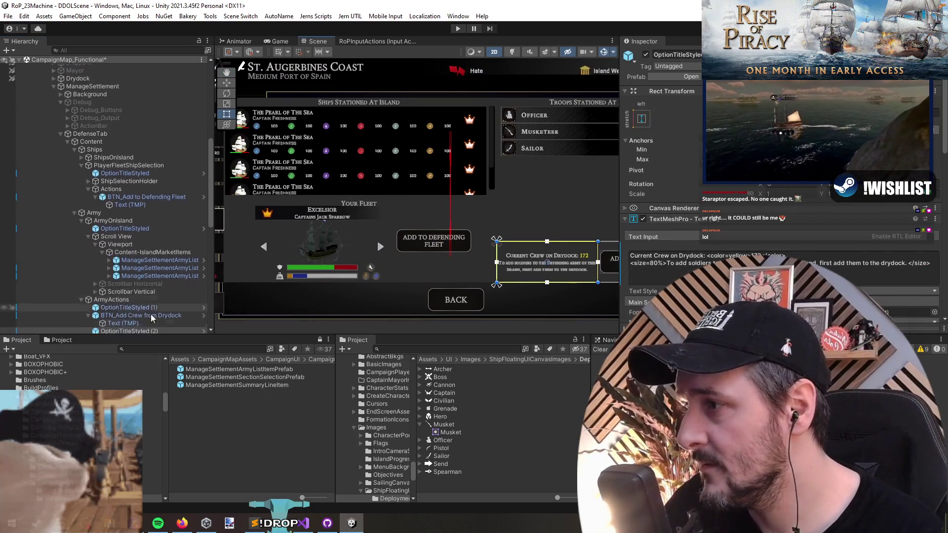
pyautogui.moveTo(146, 329); pyautogui.dragTo(132, 192)
pyautogui.click(139, 189)
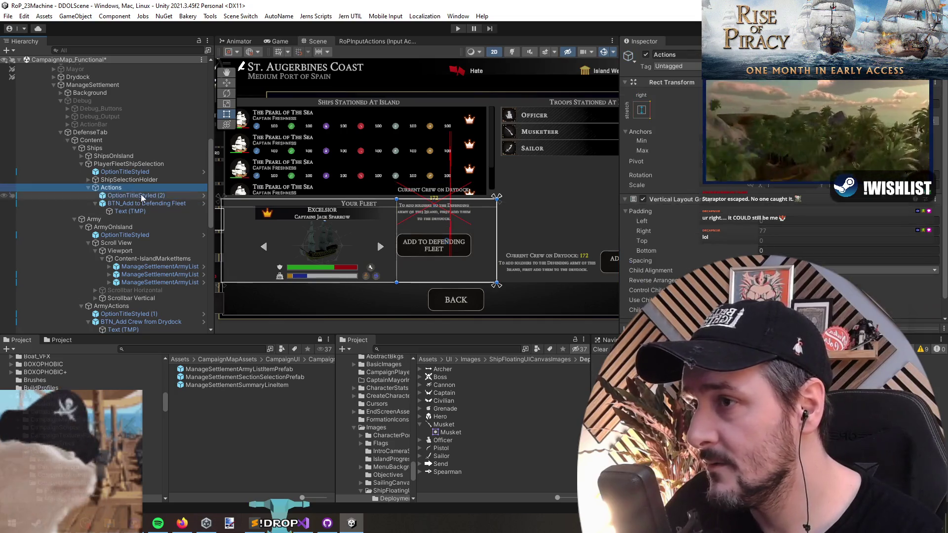
pyautogui.scroll(2, 484, 233)
pyautogui.scroll(-1, 662, 222)
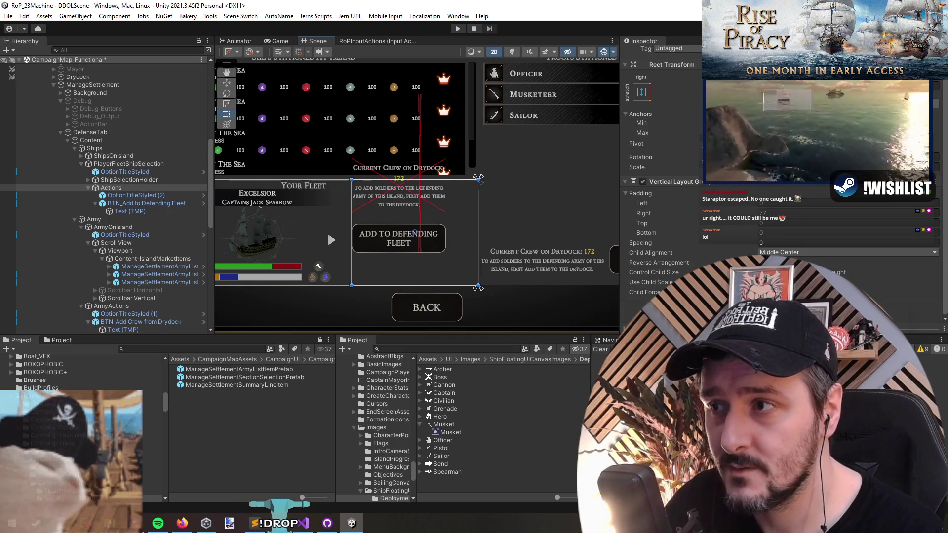
pyautogui.click(131, 197)
pyautogui.scroll(2, 437, 229)
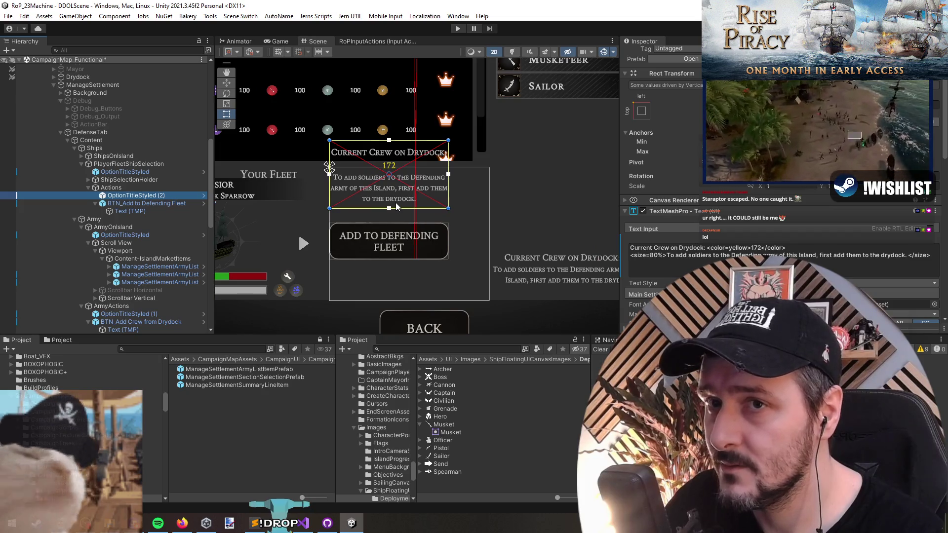
pyautogui.click(625, 132)
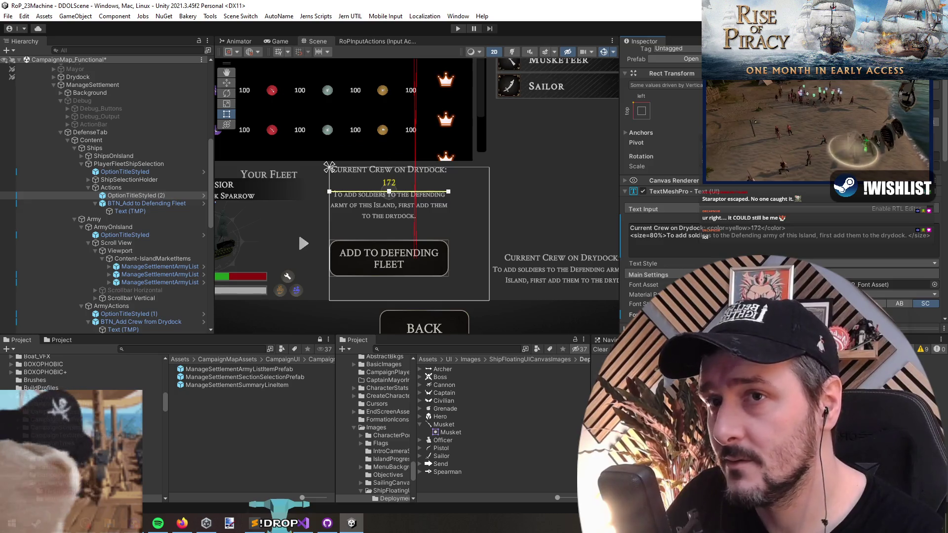
pyautogui.moveTo(407, 192)
pyautogui.mouseDown()
pyautogui.moveTo(415, 272)
pyautogui.moveTo(414, 256)
pyautogui.mouseUp()
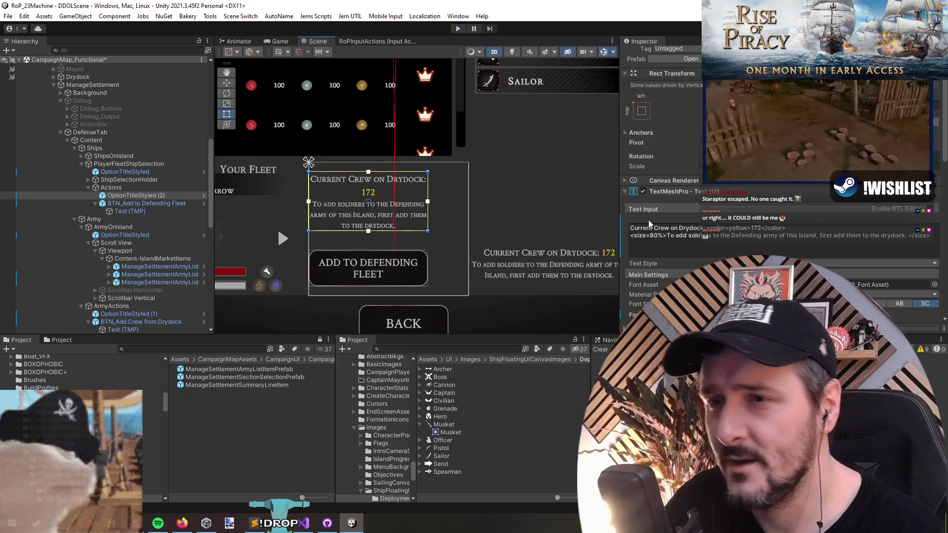
# - Change the Actions column's Vertical Layout Group right padding from 77 to 10
pyautogui.click(134, 188)
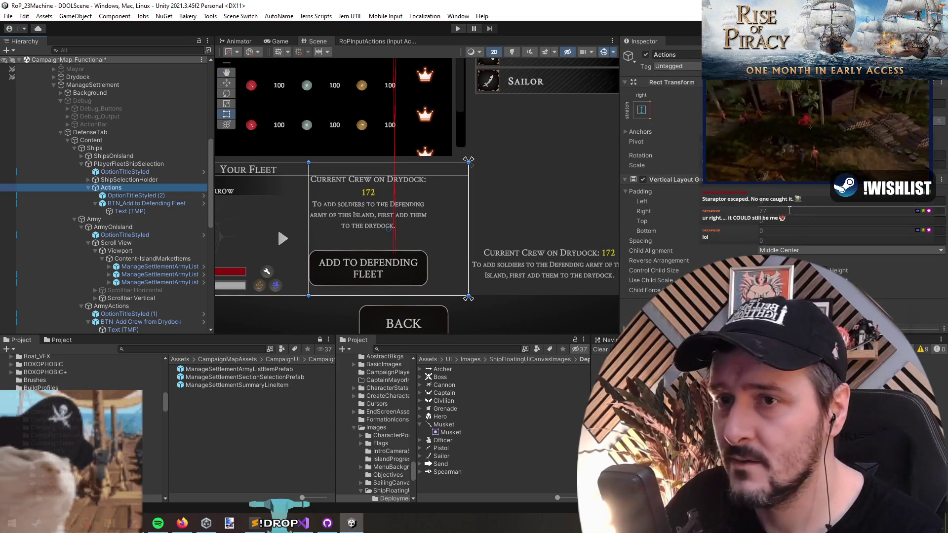
pyautogui.click(785, 252)
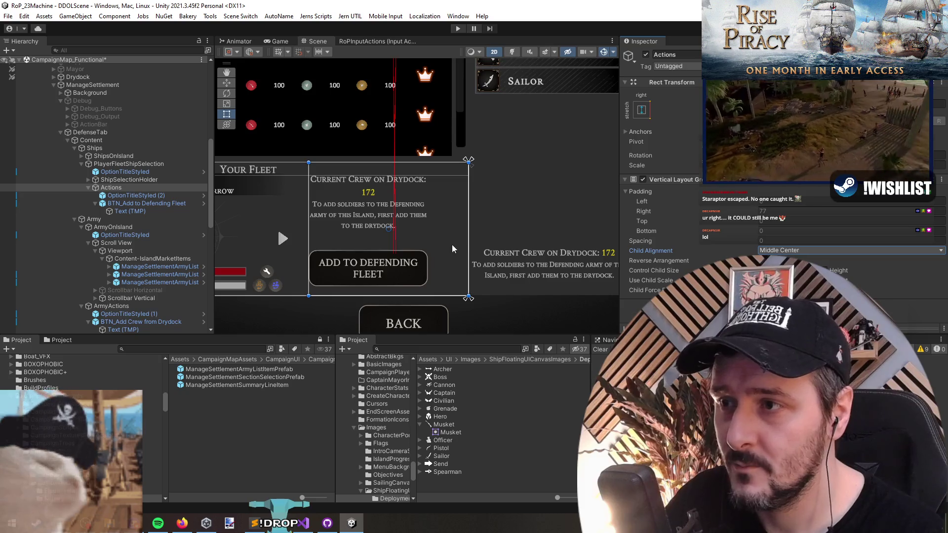
pyautogui.click(762, 211)
pyautogui.write('0')
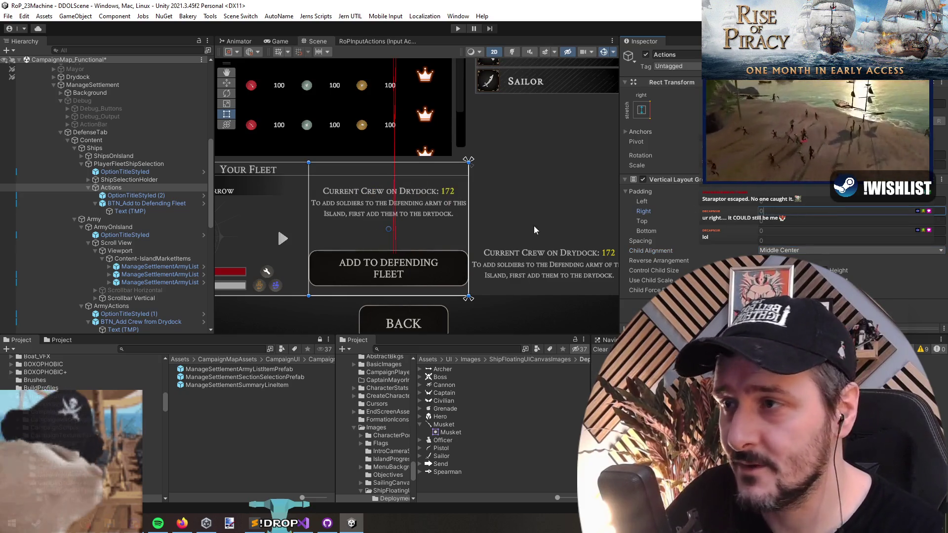
pyautogui.scroll(2, 366, 241)
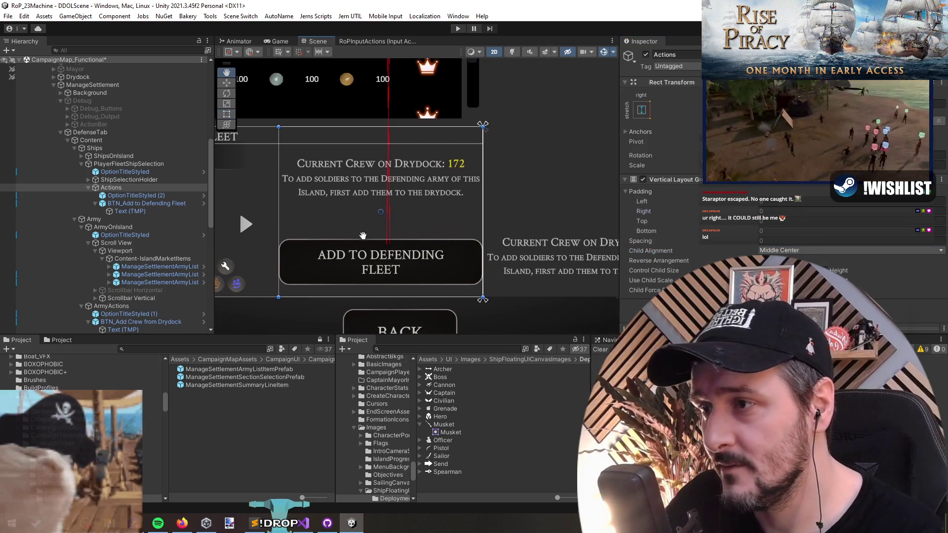
pyautogui.click(780, 211)
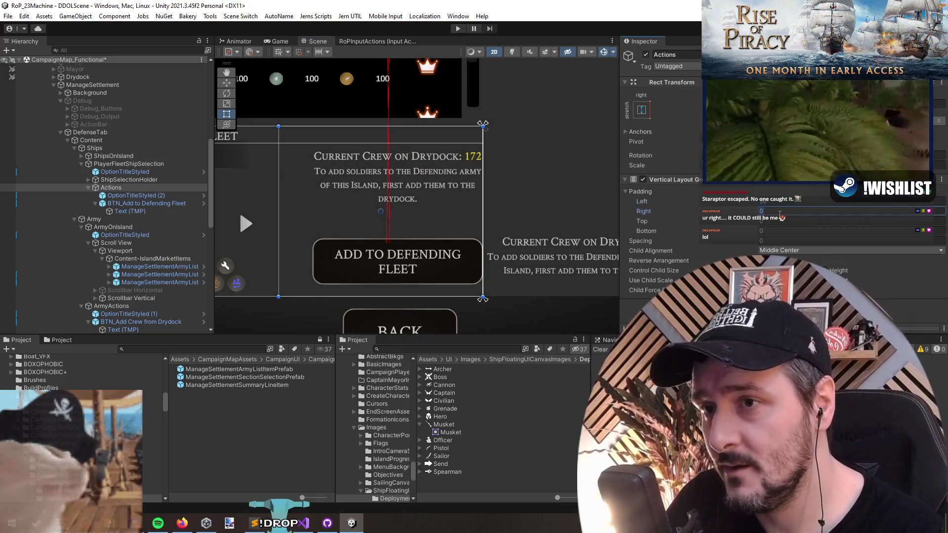
pyautogui.write('5010')
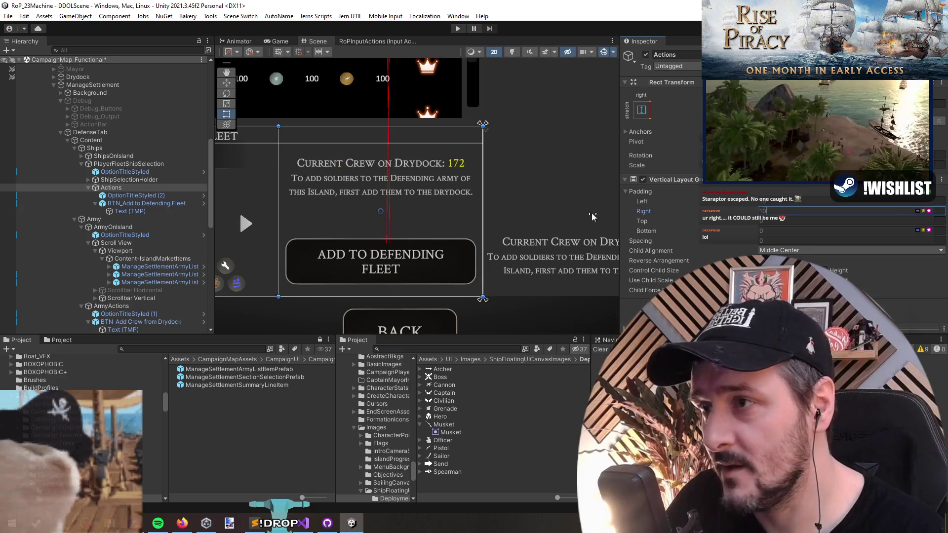
pyautogui.click(132, 195)
pyautogui.click(677, 257)
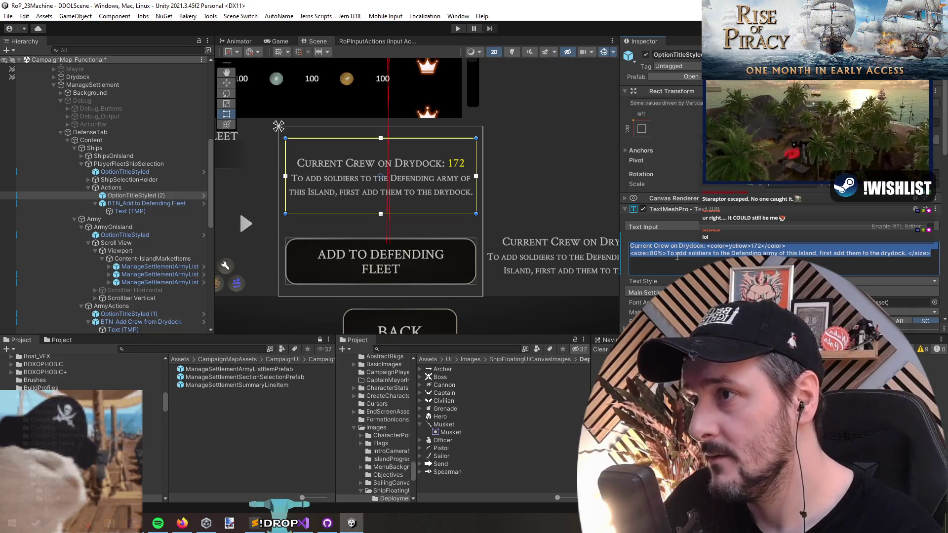
# - Set the text to 'There are problems with this vessel. Please visit the Drydock to remedy them.'
pyautogui.write('This ship has invalid')
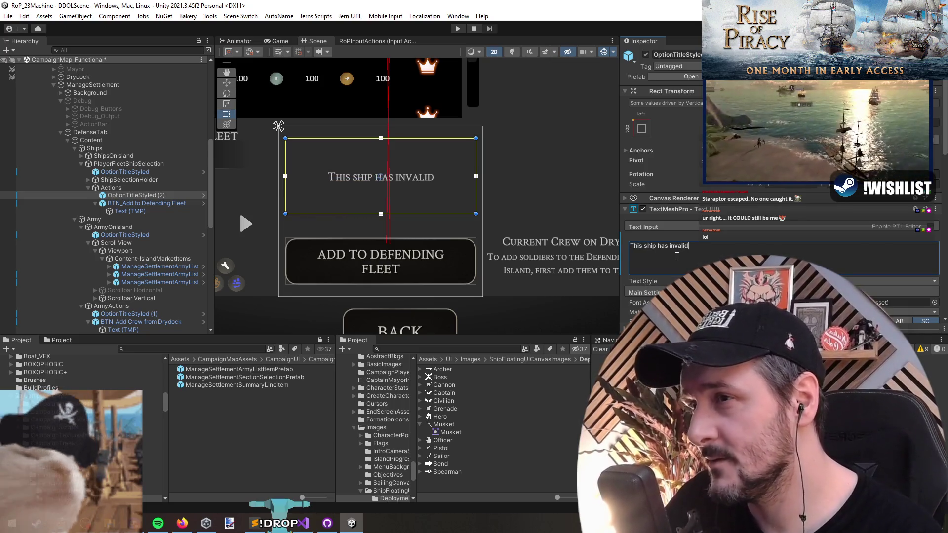
pyautogui.write('stats')
pyautogui.press('BackSpace')
pyautogui.press('BackSpace')
pyautogui.press('BackSpace')
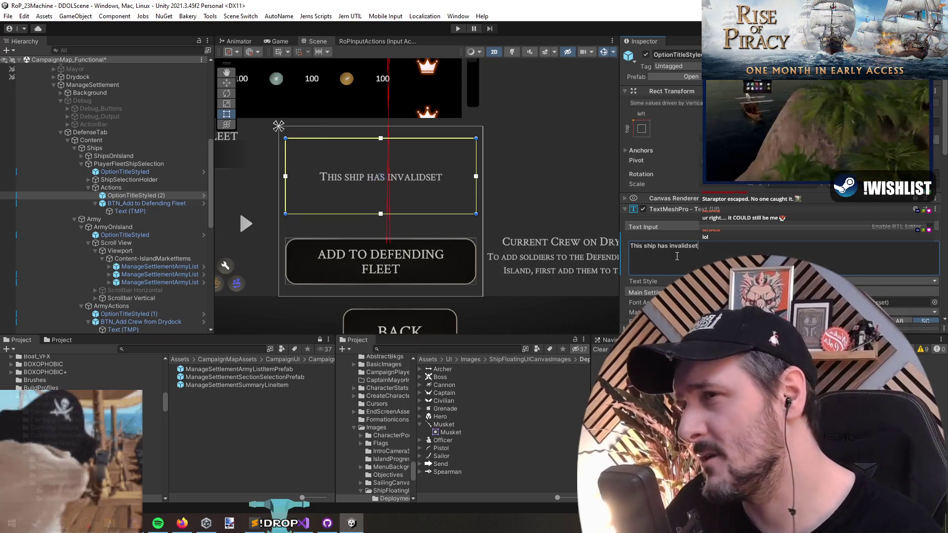
pyautogui.press('BackSpace')
pyautogui.press('BackSpace')
pyautogui.press('BackSpace')
pyautogui.press('BackSpace')
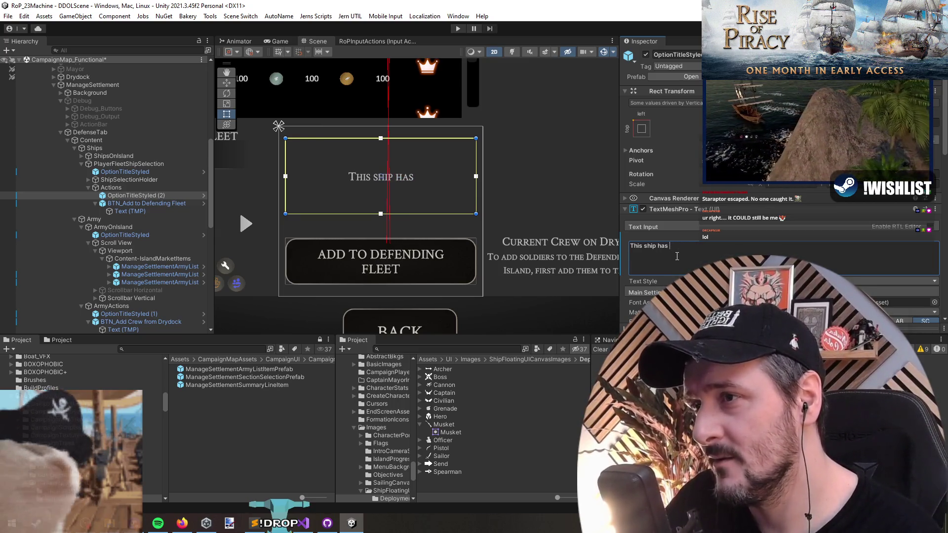
pyautogui.press('BackSpace')
pyautogui.press('BackSpace')
pyautogui.press('BackSpace')
pyautogui.press('BackSpace')
pyautogui.press('BackSpace')
pyautogui.press('BackSpace')
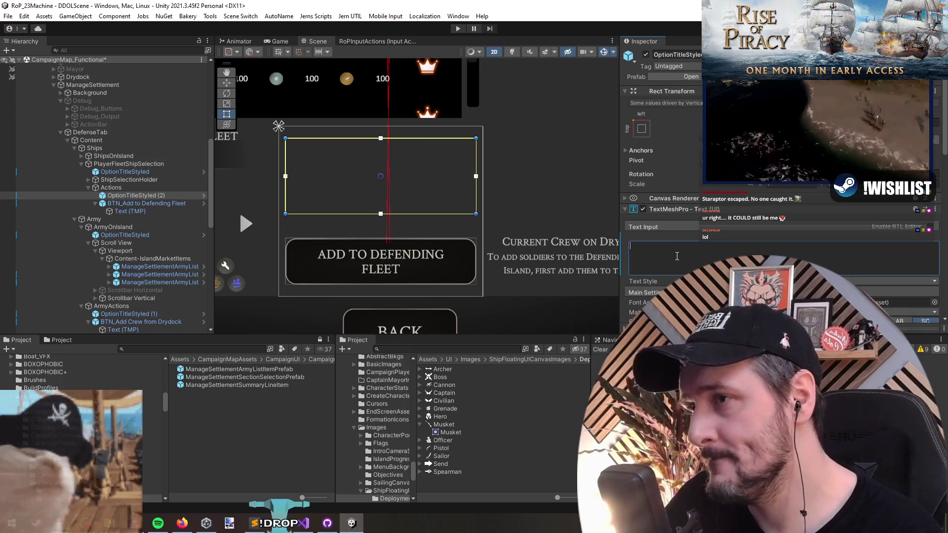
pyautogui.write('There are problems with')
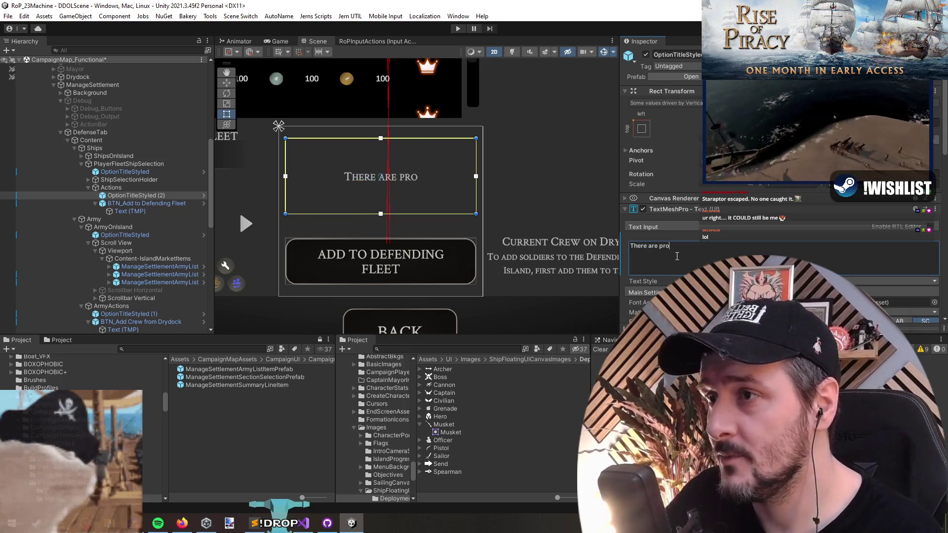
pyautogui.write(' this vessel. Please')
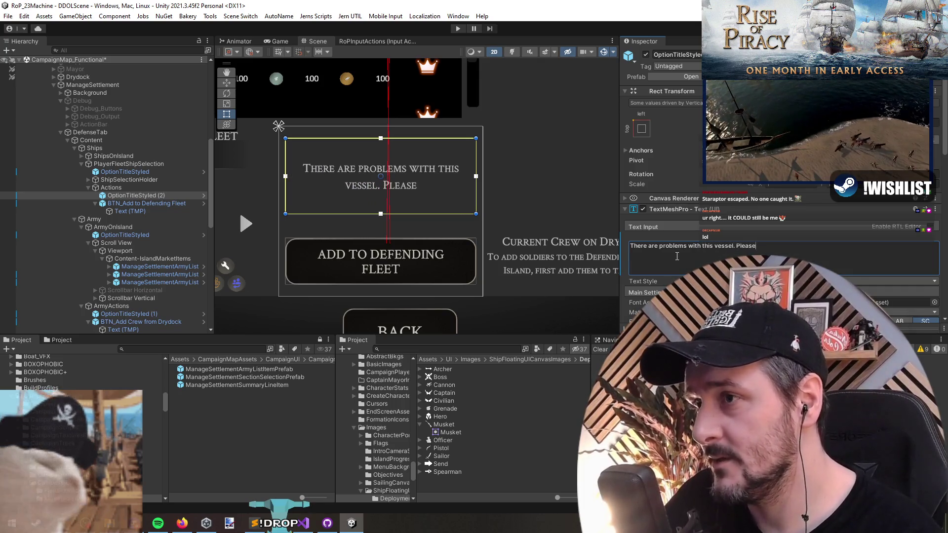
pyautogui.write(' visit the Drydock to')
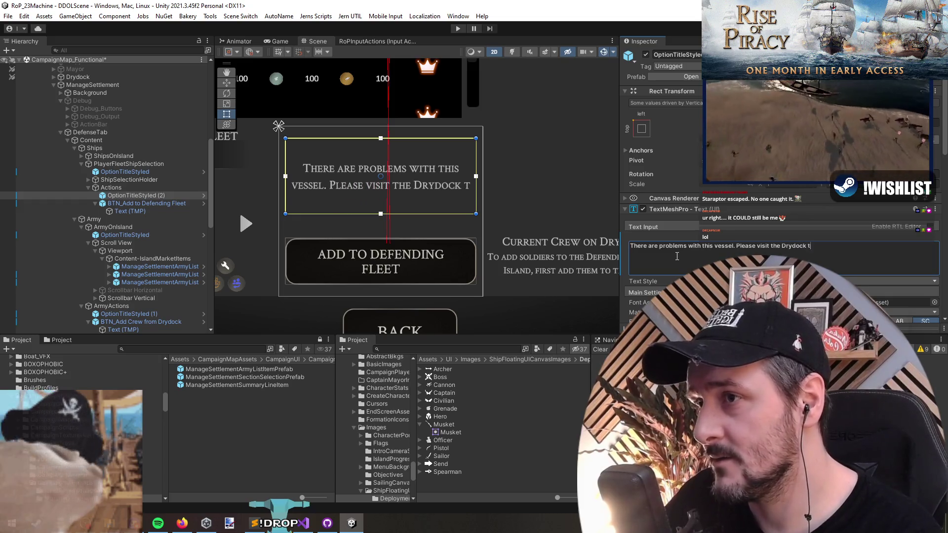
pyautogui.write(' remed')
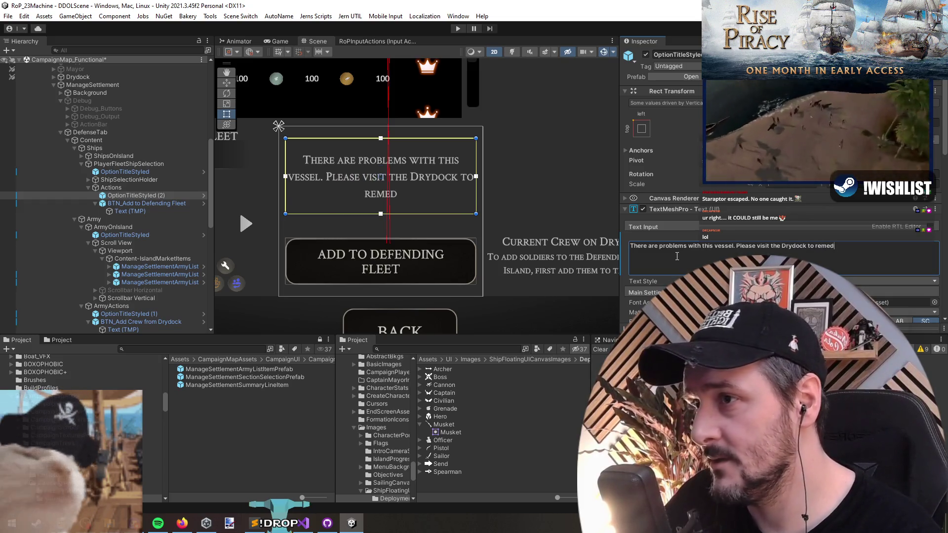
pyautogui.write('y them.')
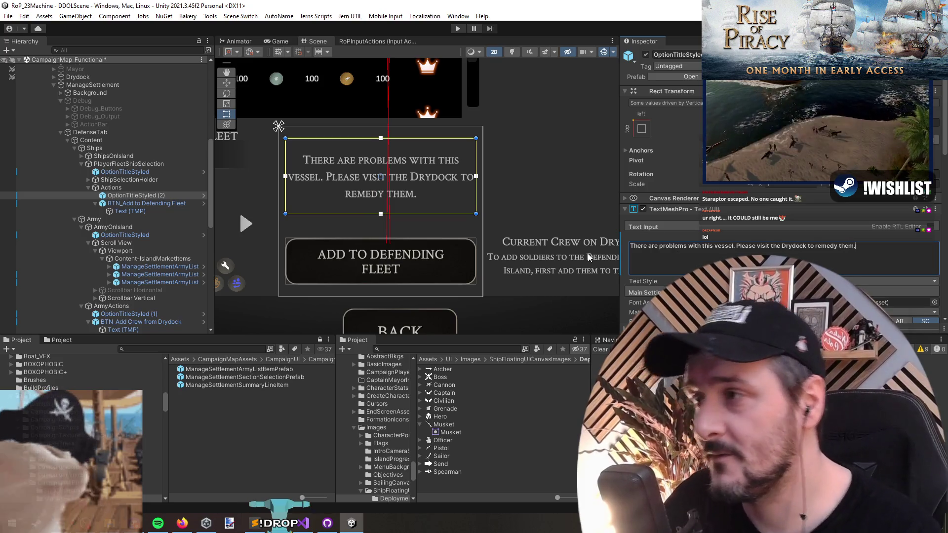
# - Raise the ShipsOnIsland section's bottom edge so the player fleet selection area stretches higher
pyautogui.scroll(-5, 461, 235)
pyautogui.scroll(-3, 452, 257)
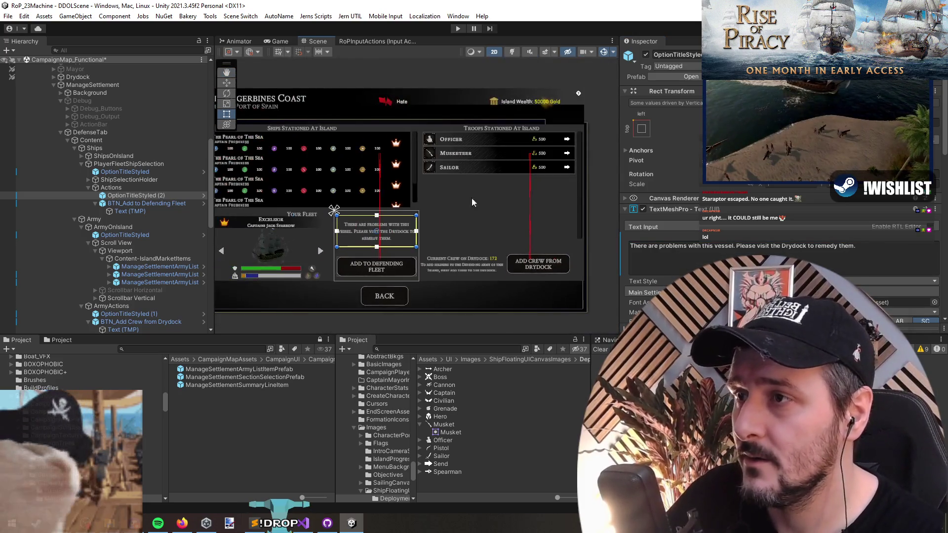
pyautogui.scroll(2, 590, 214)
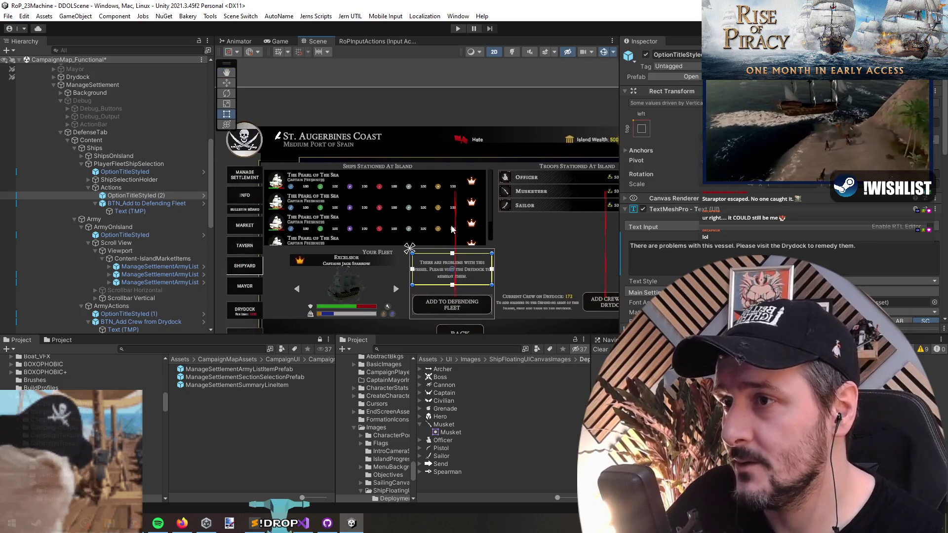
pyautogui.scroll(2, 395, 243)
pyautogui.click(356, 194)
pyautogui.scroll(-3, 356, 194)
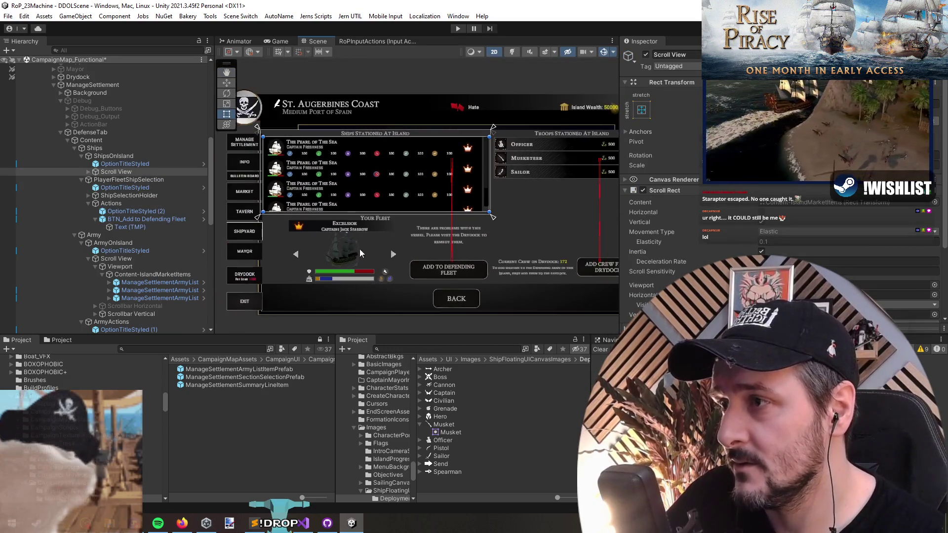
pyautogui.click(133, 171)
pyautogui.click(134, 156)
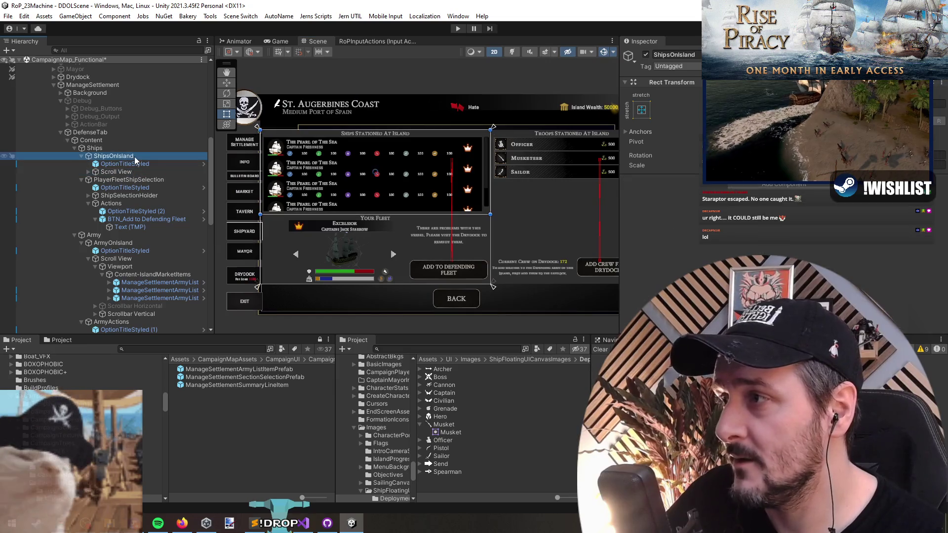
pyautogui.moveTo(426, 219); pyautogui.dragTo(426, 207)
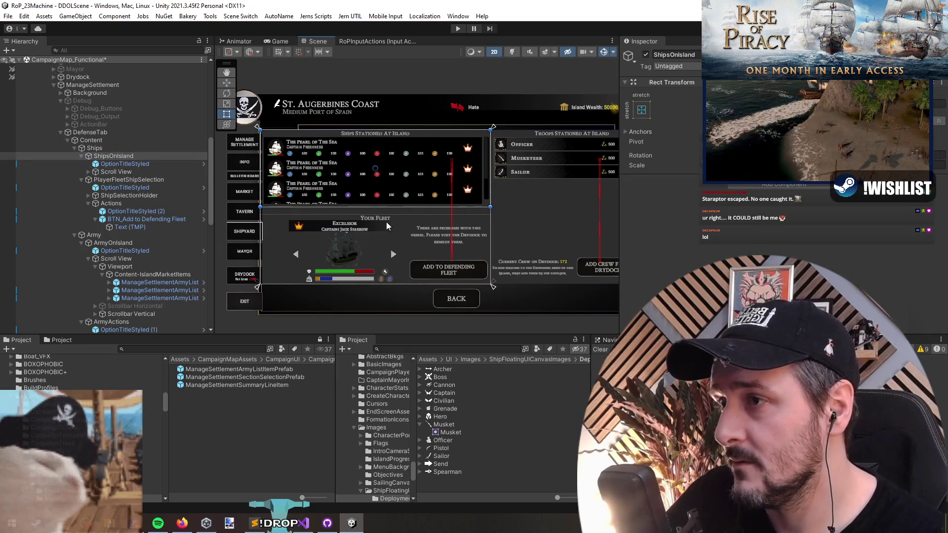
pyautogui.click(429, 223)
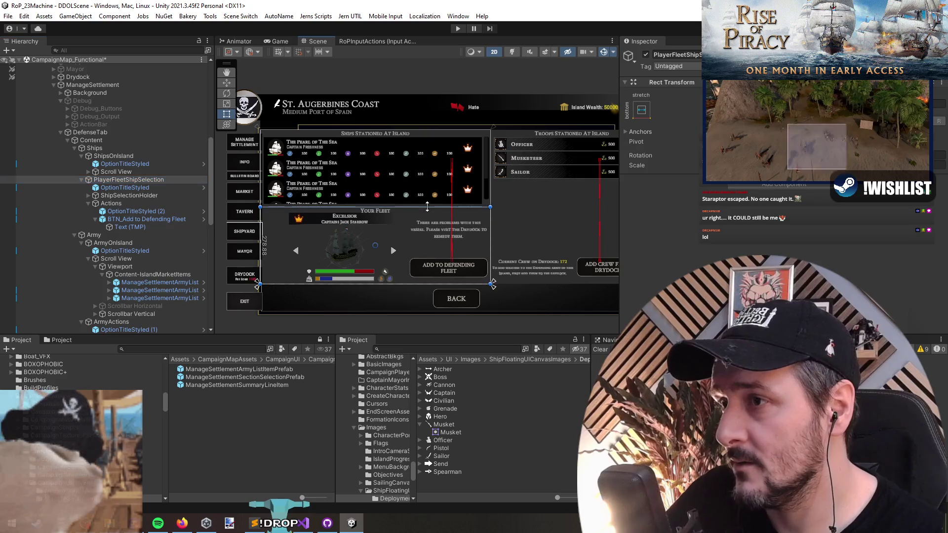
pyautogui.scroll(2, 369, 256)
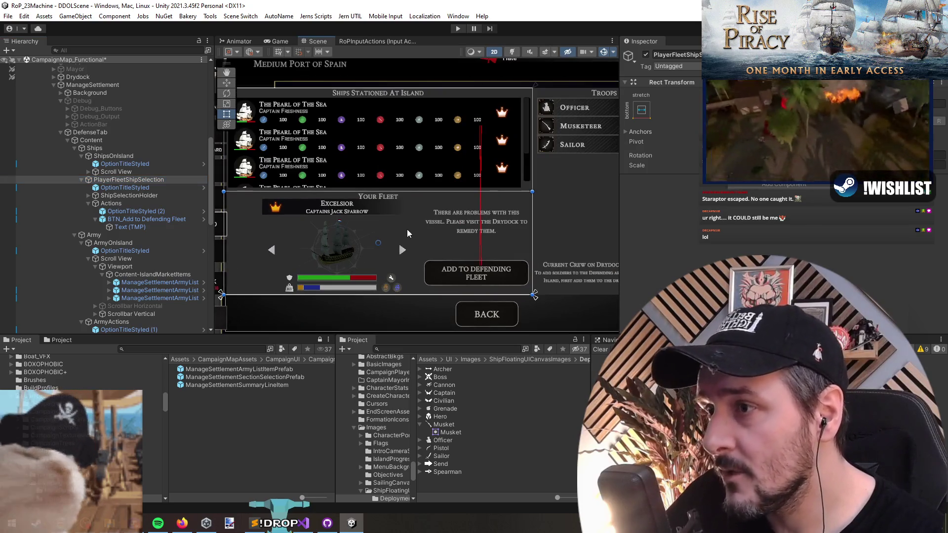
pyautogui.scroll(-2, 387, 247)
pyautogui.moveTo(387, 246); pyautogui.dragTo(405, 247)
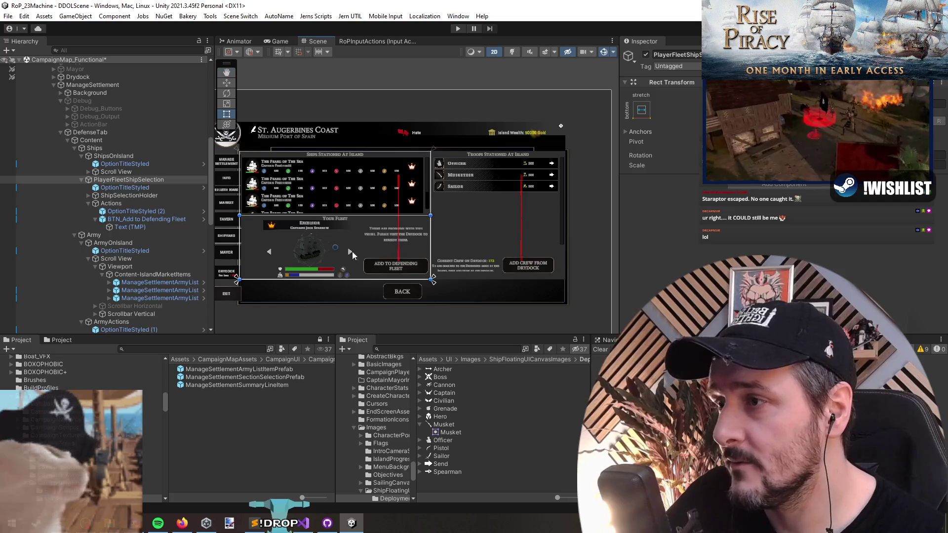